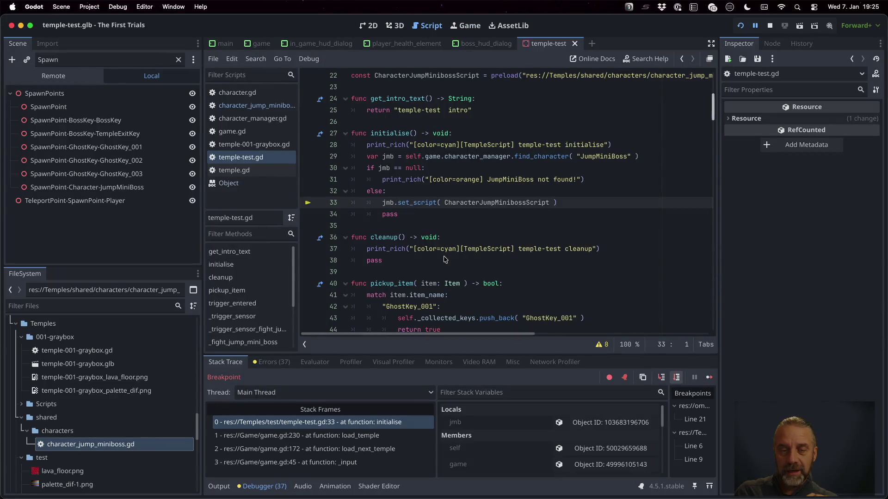
Step: Resume past the temple-test and miniboss _init breakpoints, then inspect the null _animation_player
left_click(709, 377)
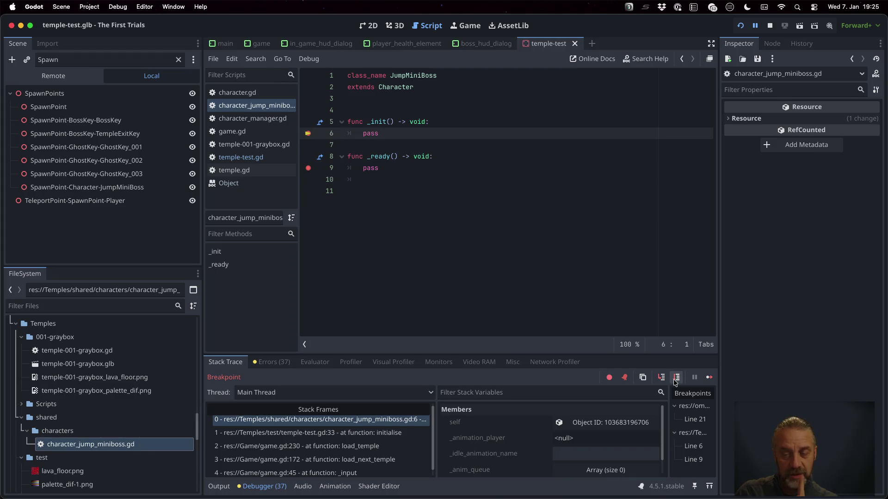
left_click(709, 377)
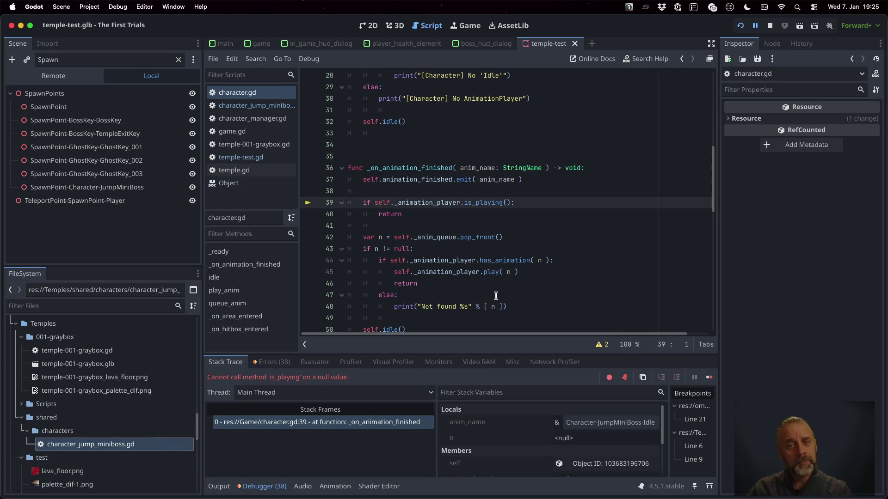
left_click(496, 145)
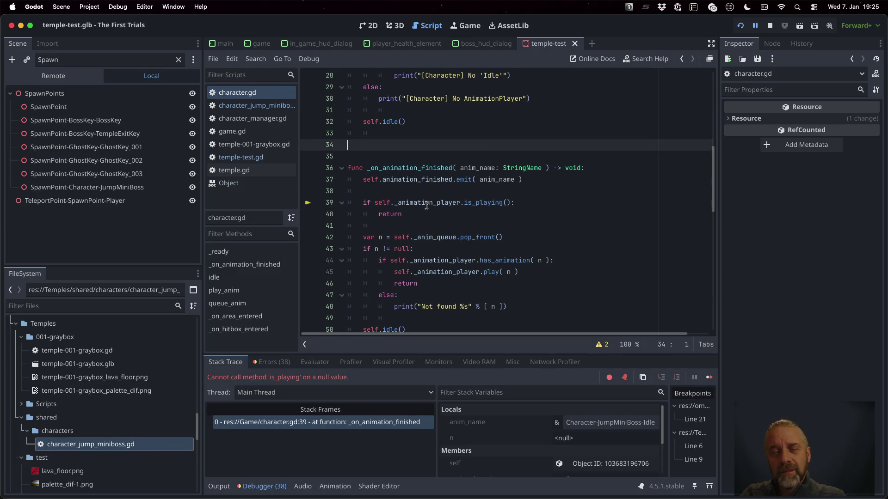
mouse_move(426, 206)
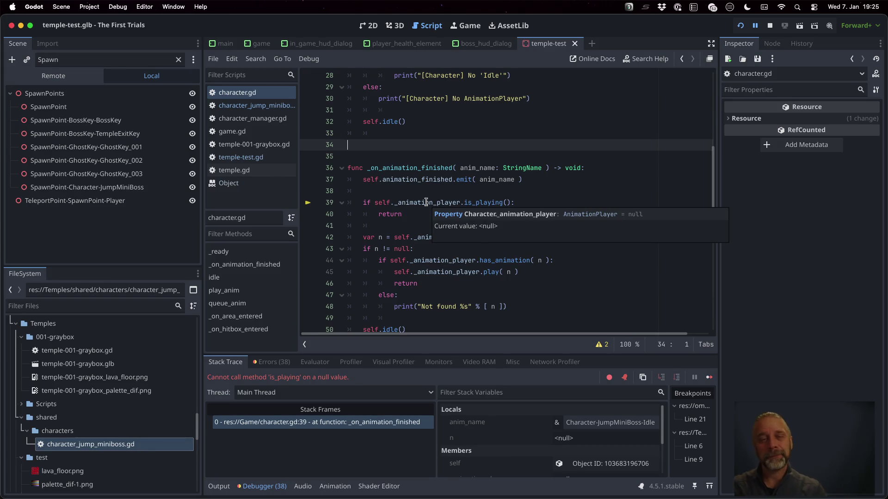
Step: Open the Node reference documentation for the _ready() method
scroll(426, 202, "up", 9)
scroll(426, 202, "down", 5)
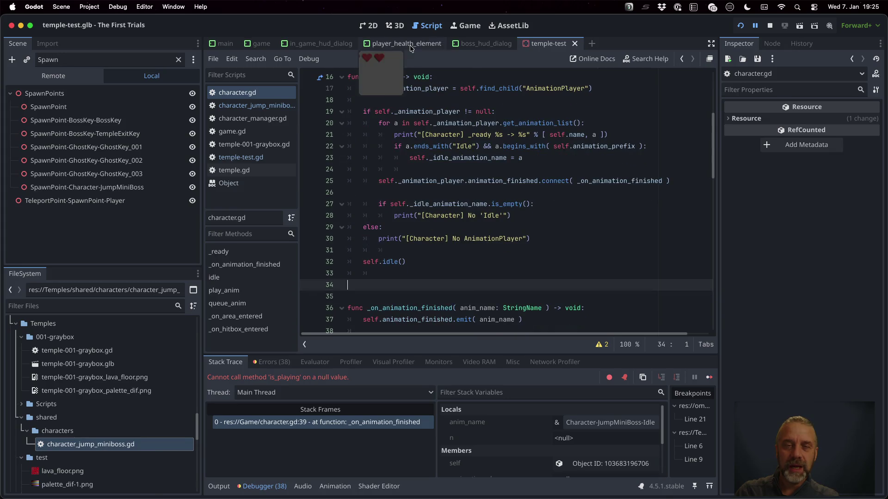
left_click(375, 77, "super")
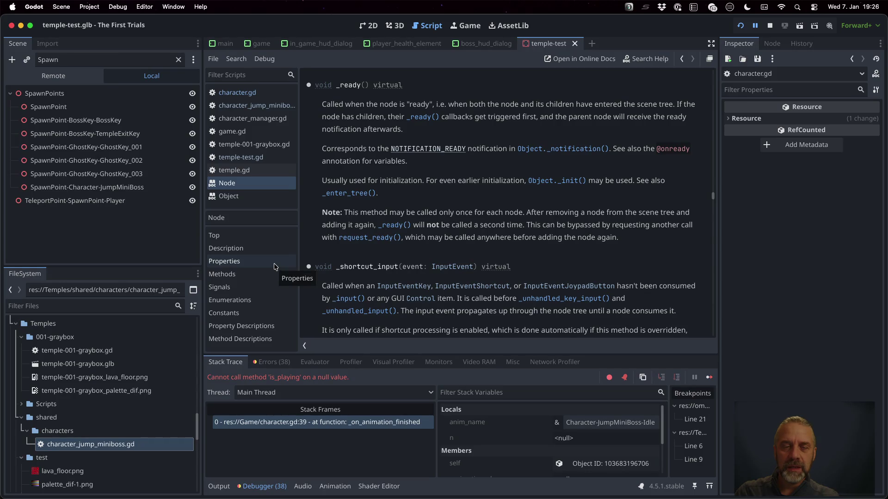
Step: Read the _exit_tree() entry in Node's method list, then return to character.gd
left_click(262, 274)
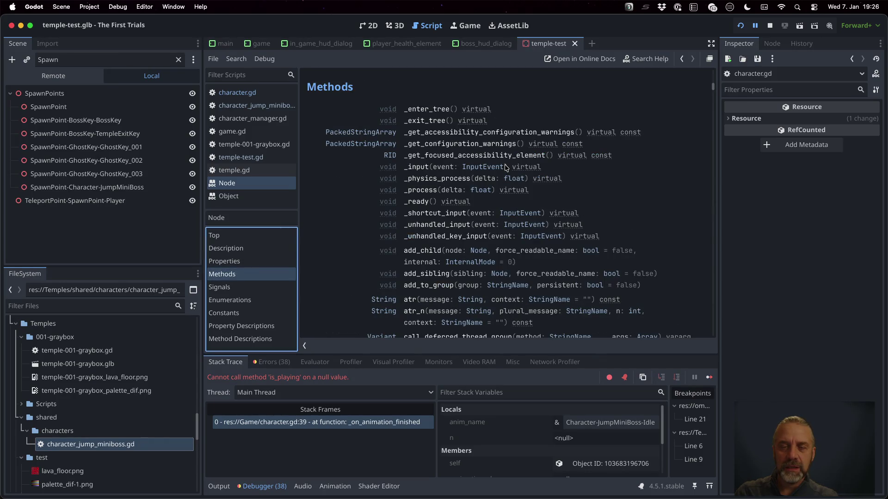
left_click(428, 121)
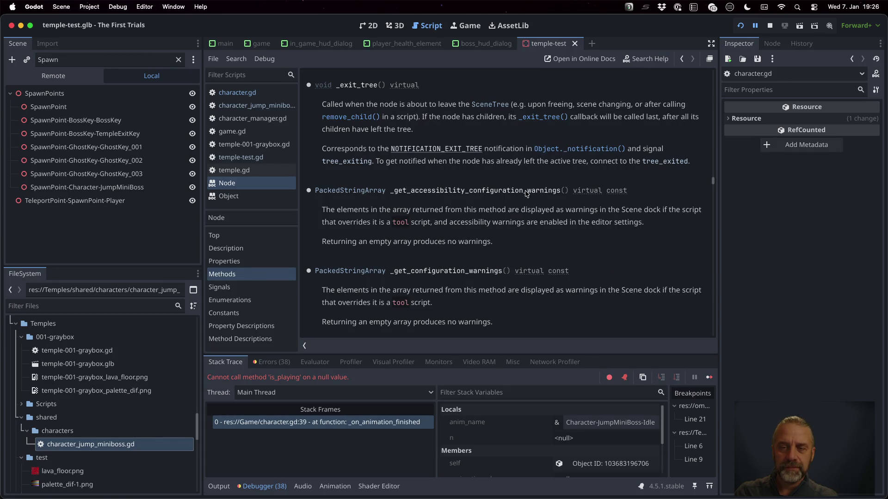
left_click(250, 93)
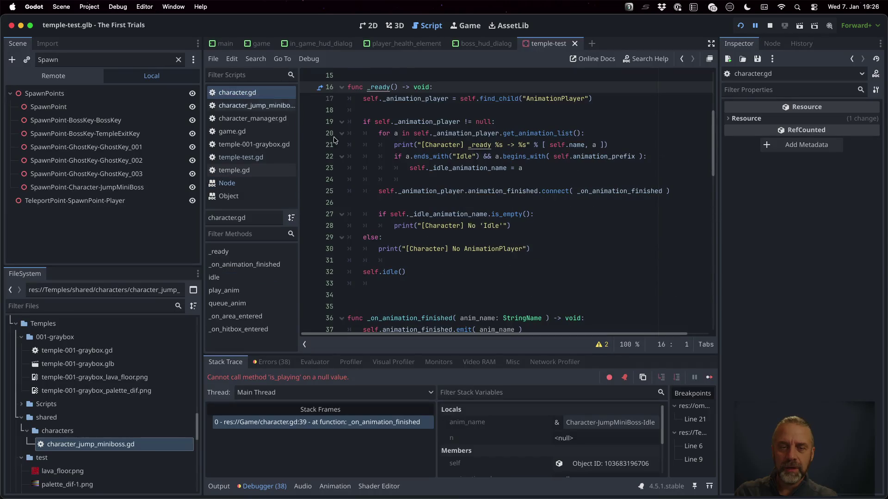
Step: Add an _exit_tree() function with pass on line 34 and a breakpoint on line 35
left_click(471, 298)
type("func _exi")
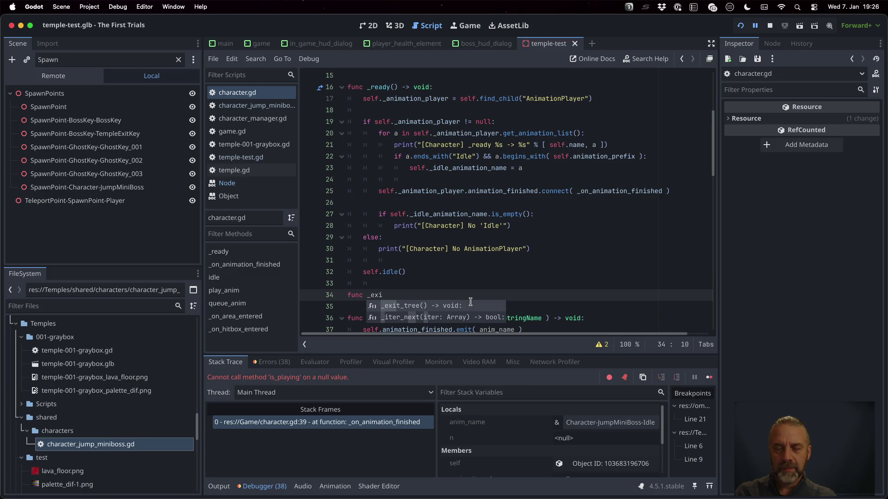
key("Return")
key("Return")
type("pass")
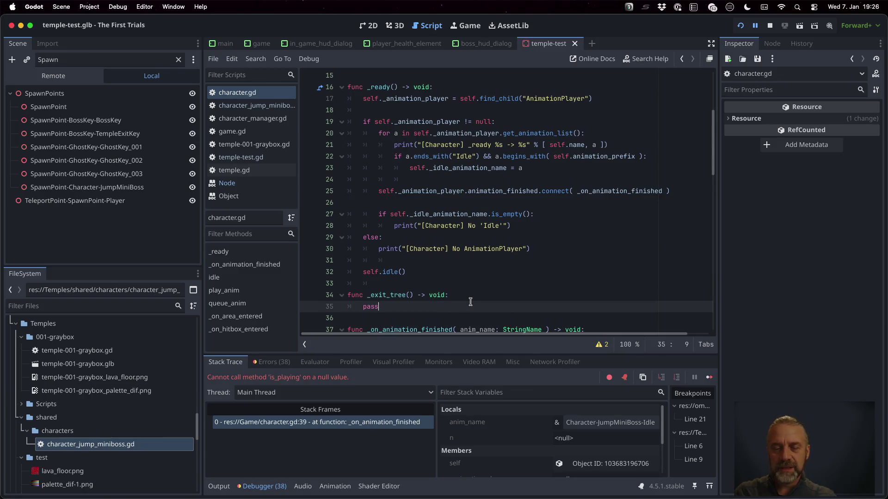
left_click(308, 306)
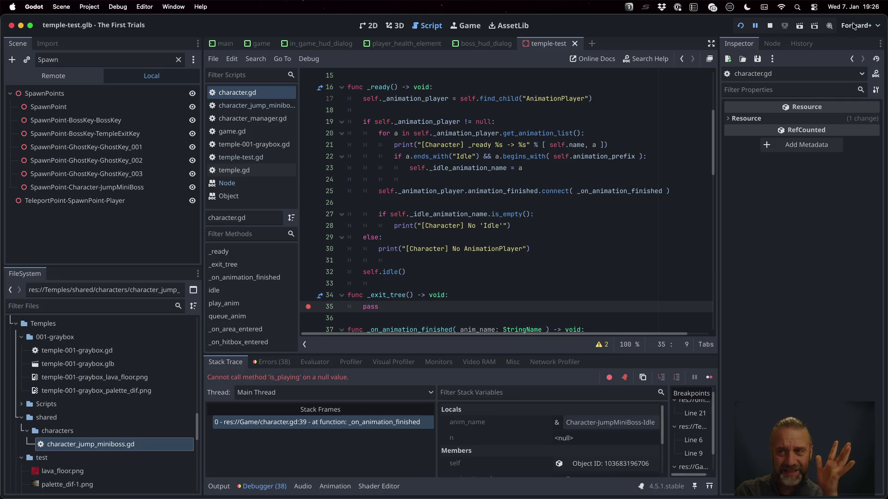
Step: Stop and restart the game, then continue from the _exit_tree breakpoint
left_click(770, 25)
left_click(741, 26)
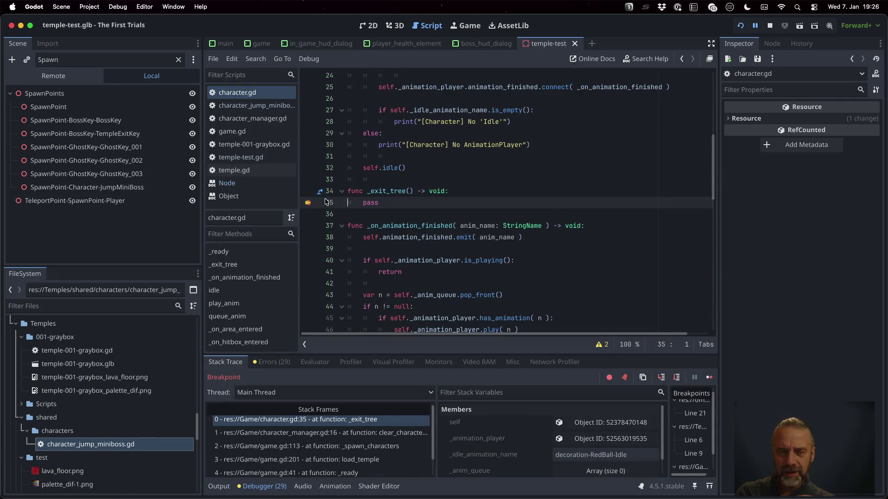
scroll(450, 207, "up", 1)
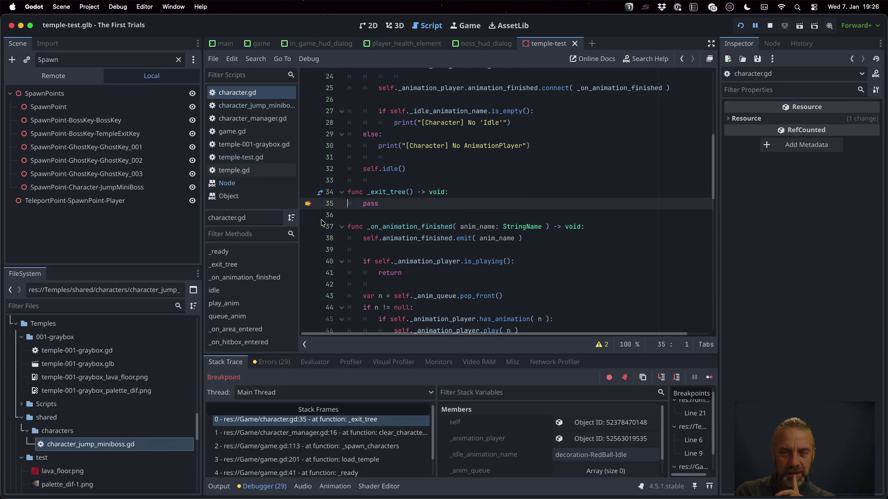
left_click(707, 383)
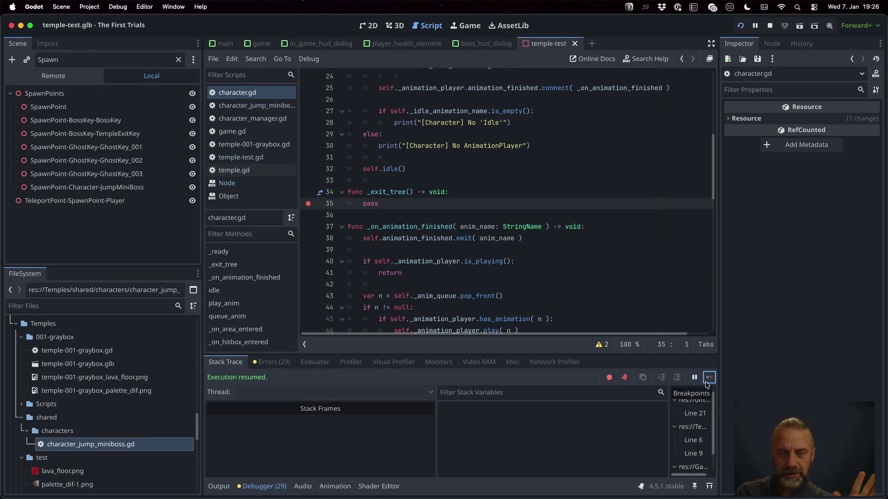
Step: Inspect the character_manager.gd caller frame and continue past the _exit_tree breakpoint
left_click(466, 26)
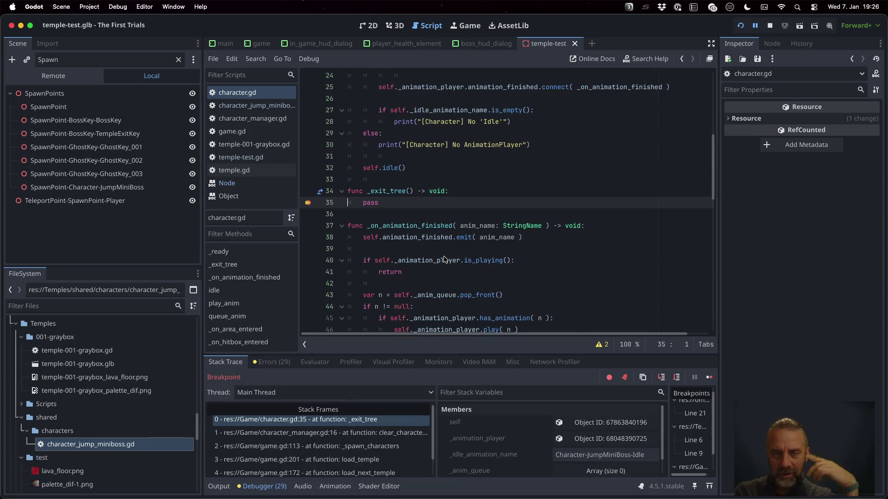
left_click(389, 433)
left_click(709, 377)
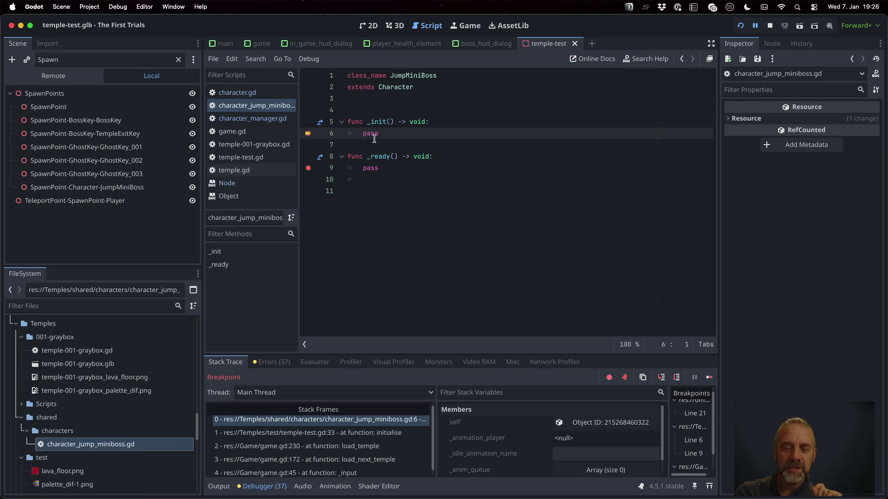
Step: Inspect the temple-test.gd frame, continue past the miniboss breakpoint, and open character_jump_miniboss.gd
left_click(377, 431)
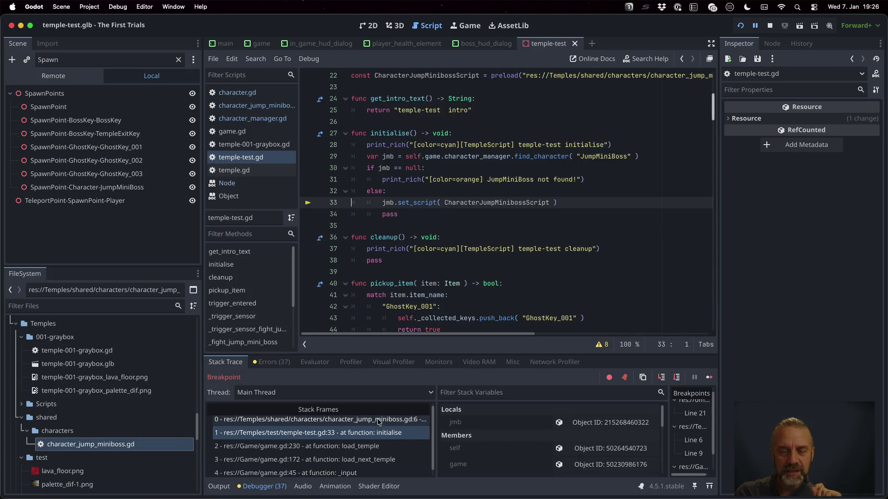
left_click(379, 419)
left_click(709, 377)
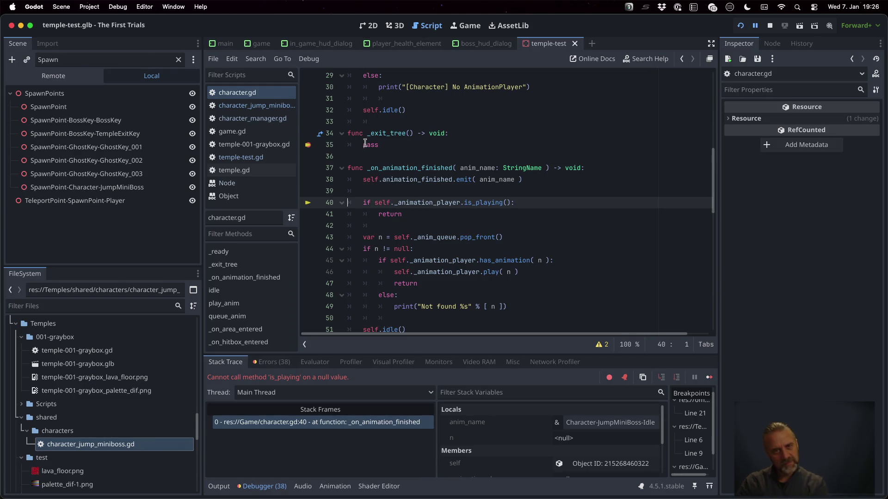
left_click(280, 104)
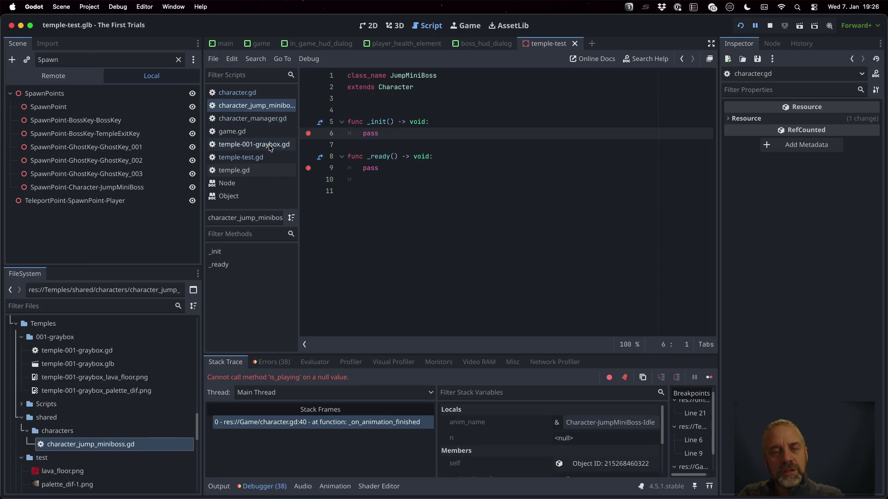
Step: In temple-test.gd, add a trial jmb.get_script() line below else: on line 32
left_click(271, 157)
left_click(427, 191)
key("Return")
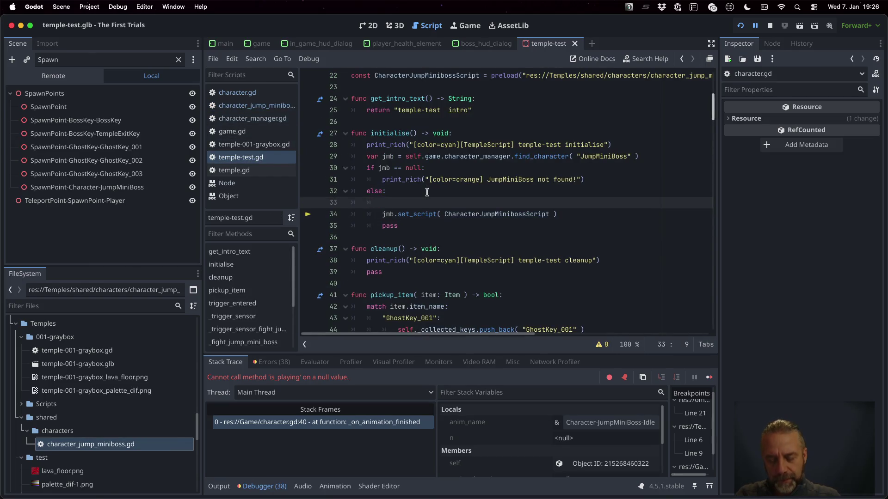
type("jmb.sc")
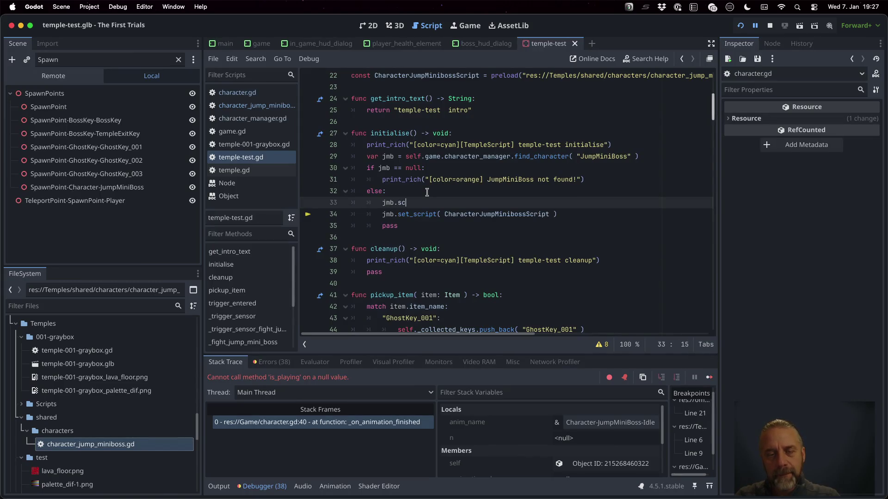
type("rip")
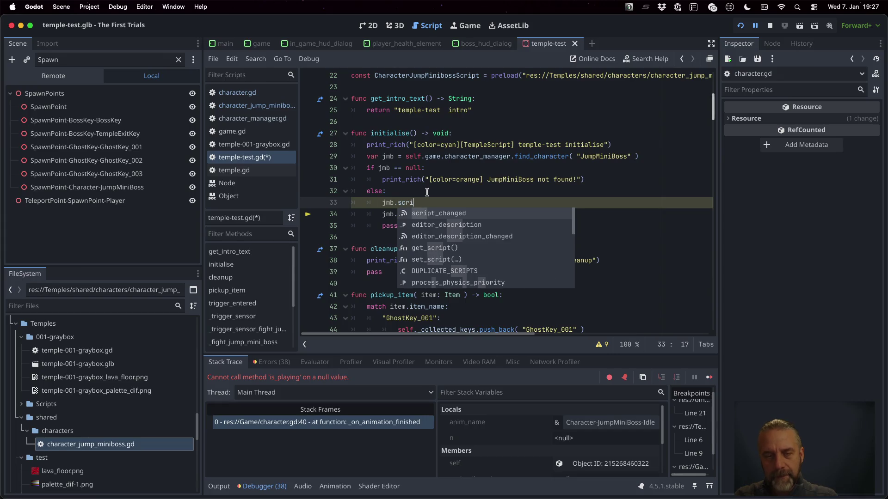
key("Down")
key("Down")
key("Down")
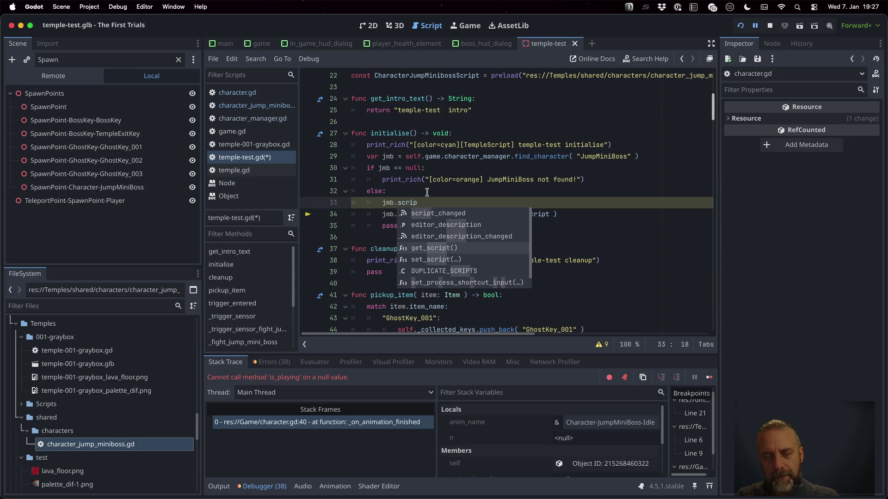
key("Return")
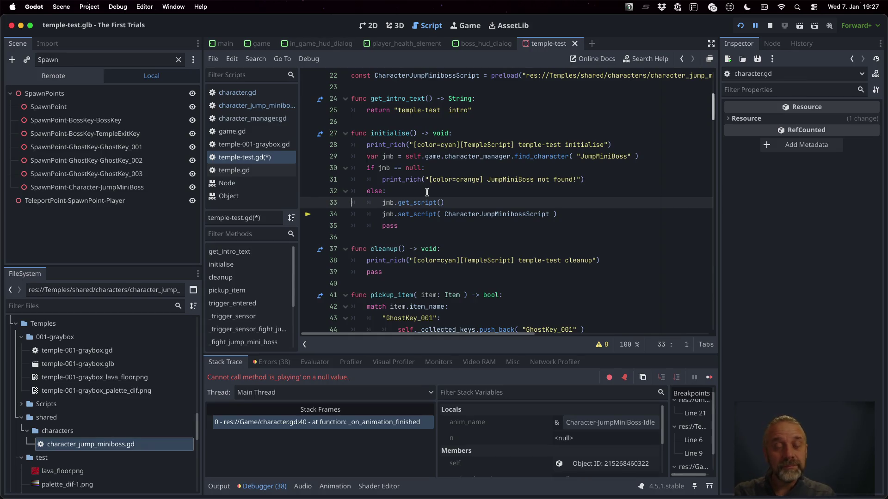
Step: Delete the trial line, save temple-test.gd, and open the set_script documentation
key("super+shift+k")
key("super+s")
key("Return")
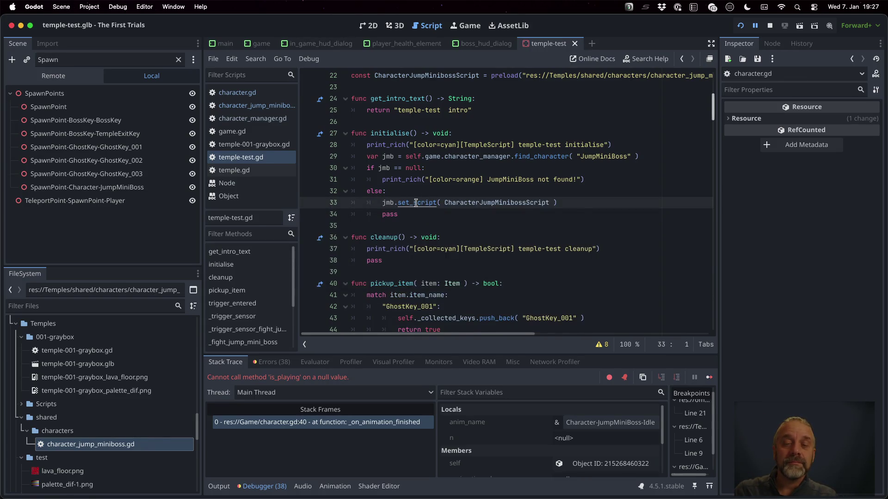
left_click(416, 203, "super")
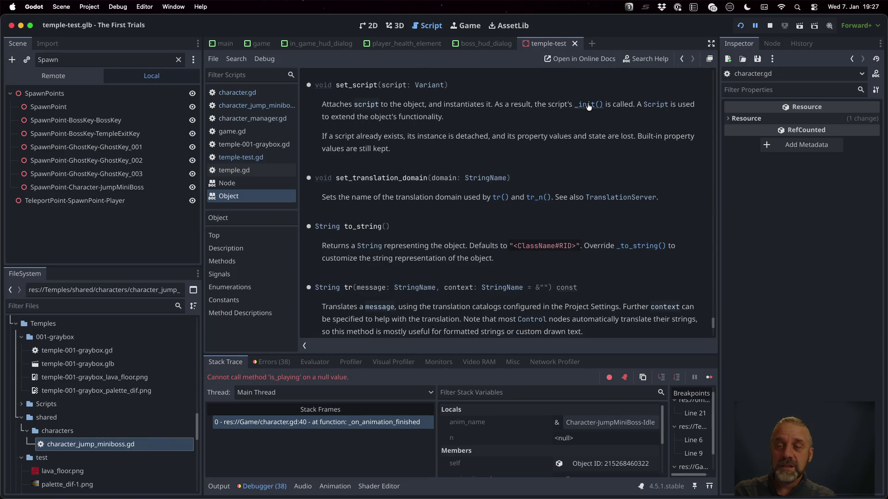
Step: Browse the Script class reference, then move on to the Resource class reference
left_click(645, 105)
scroll(481, 200, "down", 5)
scroll(479, 200, "down", 8)
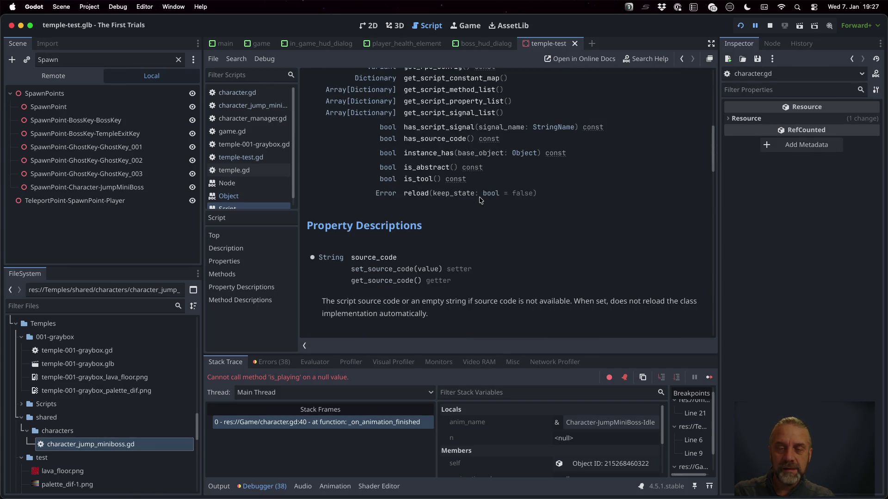
scroll(479, 200, "down", 9)
scroll(480, 201, "up", 20)
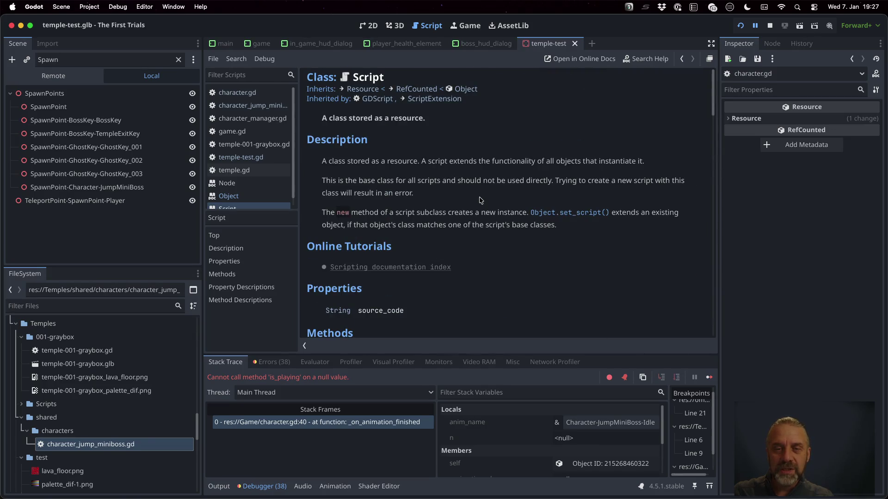
left_click(368, 92)
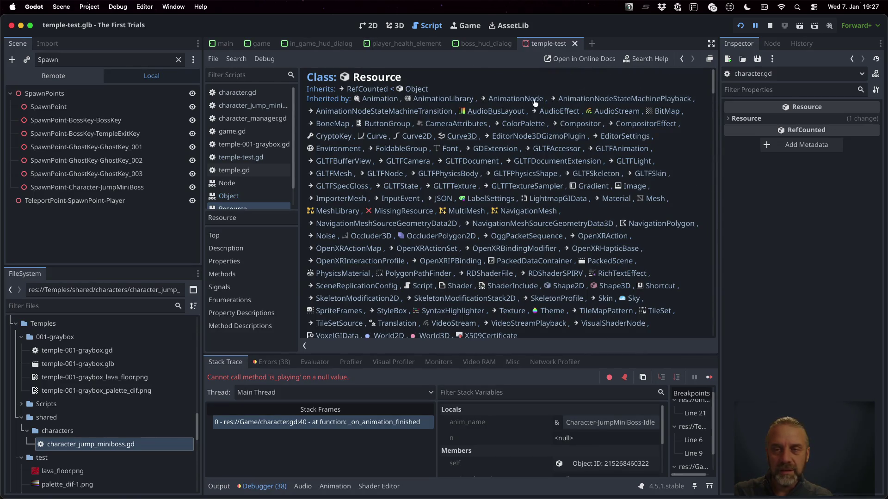
Step: Search help for _init and scroll through the Object class's method list
left_click(634, 62)
type("_init")
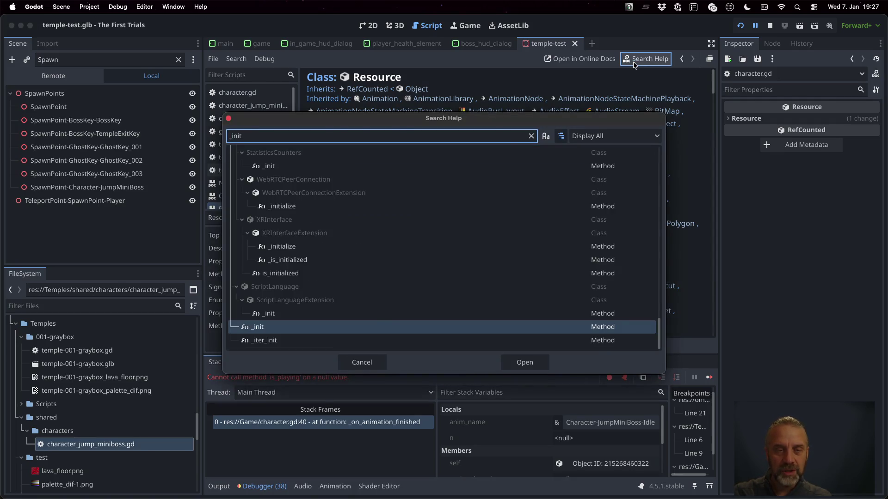
key("Return")
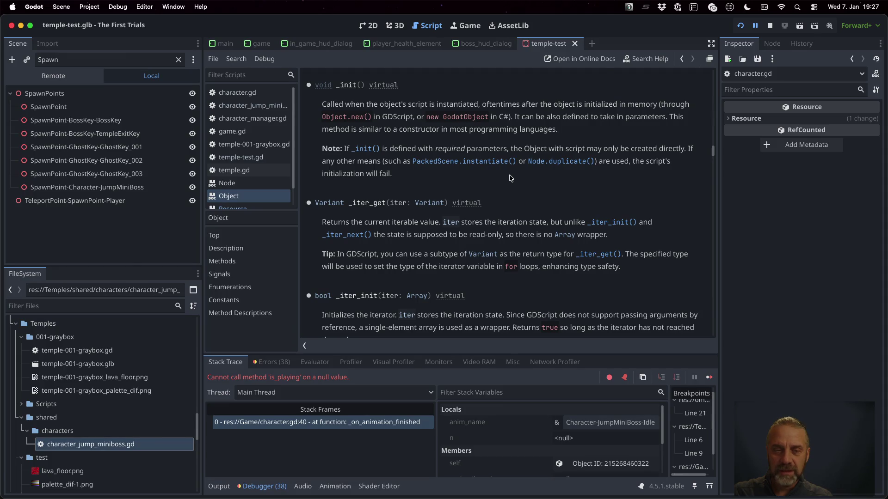
left_click(222, 261)
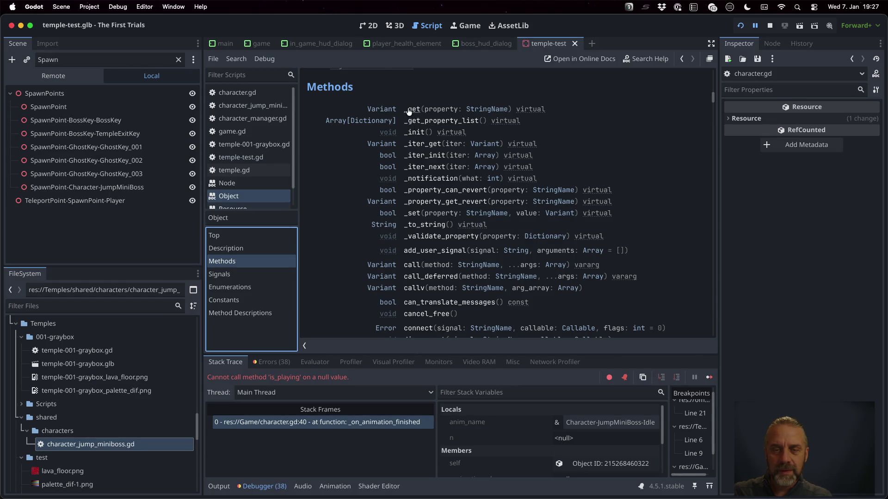
scroll(409, 111, "down", 3)
scroll(408, 111, "down", 5)
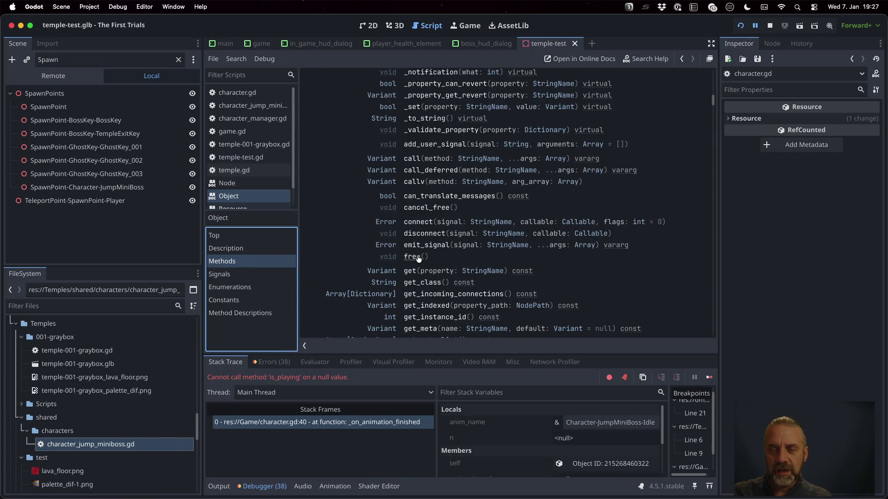
scroll(443, 255, "down", 10)
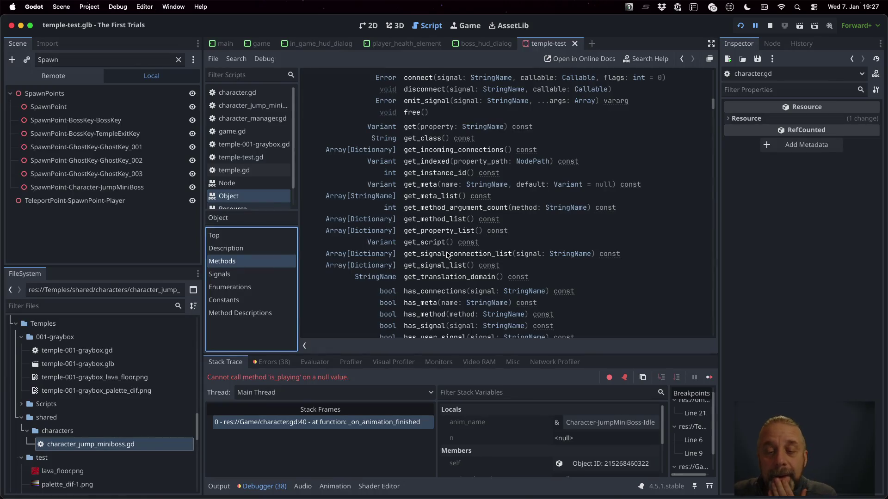
scroll(447, 254, "down", 12)
scroll(448, 255, "down", 15)
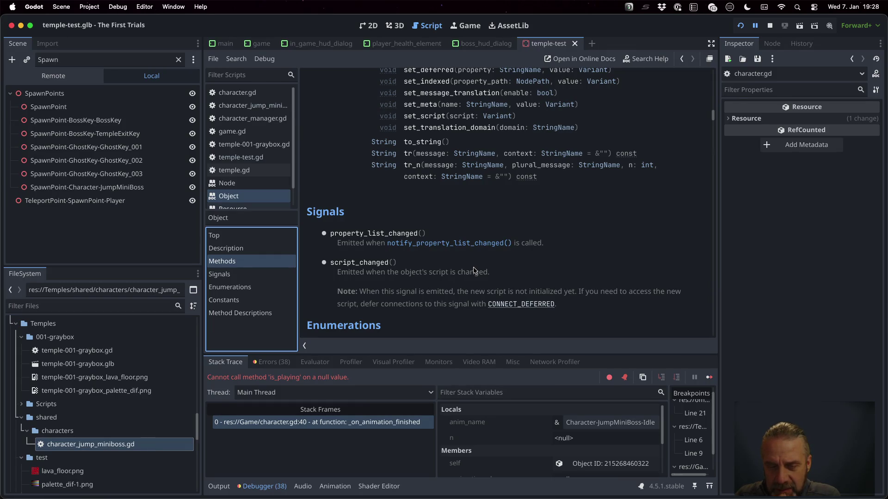
scroll(473, 267, "up", 10)
scroll(474, 270, "up", 10)
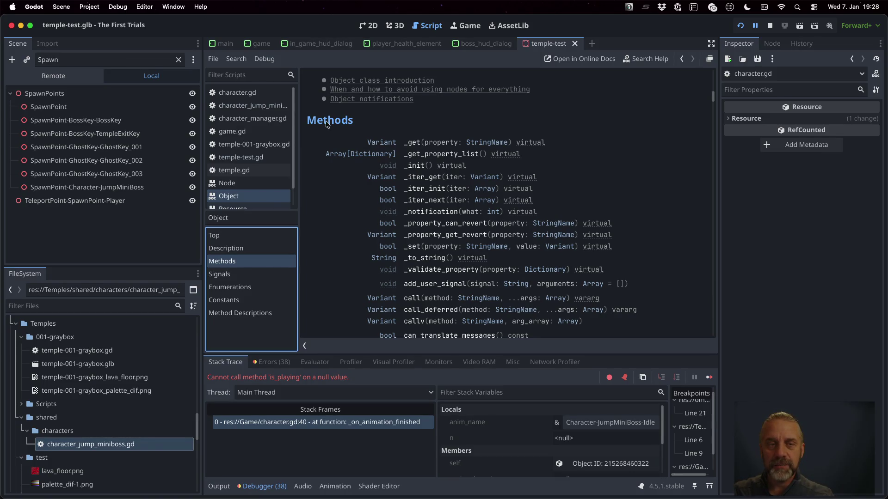
Step: Bring character.gd back into the script editor
left_click(253, 93)
left_click(457, 164)
scroll(543, 212, "up", 9)
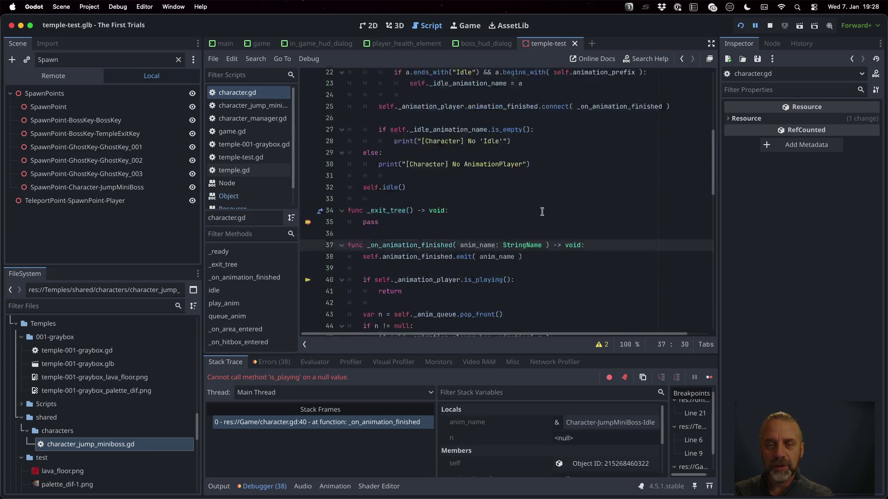
Step: Add func _on_script_changed() -> void: pass, delete the old _exit_tree function, and save
scroll(542, 212, "down", 5)
left_click(427, 266)
key("Down")
type("func _on_script_changed()")
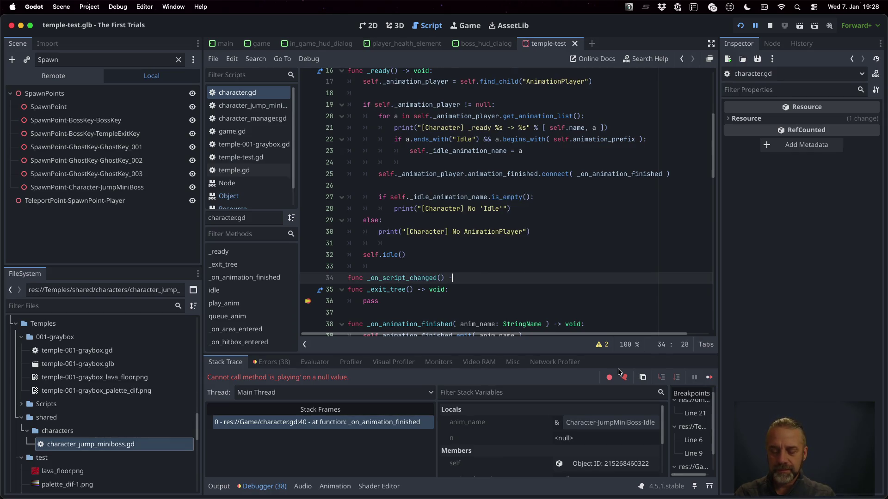
type(" -> void:")
key("Return")
type("p(")
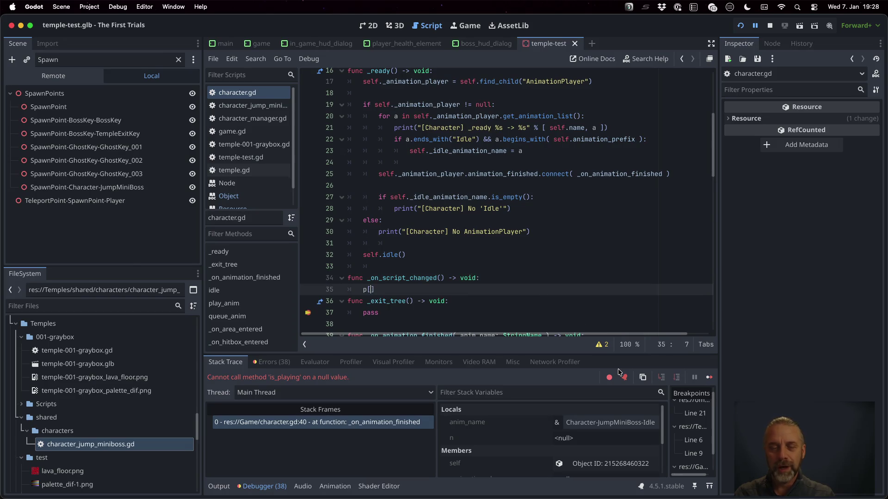
type("s")
key("Down")
key("Home")
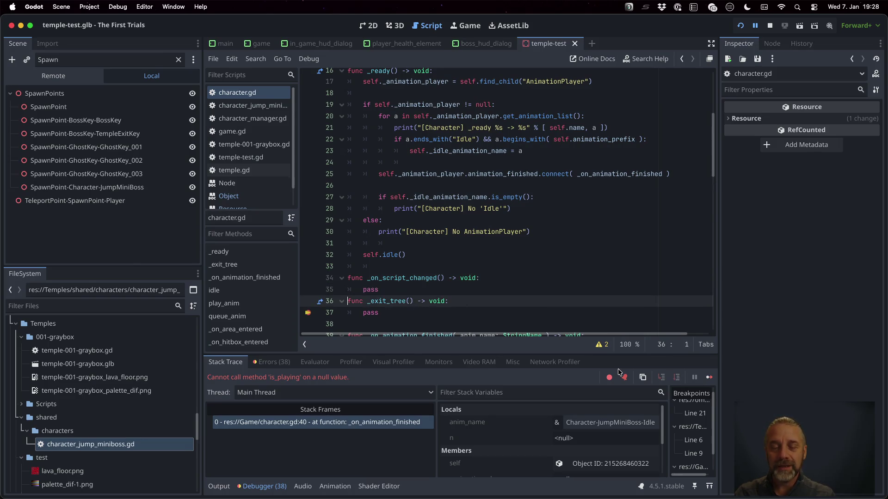
key("shift+Down")
key("shift+Down")
key("BackSpace")
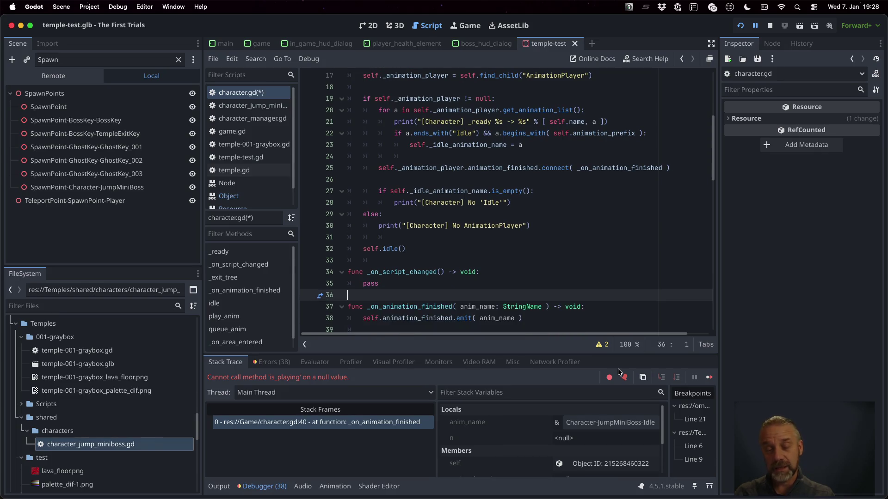
key("super+s")
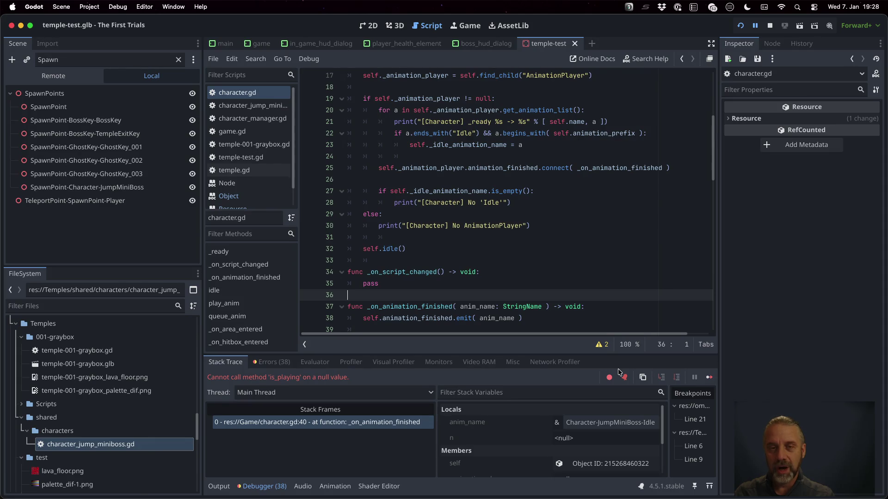
Step: Connect script_changed to _on_script_changed inside _ready and save character.gd
key("Up")
key("Up")
key("Up")
key("Down")
key("Down")
key("Down")
key("End")
key("Return")
type("self")
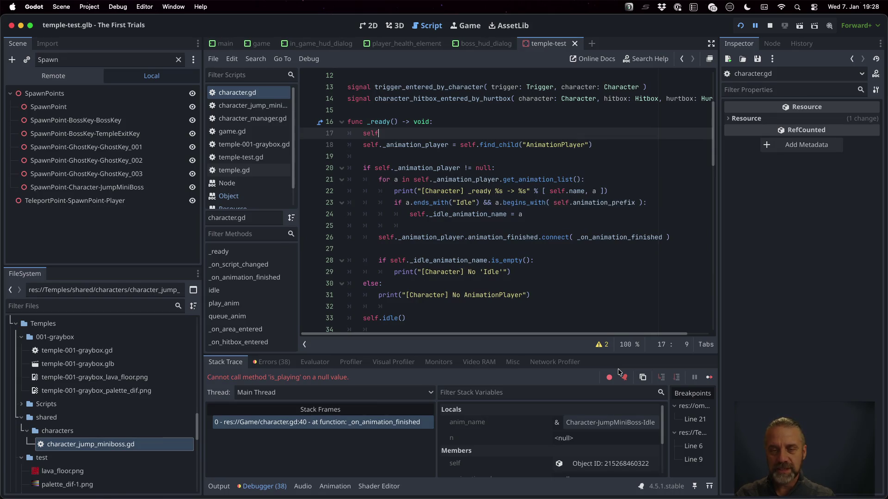
type(".sc")
key("Down")
key("Down")
key("Down")
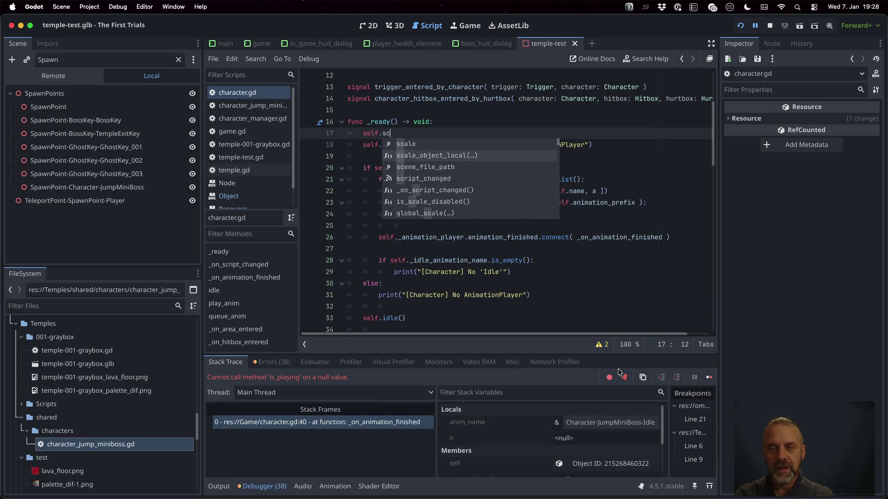
key("Return")
key("Return")
type("_on")
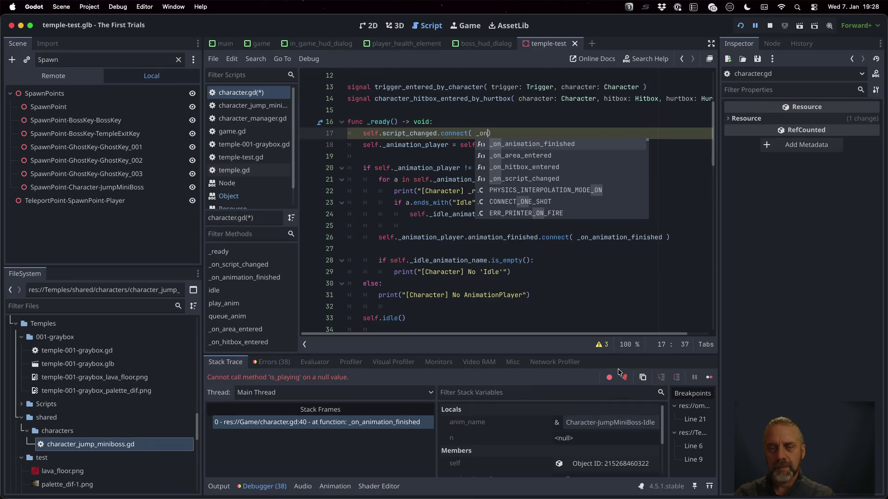
key("Down")
key("Down")
key("Down")
key("Return")
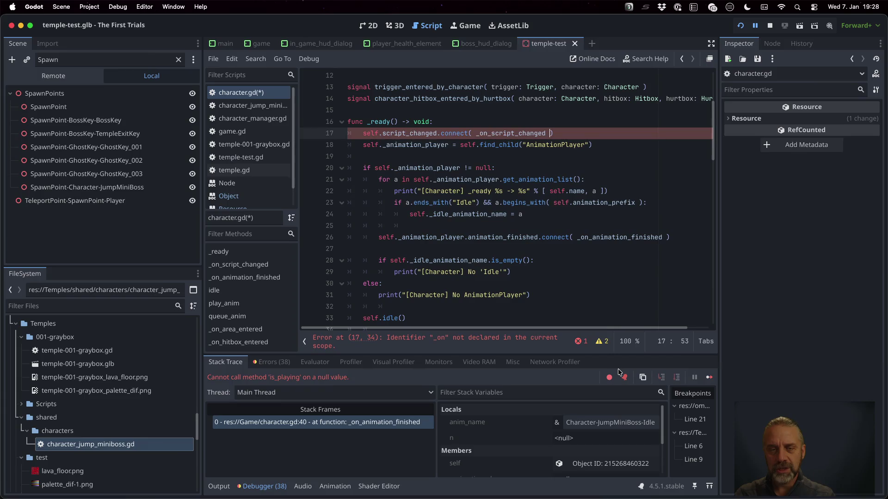
key("super+s")
Step: Add self.script_changed.disconnect(_on_script_changed) inside the _on_script_changed handler
key("Return")
key("Down")
key("Down")
key("Down")
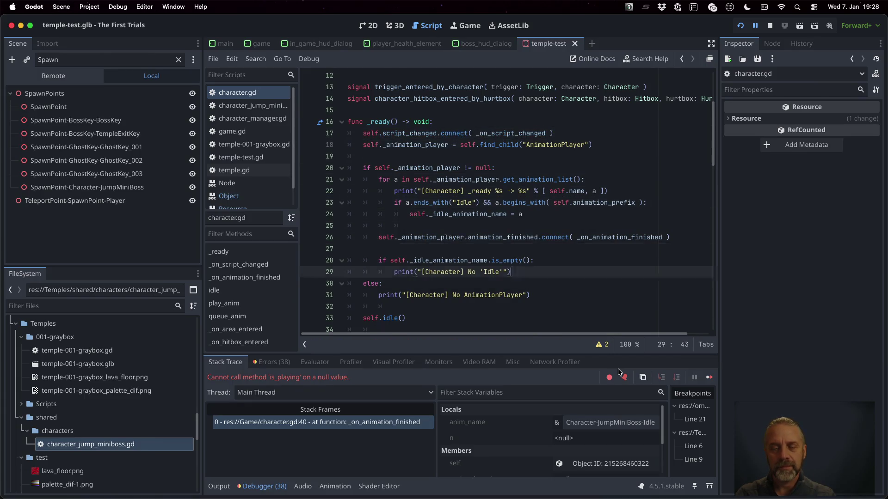
key("Down")
key("Down")
key("Down")
left_click(490, 203)
key("Return")
type("self")
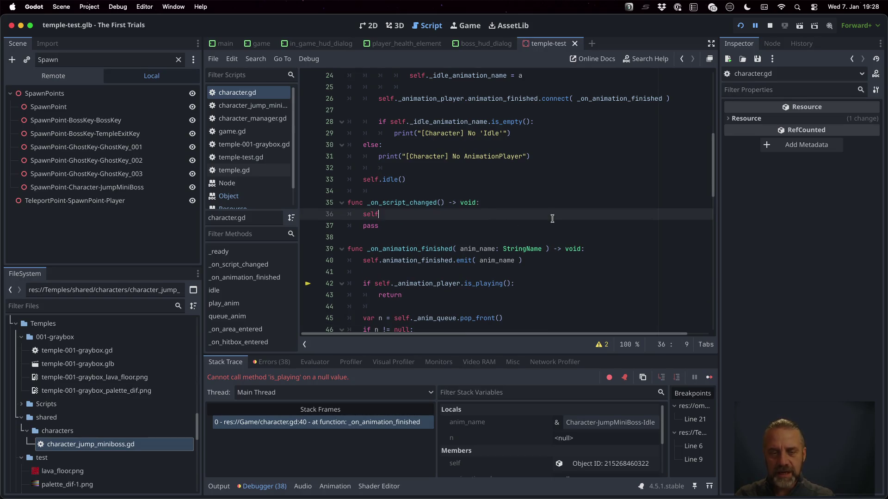
type(".sc")
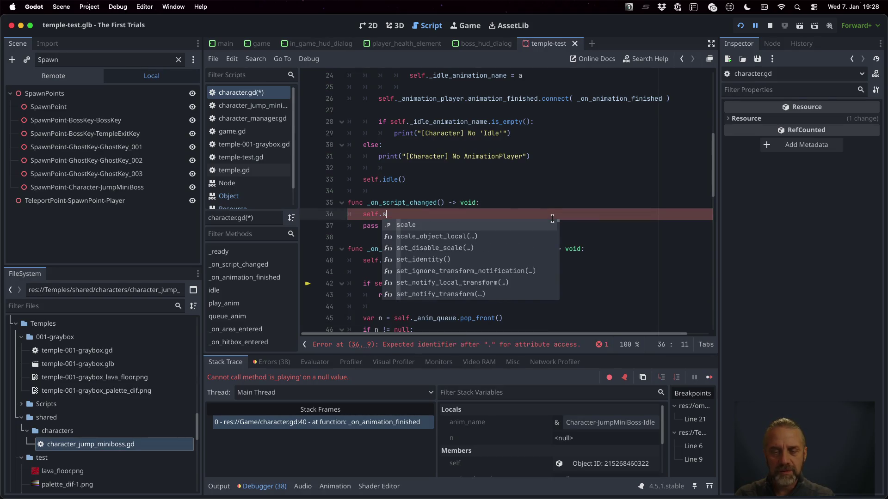
key("Return")
type(".di")
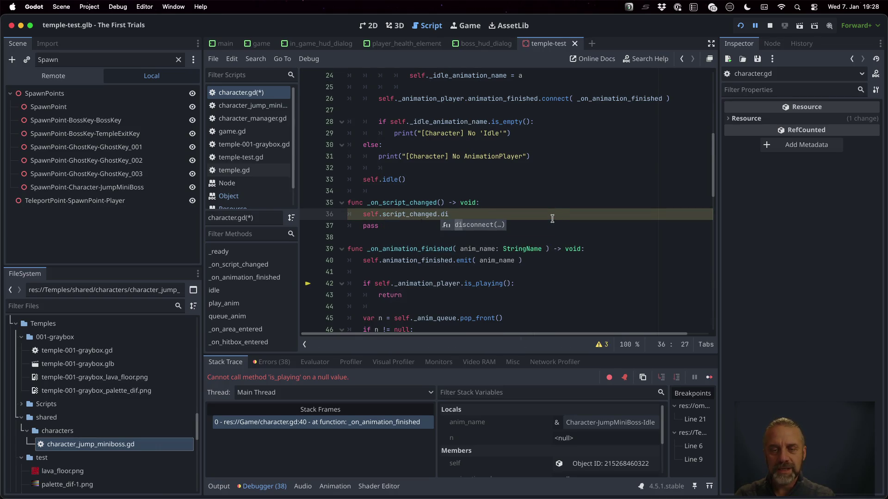
key("Return")
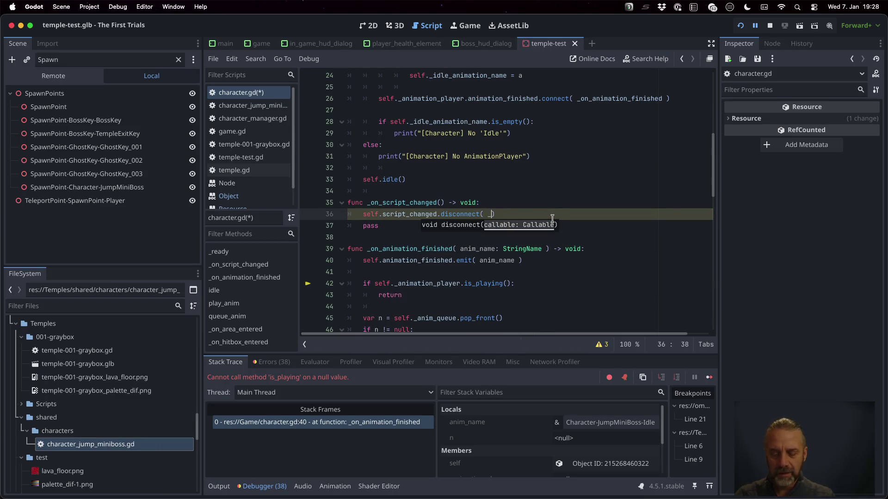
key("Down")
key("Down")
key("Down")
key("Return")
key("Right")
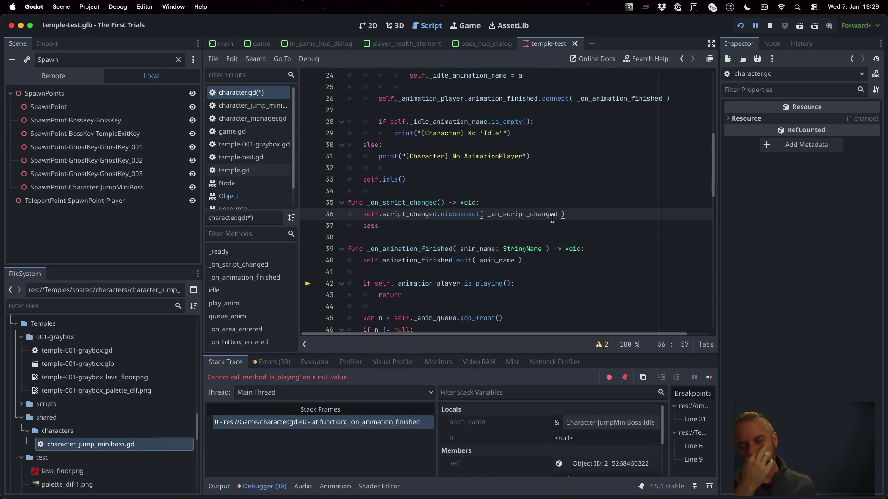
Step: Check the _ready declaration, then return to the end of line 36 in the handler
scroll(546, 208, "up", 5)
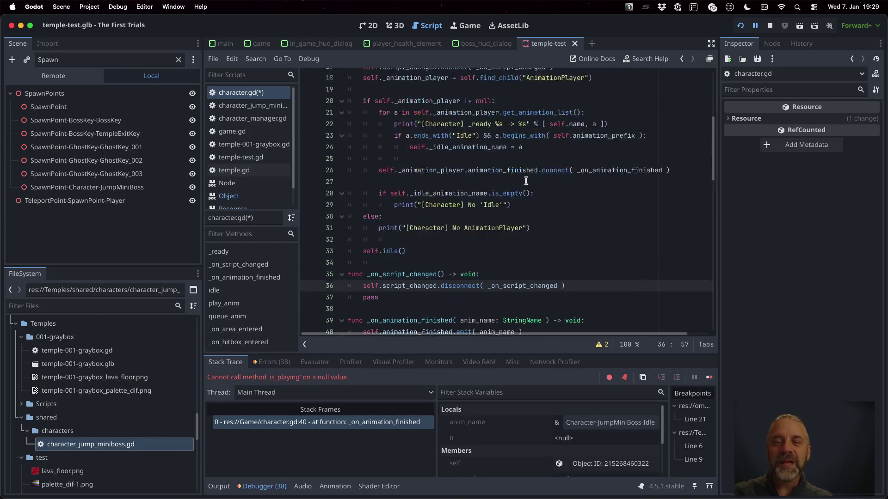
left_click(383, 157)
double_click(383, 156)
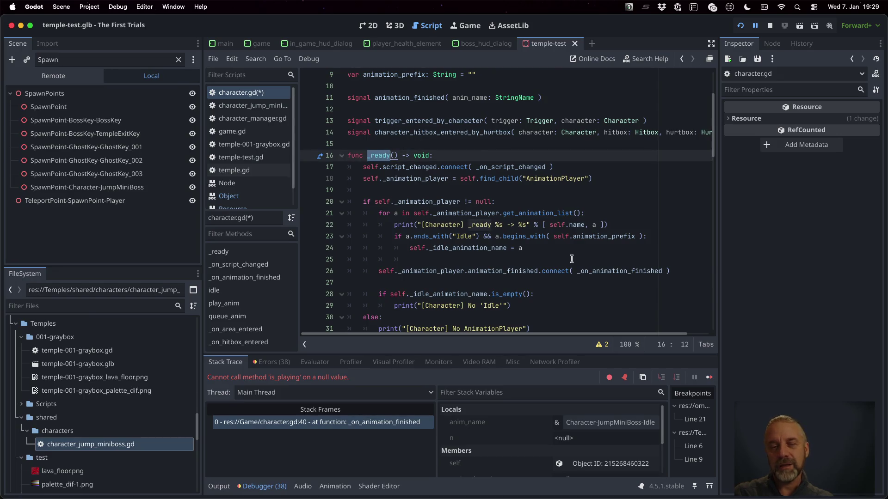
scroll(584, 221, "down", 6)
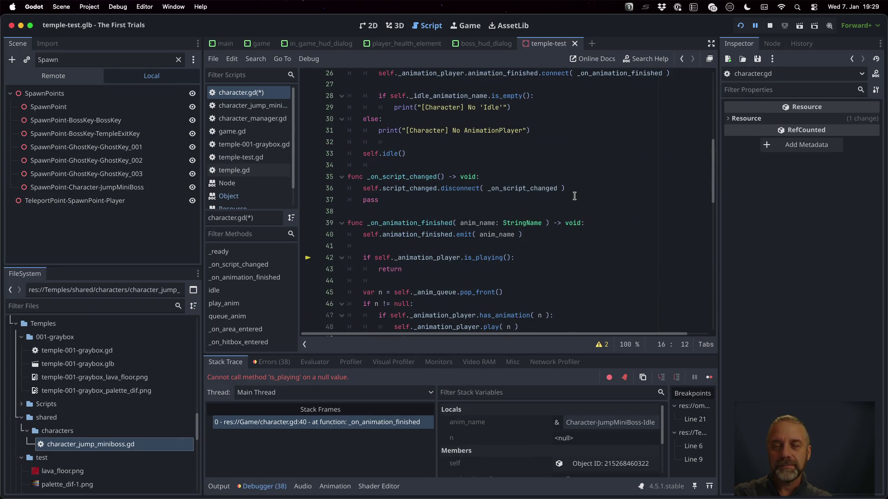
scroll(622, 218, "up", 2)
left_click(595, 234)
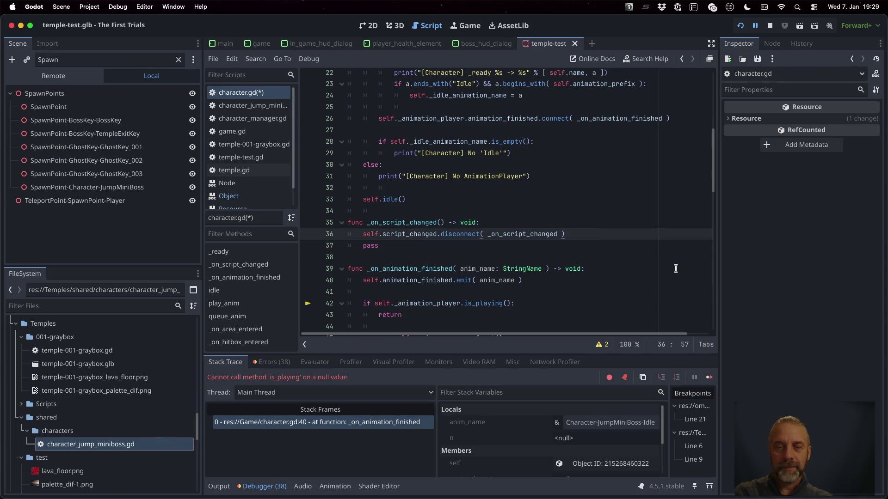
Step: Add _animation_player.animation_finished.disconnect(_on_animation_finished) to the handler and save
key("Return")
type("se")
type("lf._an")
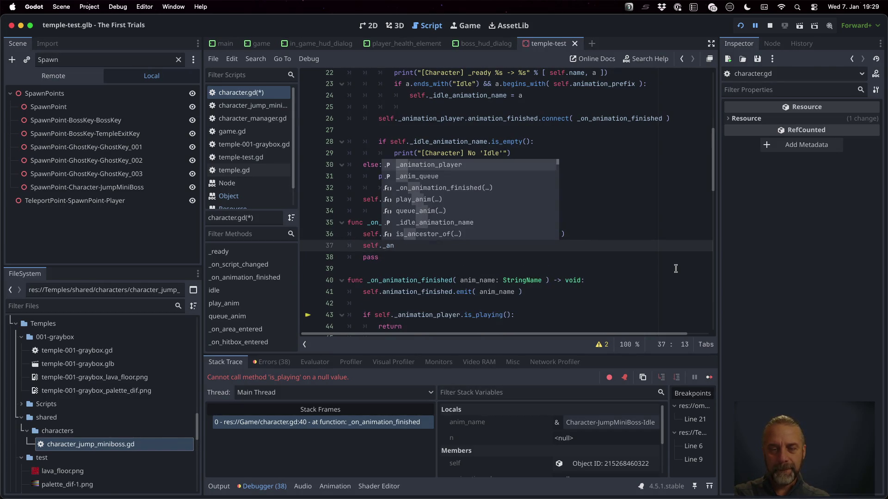
key("Return")
type(".an")
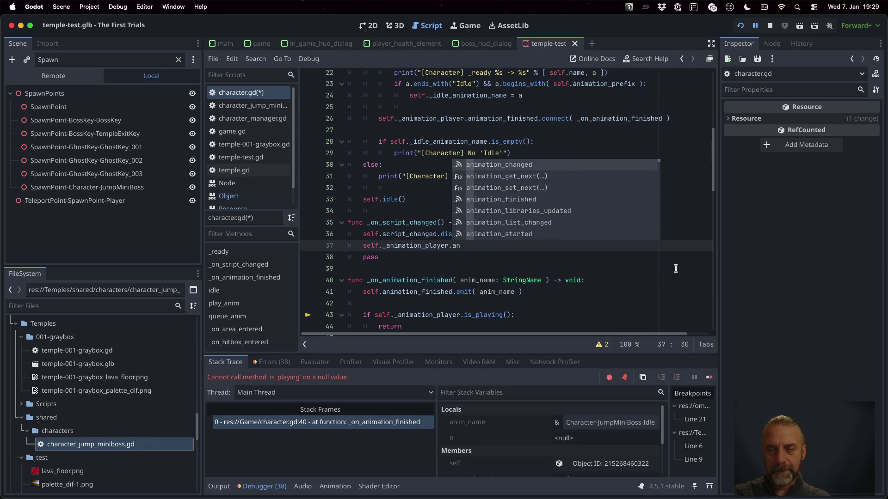
key("Return")
key("BackSpace")
key("BackSpace")
key("BackSpace")
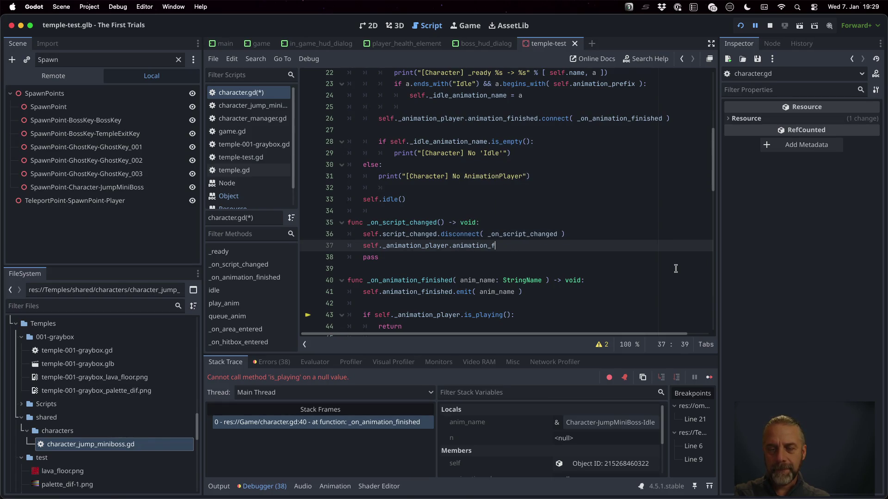
key("Return")
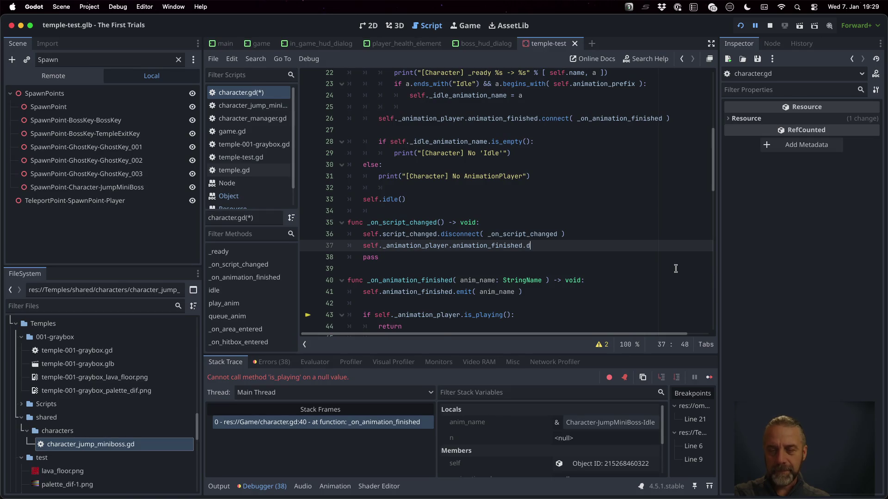
key("Return")
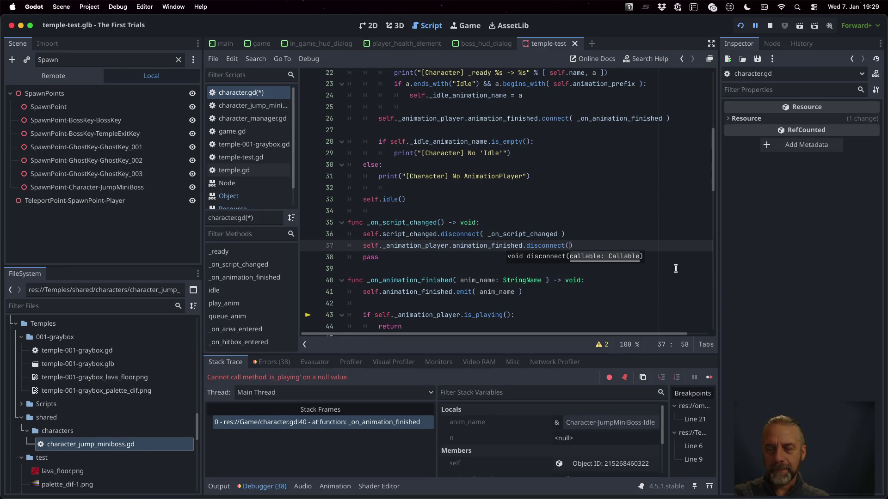
type("_on_animation_finished")
key("Return")
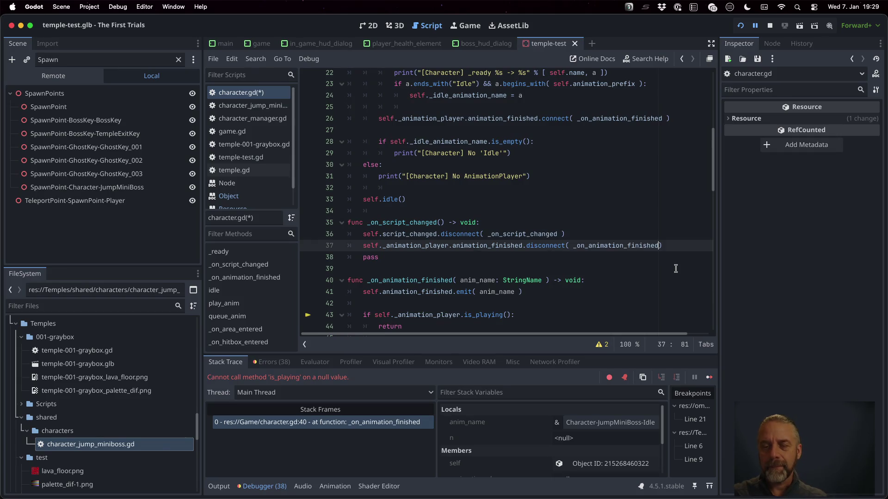
key("ctrl+s")
Step: Guard that disconnect call with 'if self._animation_player != null:'
key("Return")
key("Up")
key("Return")
type("if sel")
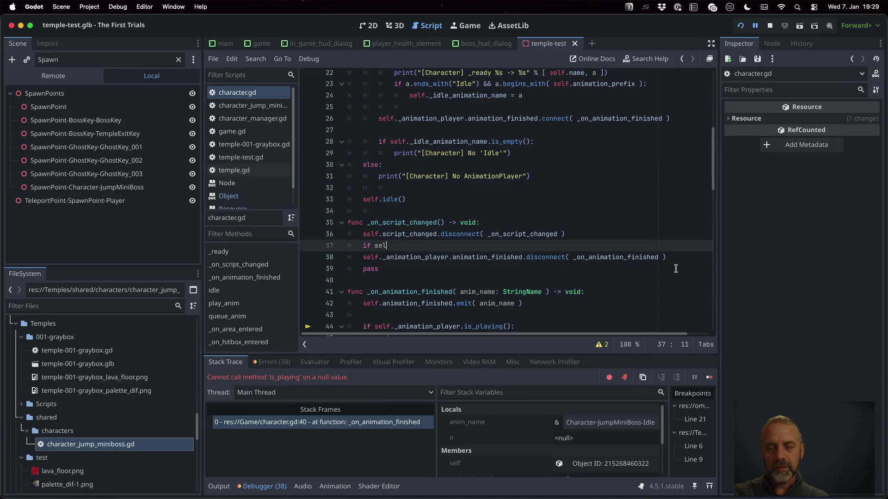
type("f._animation_player")
key("Return")
type("!= null:")
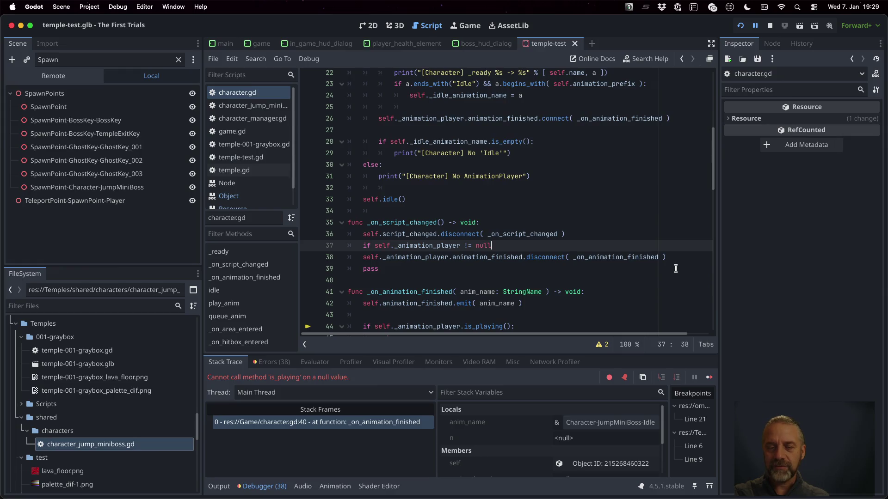
key("Down")
key("Home")
key("Tab")
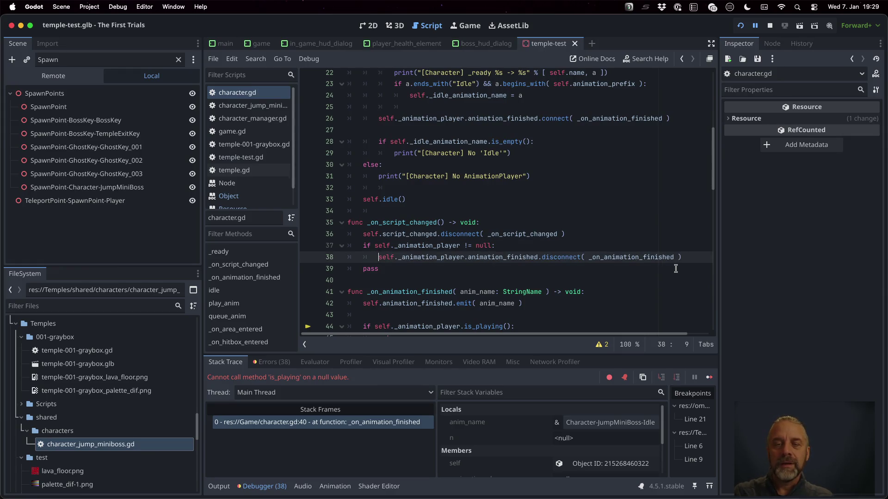
Step: Delete the leftover pass line, save, and breakpoint the start of _on_script_changed
scroll(575, 209, "up", 3)
double_click(450, 160)
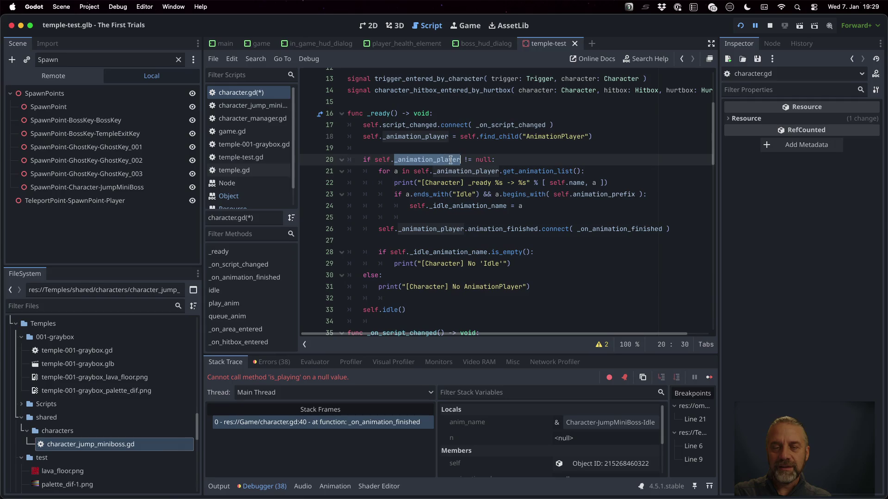
left_click(526, 228)
scroll(518, 226, "down", 4)
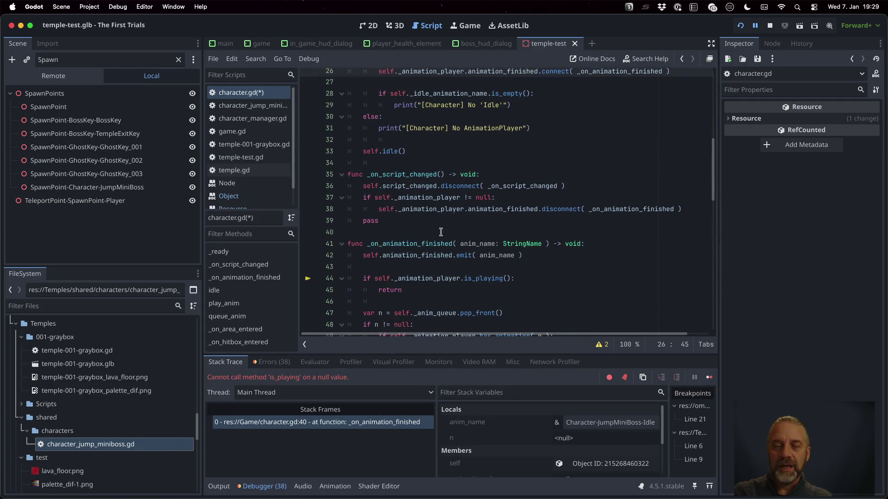
left_click(478, 220)
key("super+shift+k")
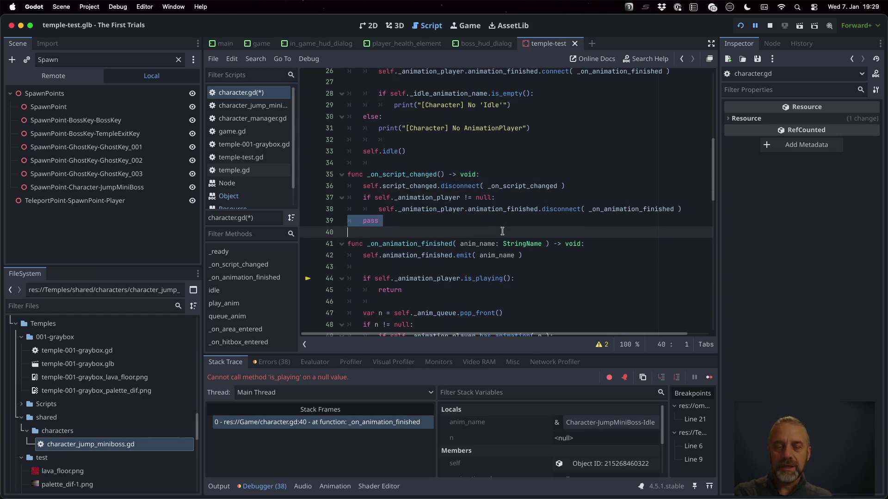
key("super+s")
left_click(308, 186)
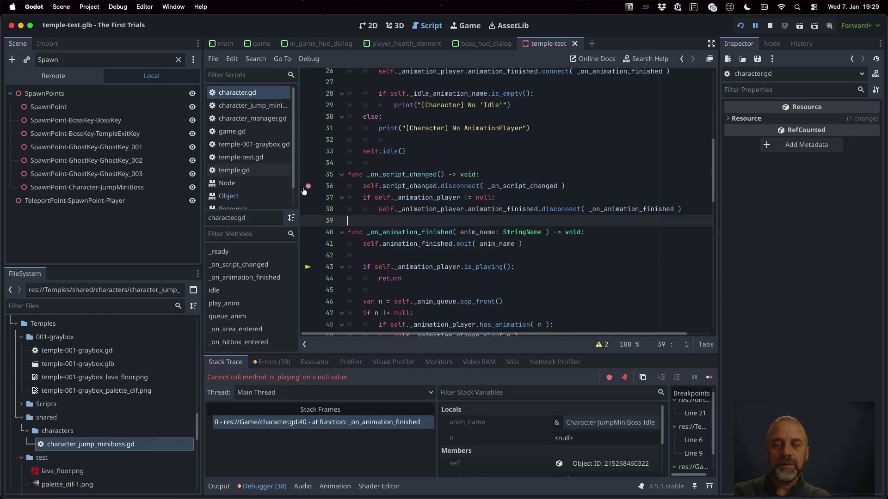
Step: Restart the game, remove the line 6 breakpoint, and continue to _on_script_changed
left_click(770, 25)
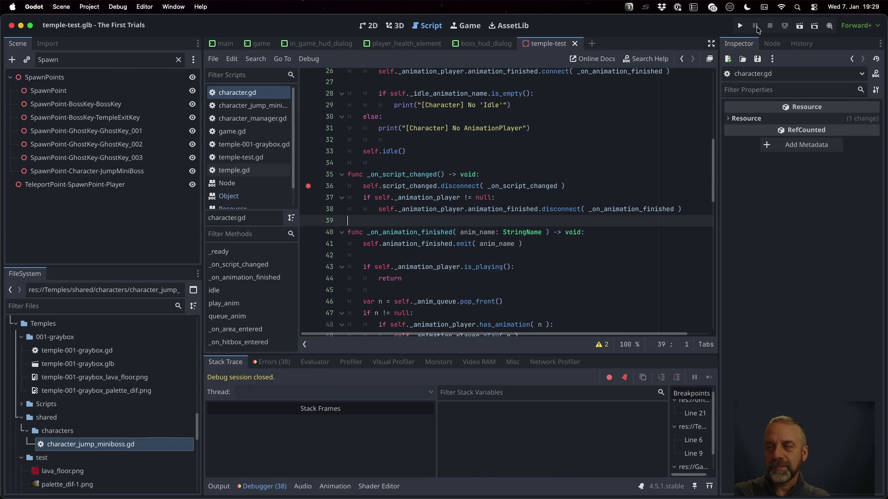
left_click(740, 26)
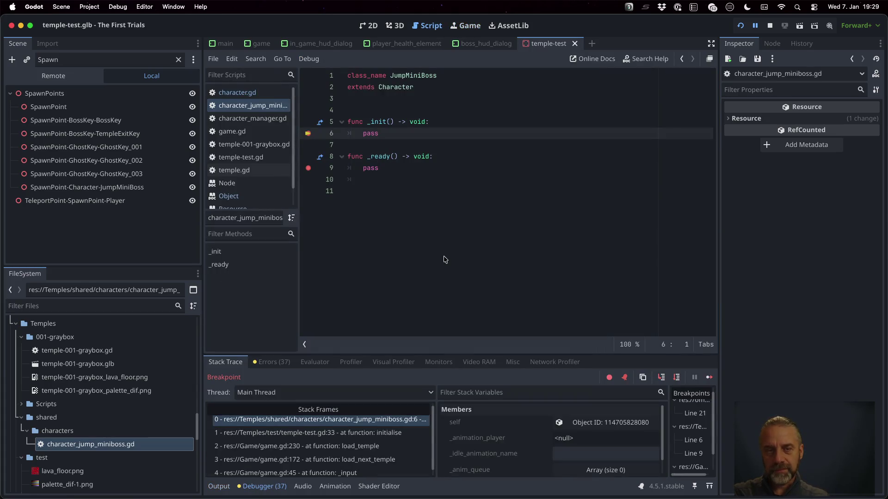
left_click(308, 133)
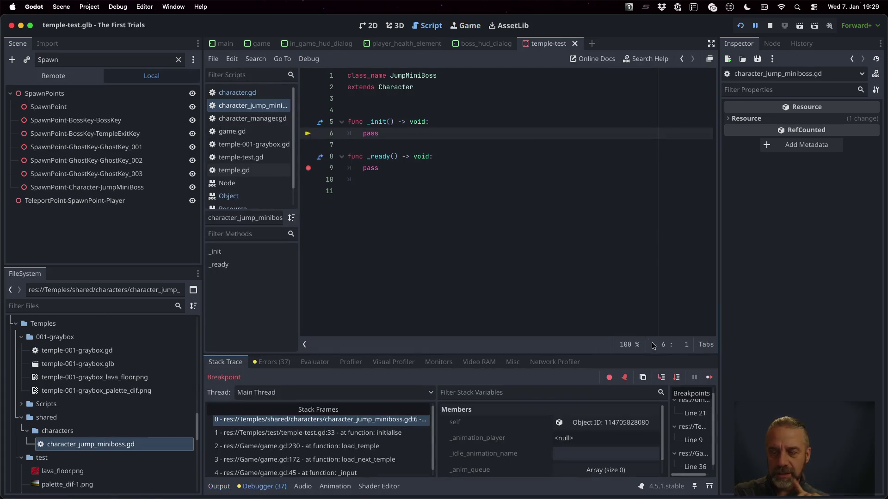
left_click(709, 377)
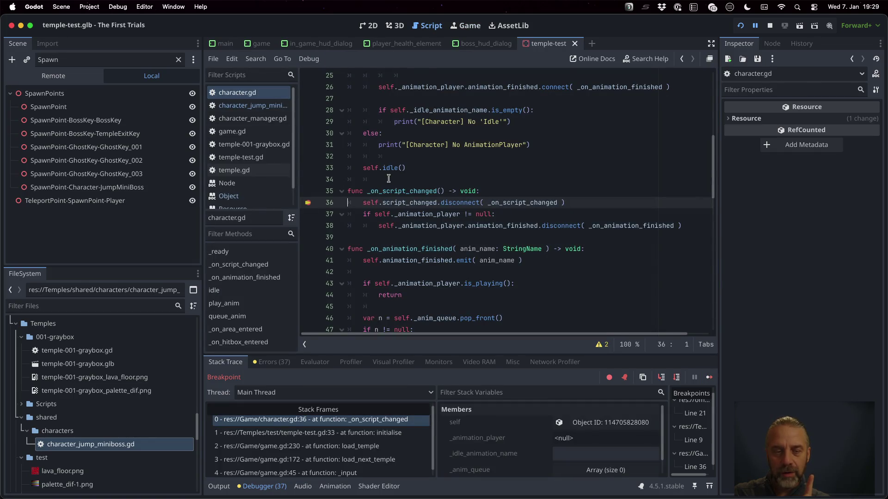
Step: Inspect the caller frame, step over to line 37, remove the line 36 breakpoint, and resume
left_click(365, 431)
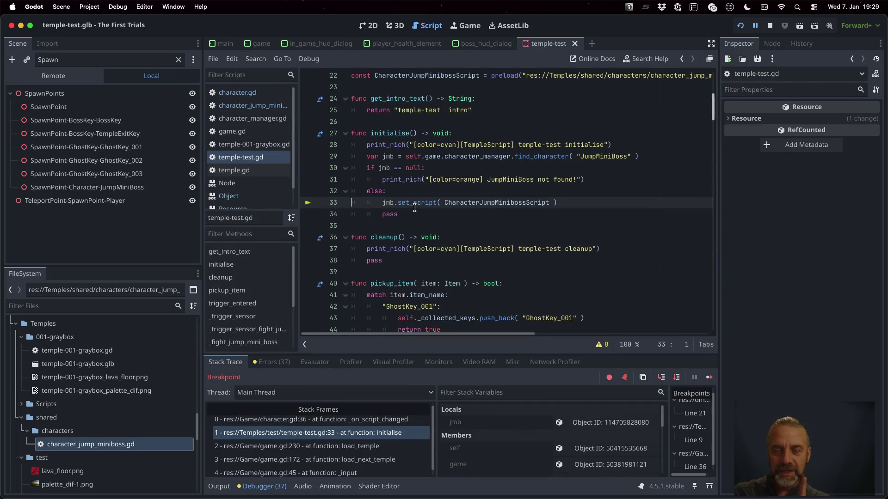
left_click(391, 420)
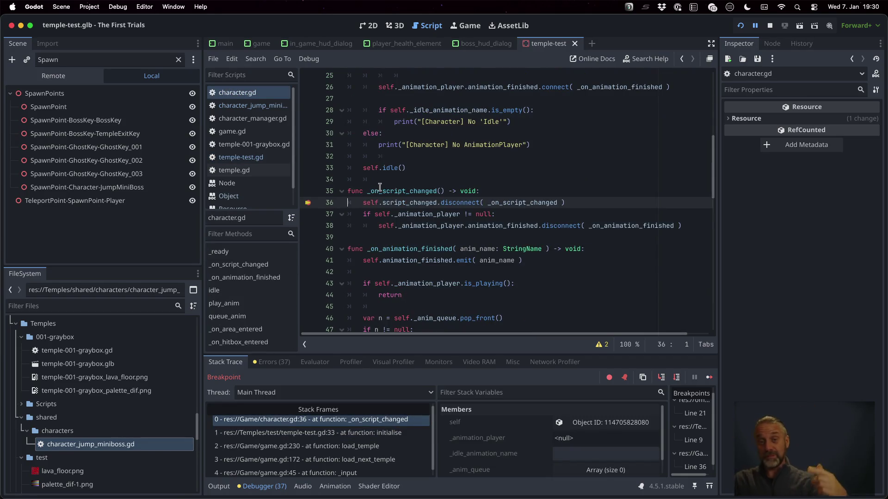
left_click(677, 377)
left_click(445, 260)
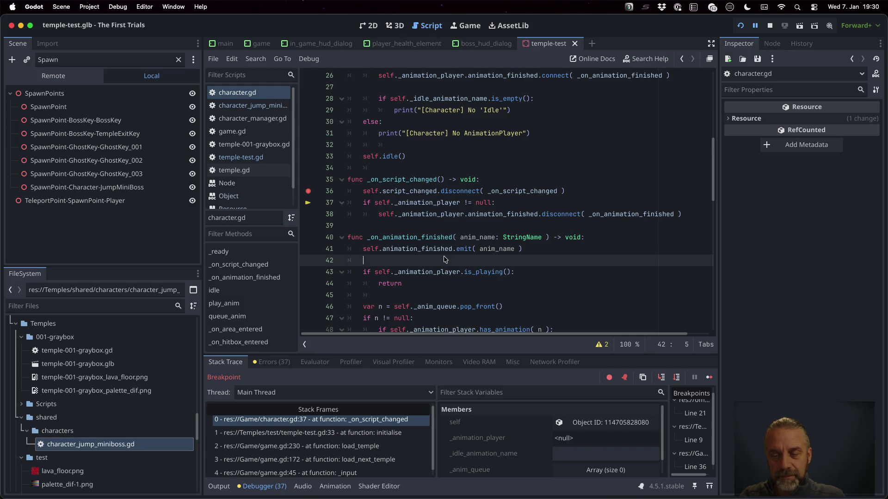
left_click(308, 191, "shift")
left_click(710, 377)
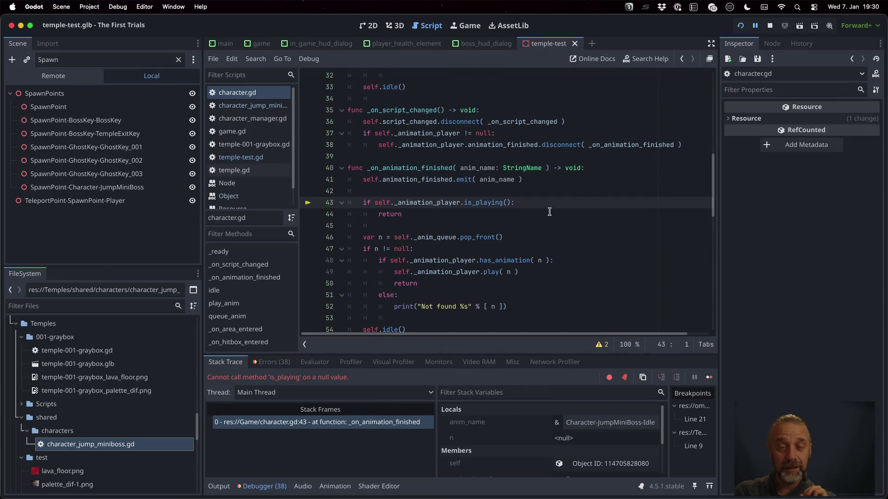
Step: Show the Output log and breakpoint the animation_finished.connect call on line 26
scroll(514, 186, "up", 5)
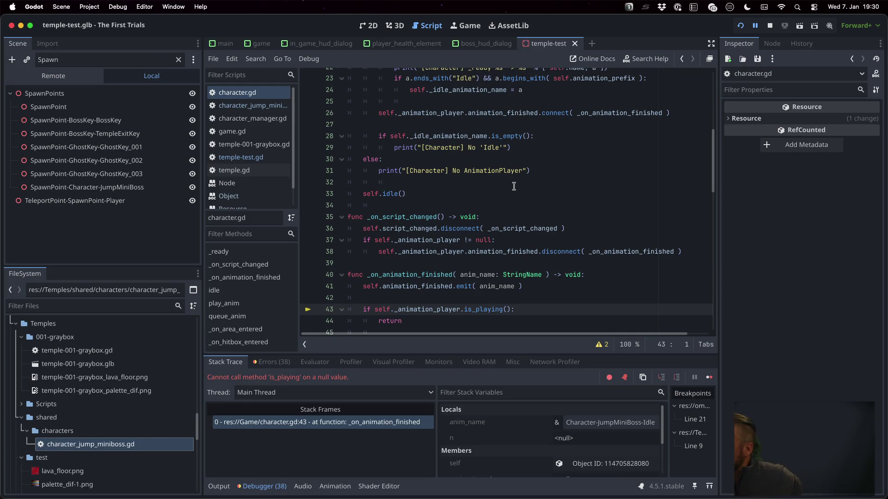
scroll(514, 186, "up", 3)
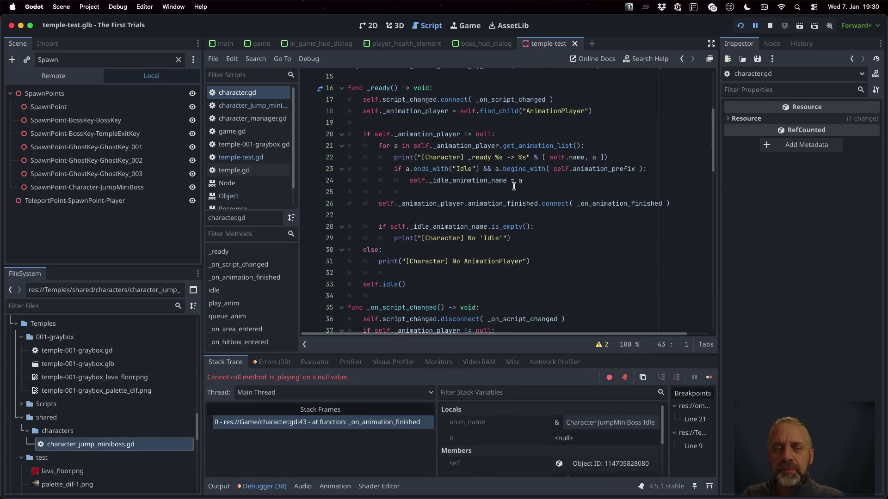
left_click(219, 486)
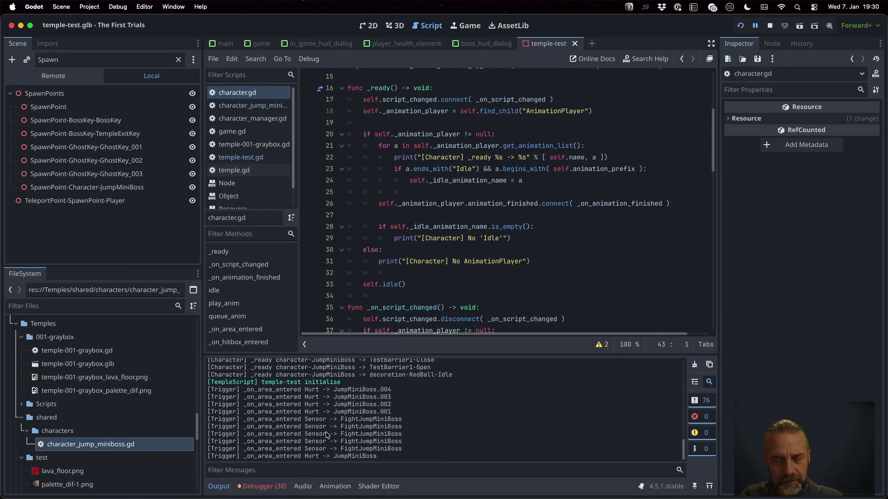
scroll(327, 435, "up", 2)
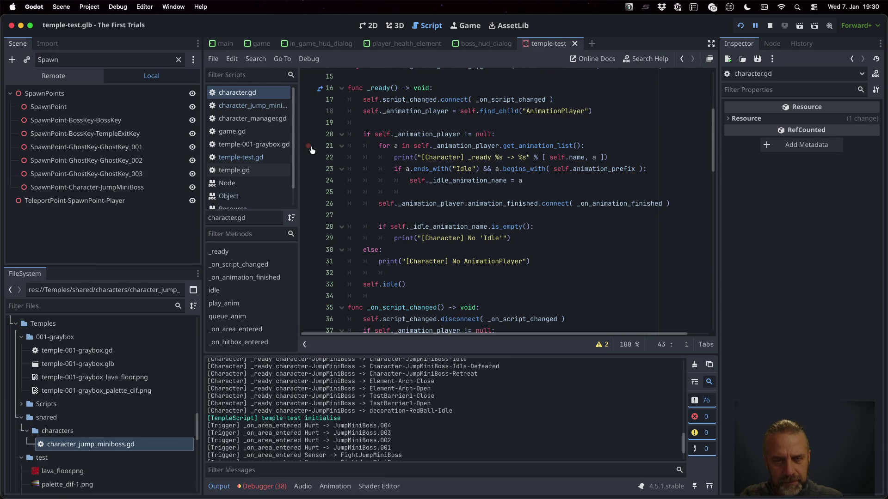
left_click(308, 203)
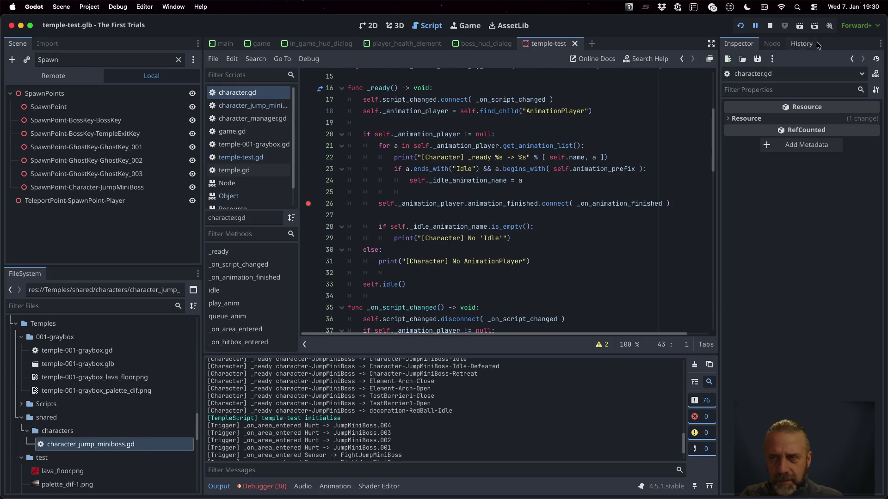
Step: Restart the game, then compare the main.gd _process caller frame with character.gd _ready
left_click(770, 26)
left_click(740, 26)
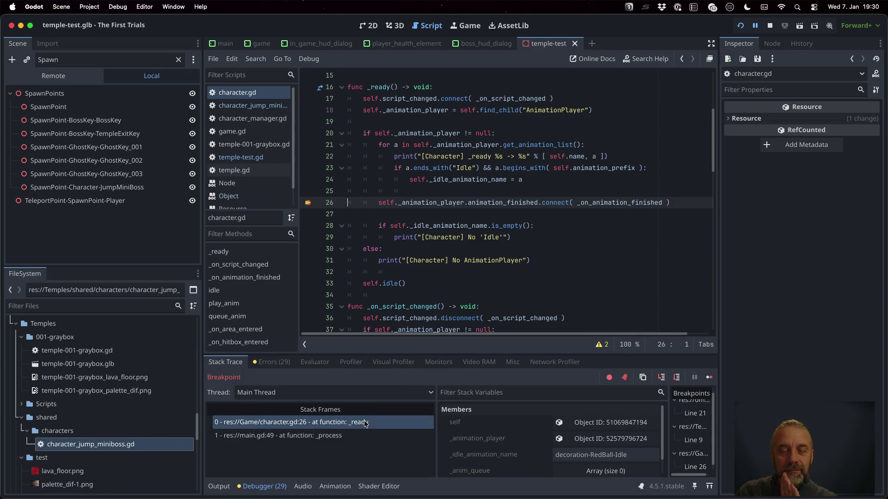
left_click(361, 435)
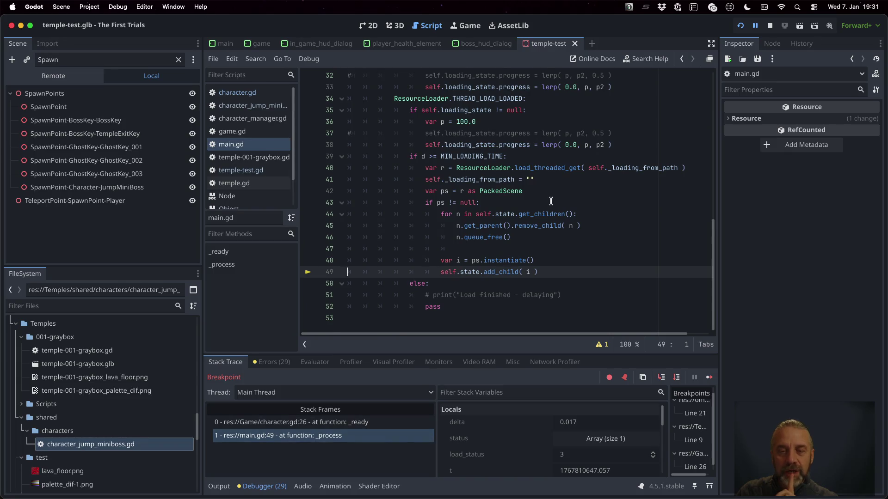
scroll(531, 231, "down", 2)
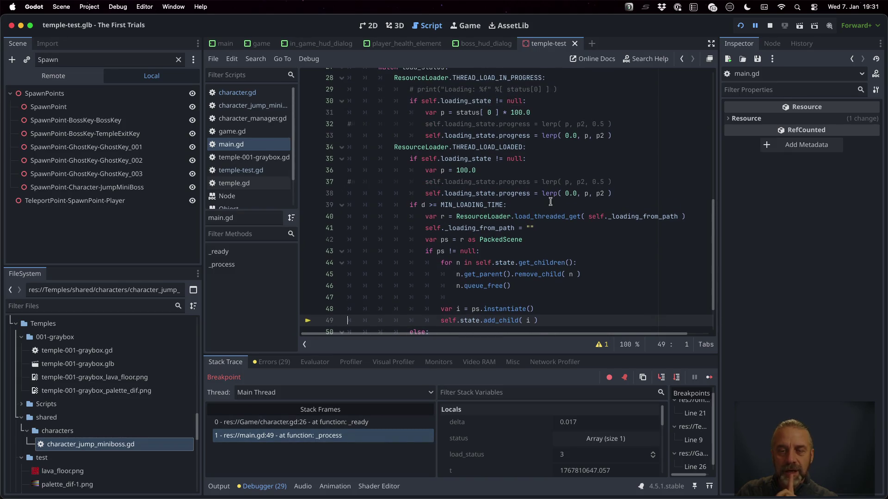
left_click(390, 423)
Step: Continue past breakpoint hits until _ready halts at line 26 for Character-JumpMiniBoss
left_click(709, 378)
left_click(709, 378)
left_click(710, 377)
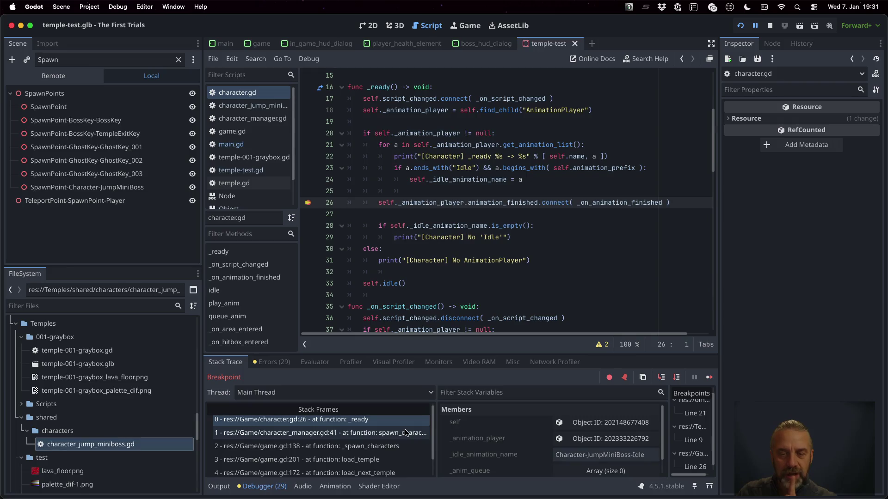
mouse_move(424, 200)
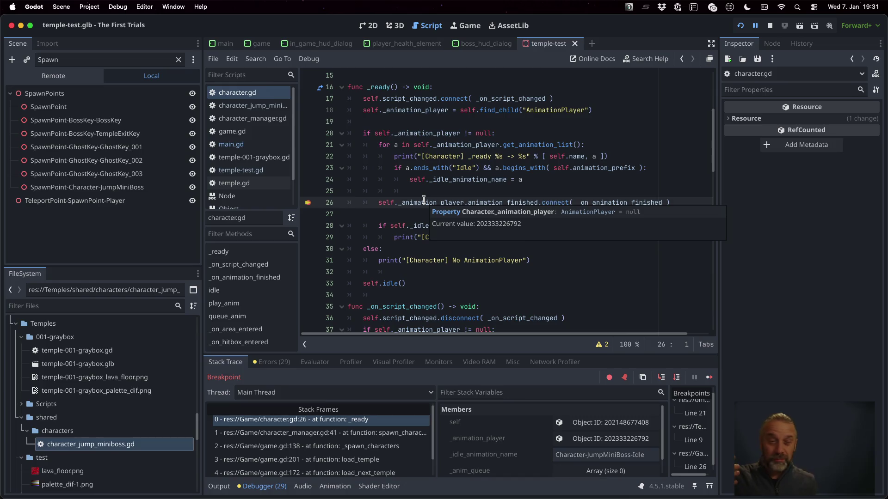
Step: Select the whole body of the _ready function in character.gd
left_click(432, 121)
key("Up")
key("Up")
key("Up")
key("Down")
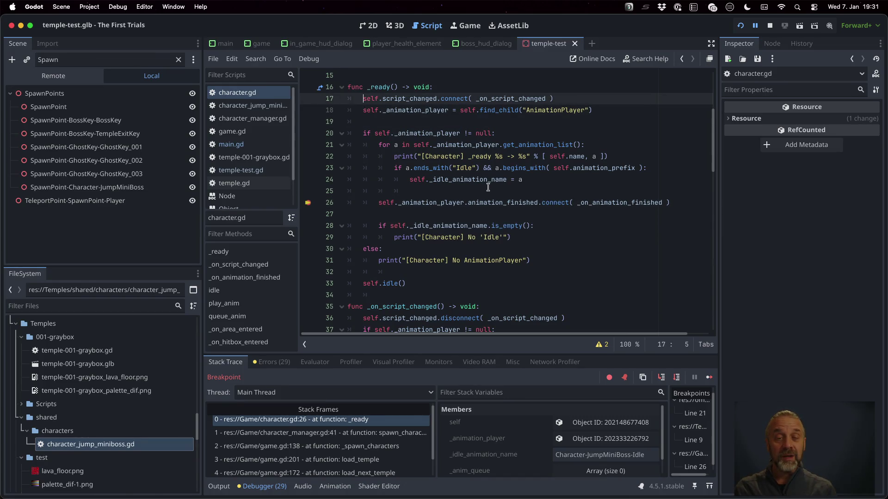
key("shift+Down")
key("shift+Down")
key("shift+Down")
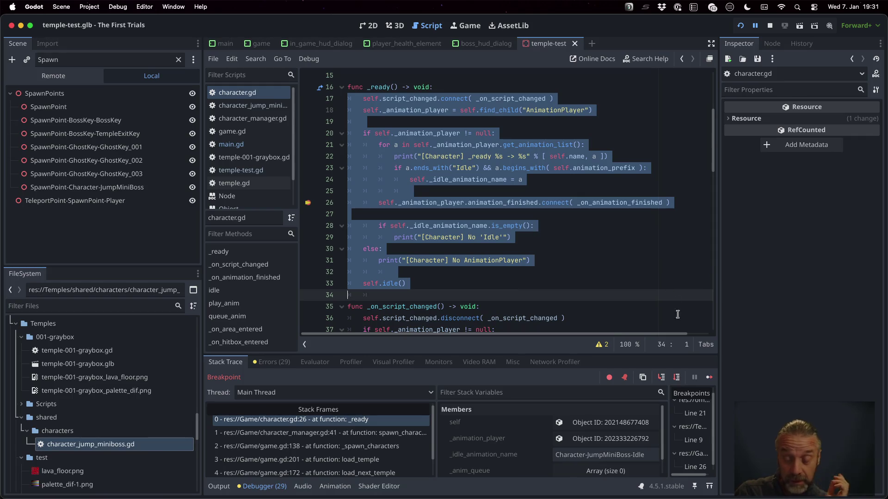
scroll(481, 243, "down", 3)
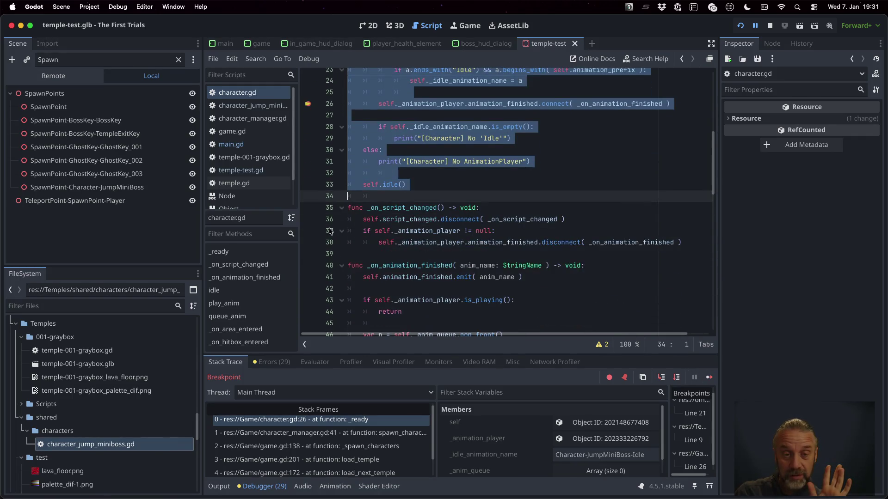
Step: Resume, then view the temple-test.gd initialise frame and the character.gd line 36 frame
left_click(709, 378)
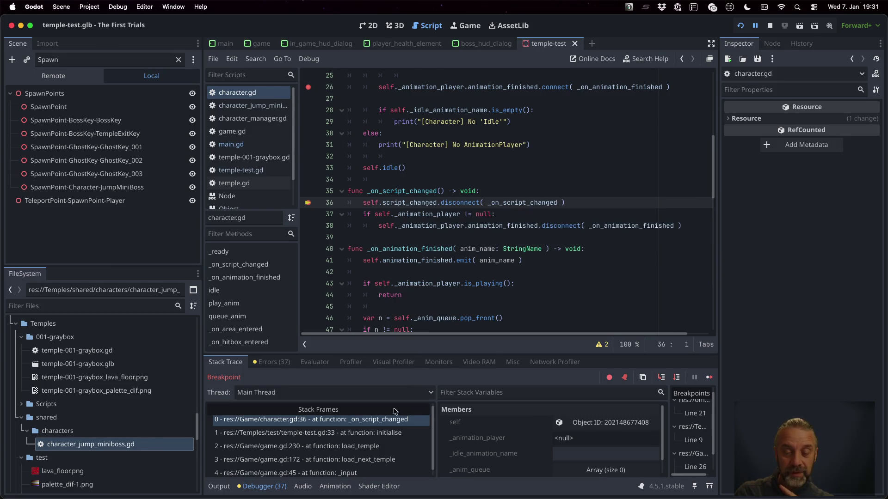
left_click(394, 434)
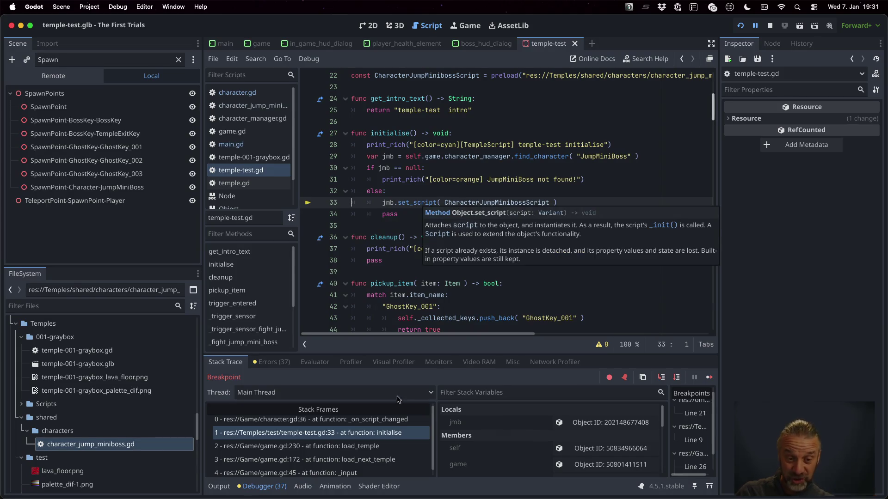
left_click(397, 420)
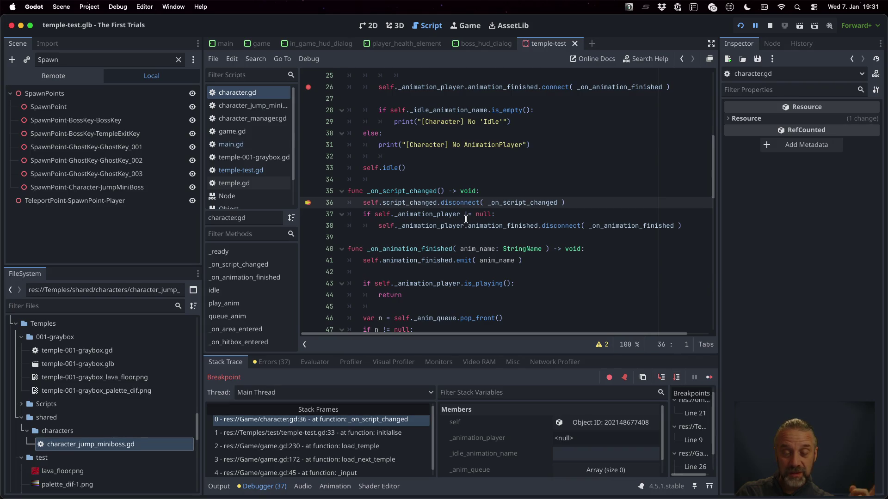
Step: Inspect the paused character's self object, checking its properties and its Node tab signals
mouse_move(411, 201)
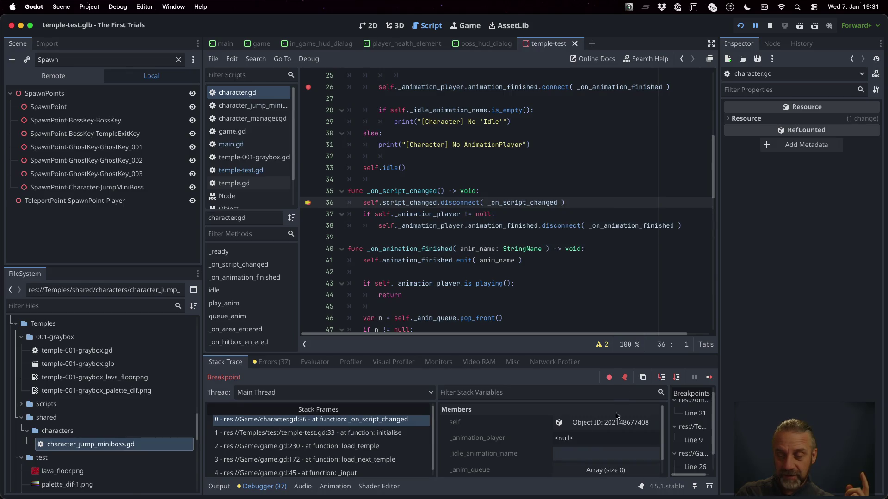
left_click(622, 422)
scroll(786, 208, "down", 3)
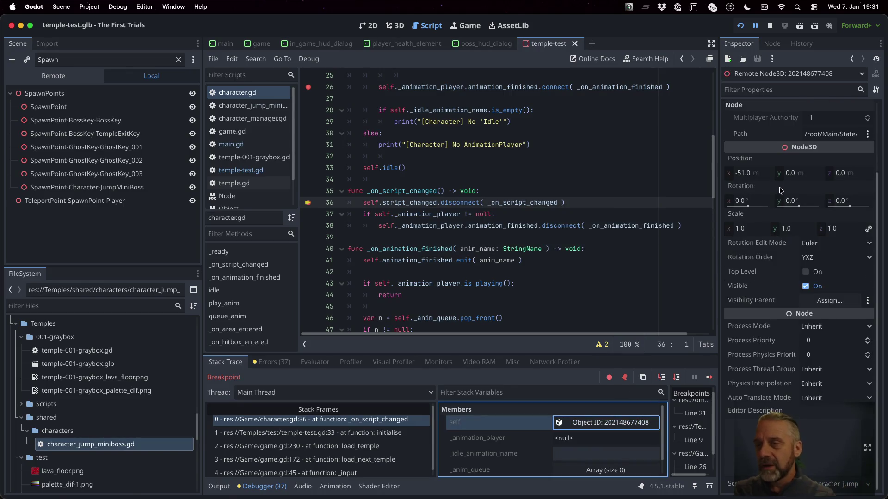
left_click(771, 44)
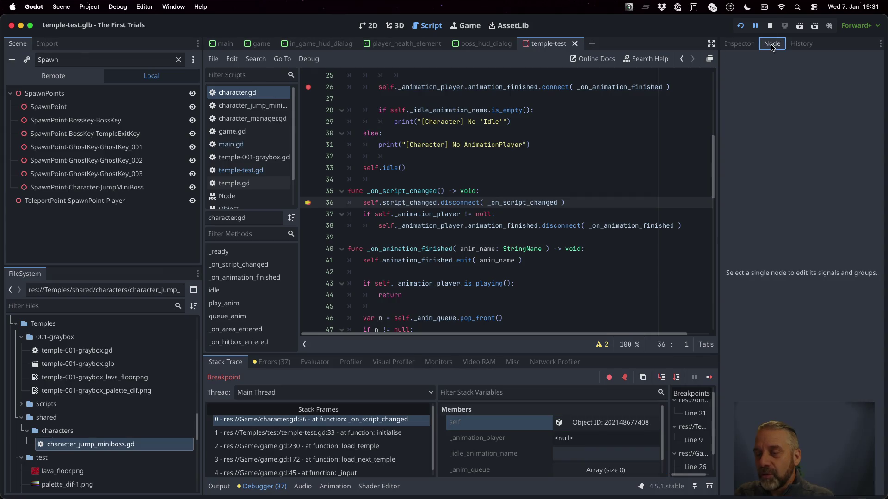
left_click(744, 42)
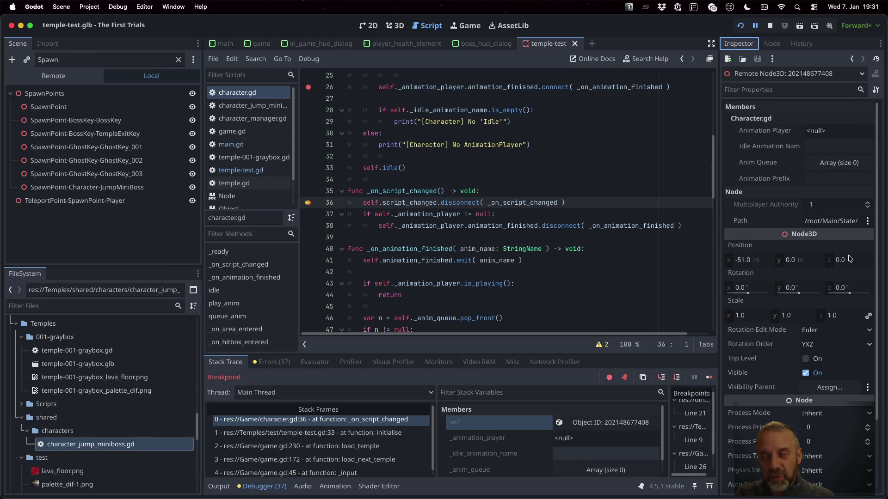
Step: Show the running game's Remote scene tree and expand SpawnPoints
left_click(58, 77)
left_click(10, 107)
left_click(14, 108)
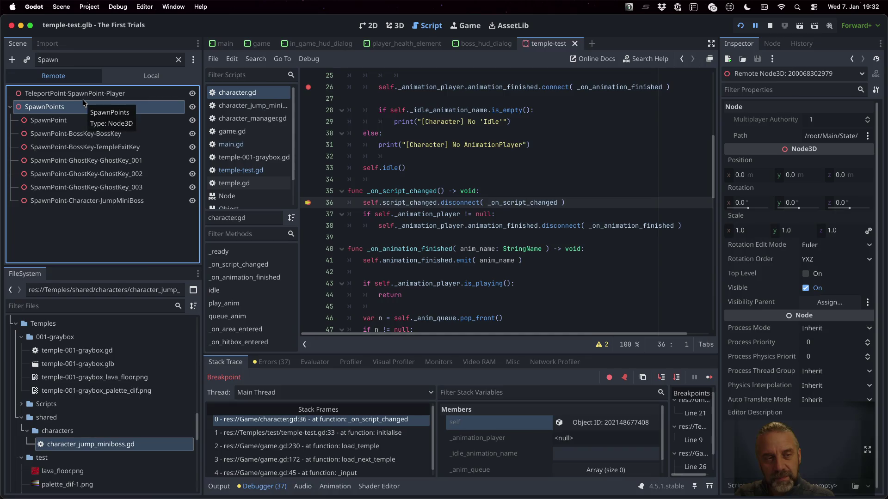
Step: Filter the remote tree for 'JumpMiniBoss' and open character-JumpMiniBoss's scene file
double_click(76, 59)
type("JumpMini")
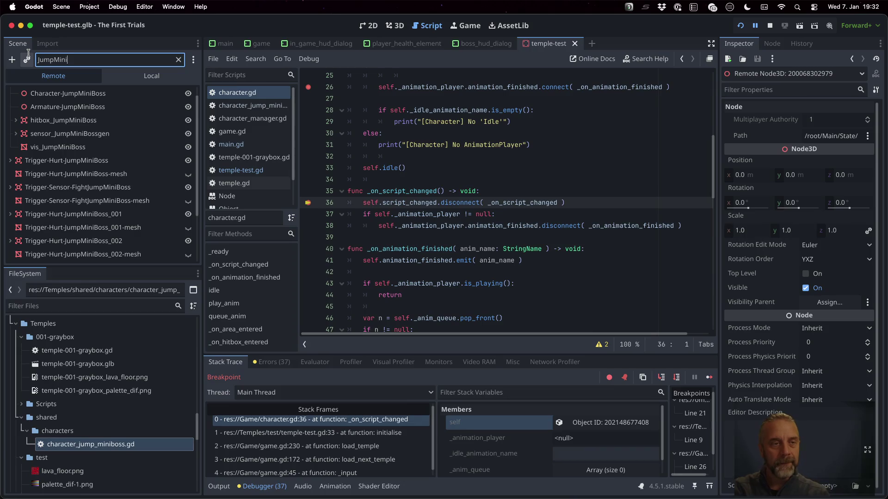
type("Boss")
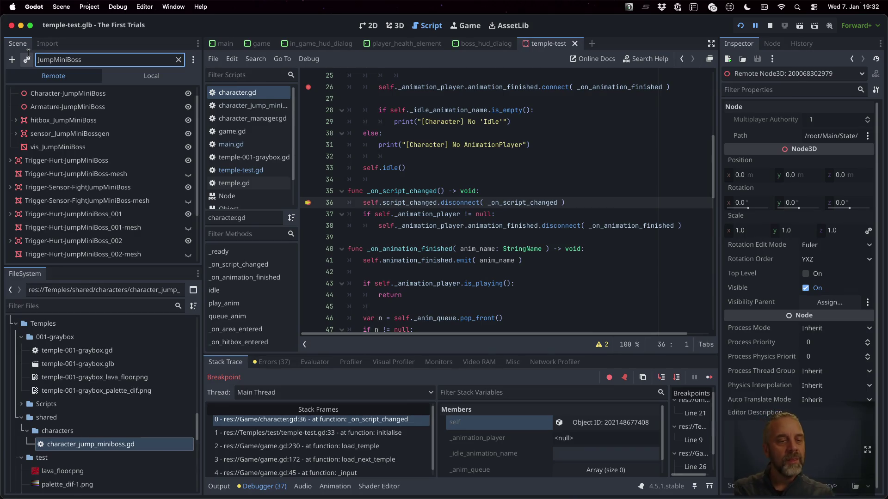
scroll(90, 97, "up", 1)
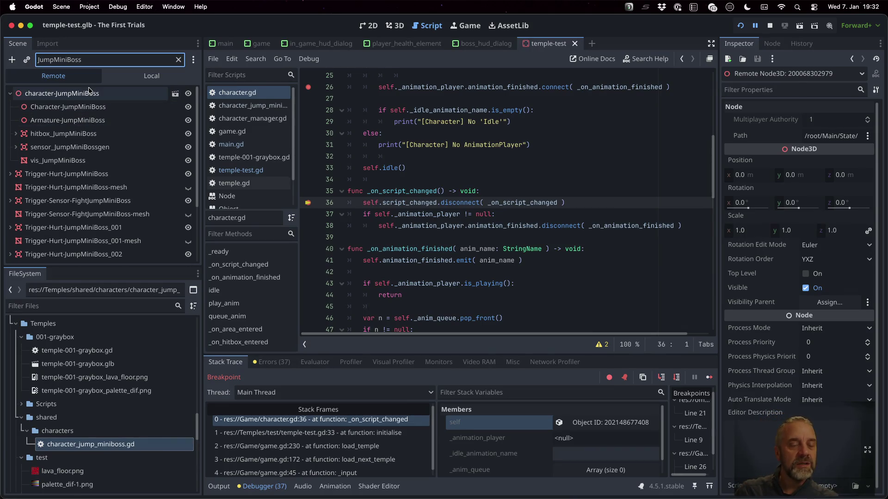
left_click(90, 94)
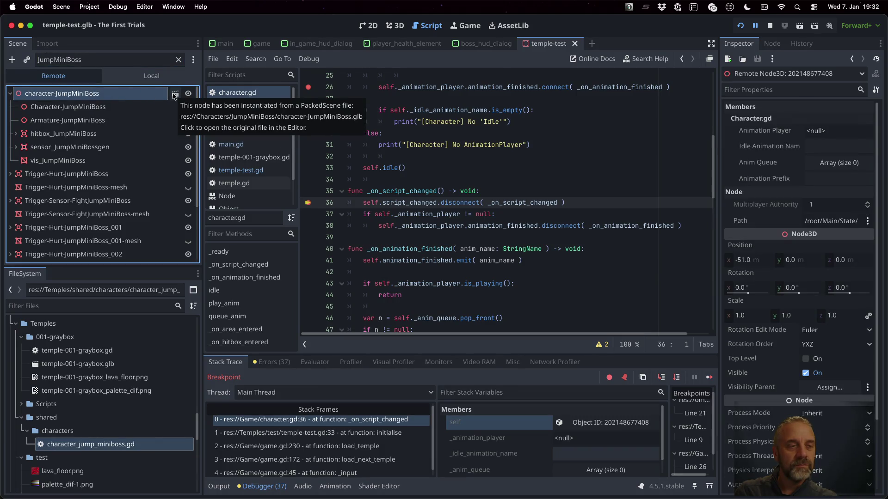
left_click(175, 94)
left_click(456, 264)
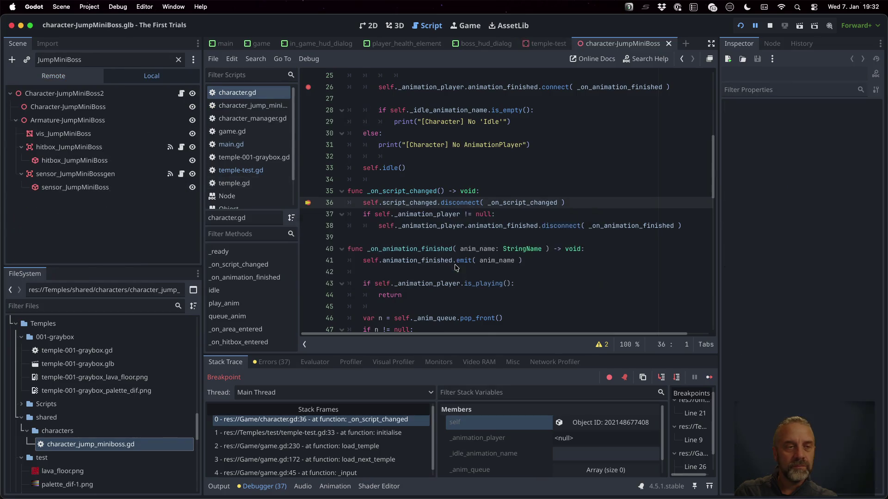
Step: Check the scene root's signals and properties, then step to character.gd line 37
left_click(182, 94)
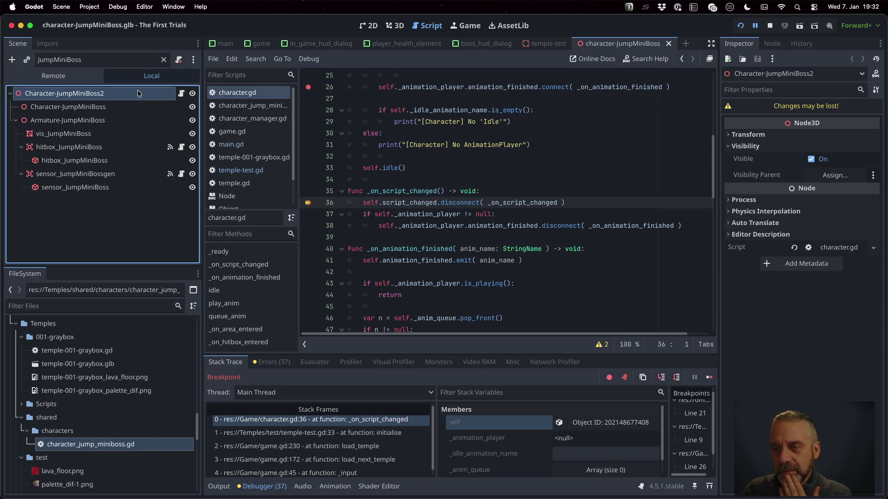
left_click(771, 44)
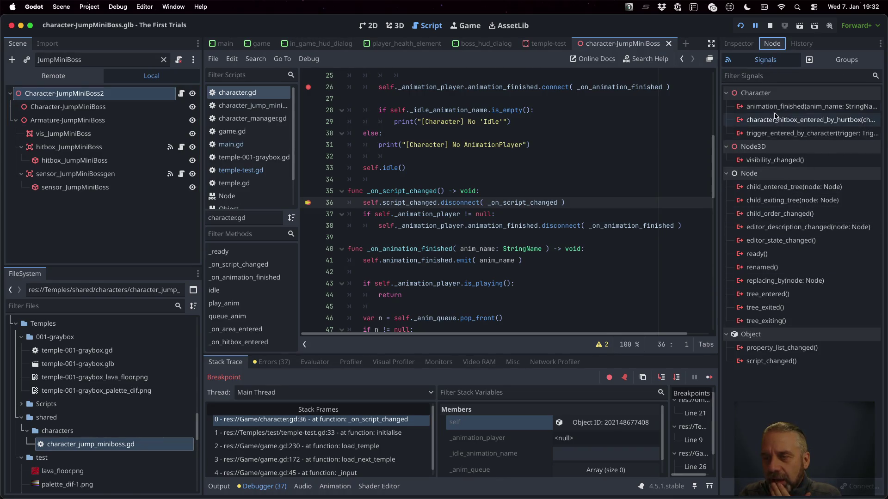
left_click(739, 44)
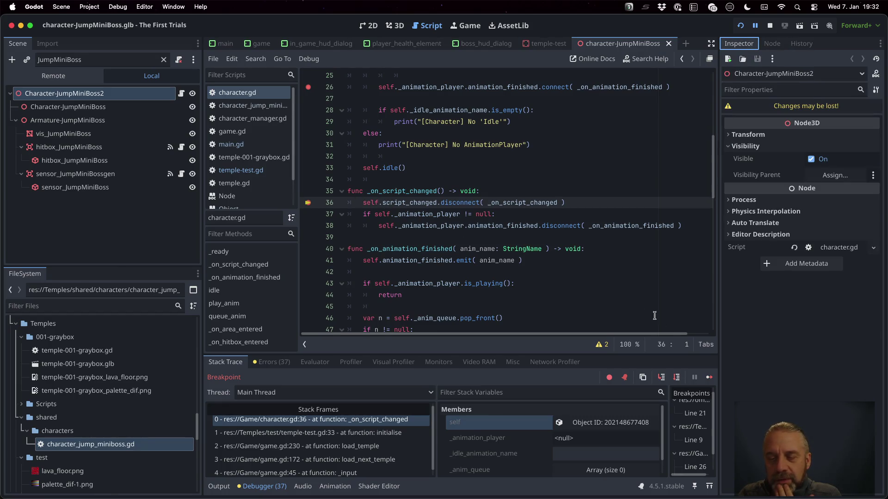
left_click(678, 378)
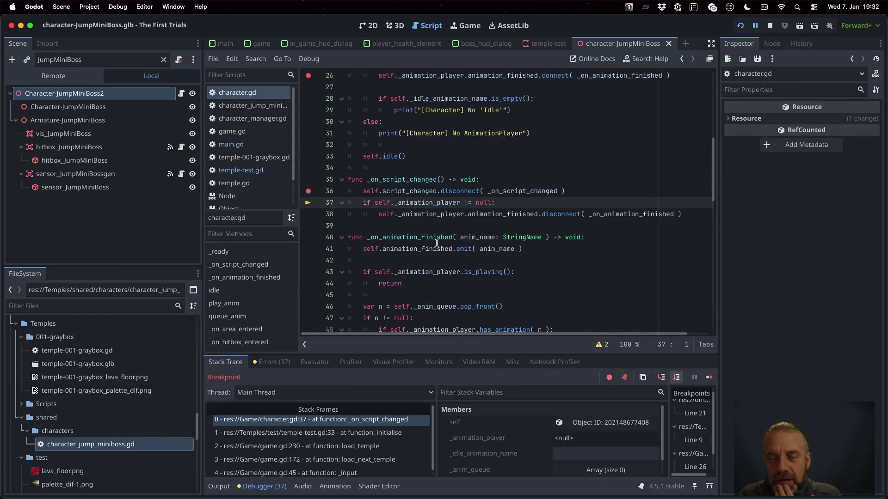
Step: Review the code around the breakpoint and compare the temple-test.gd and character.gd stack frames
mouse_move(422, 203)
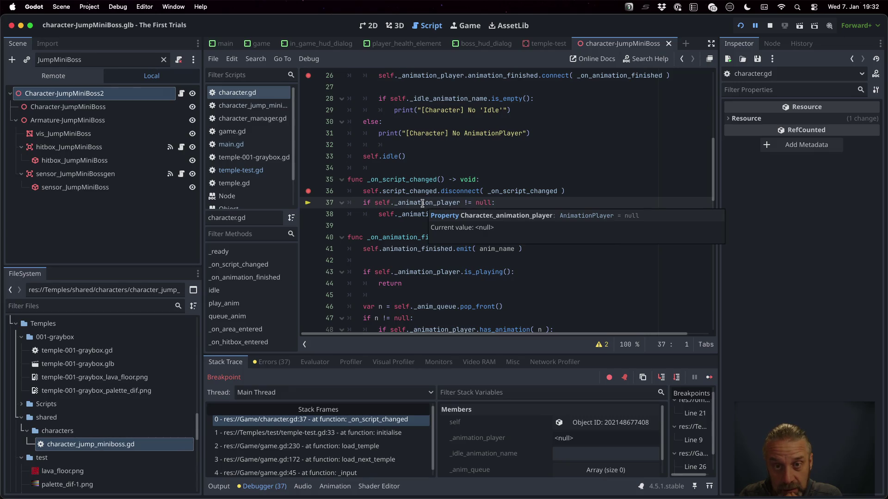
scroll(422, 204, "up", 3)
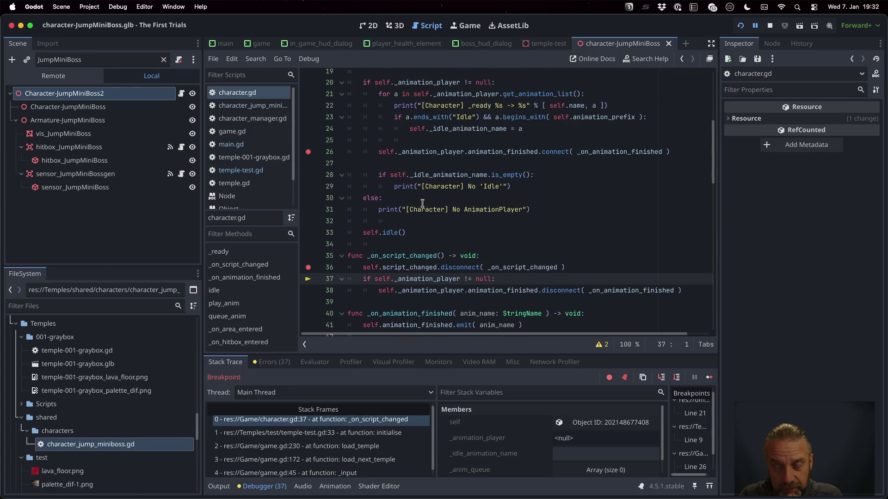
scroll(422, 204, "up", 6)
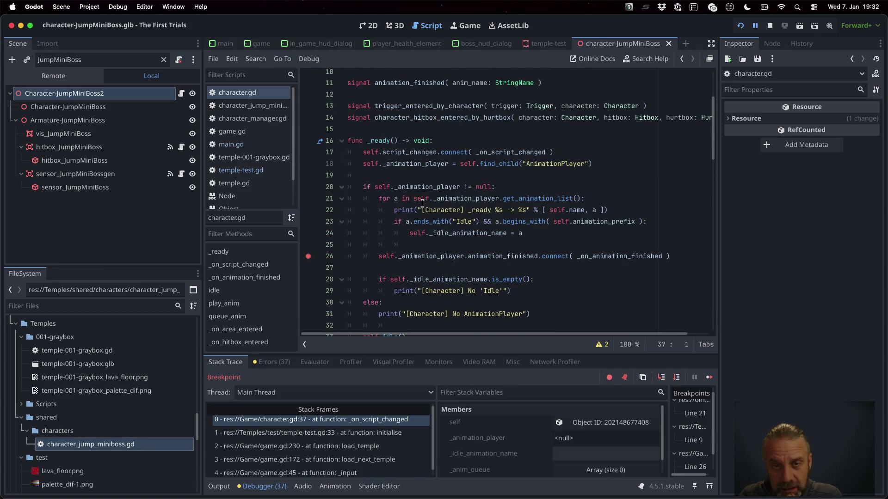
scroll(422, 203, "down", 5)
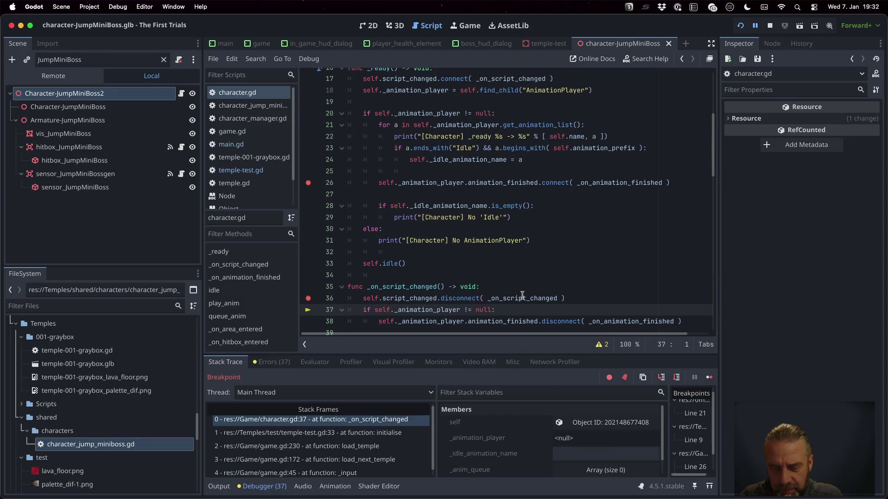
scroll(522, 295, "down", 1)
scroll(522, 295, "down", 3)
scroll(522, 296, "up", 4)
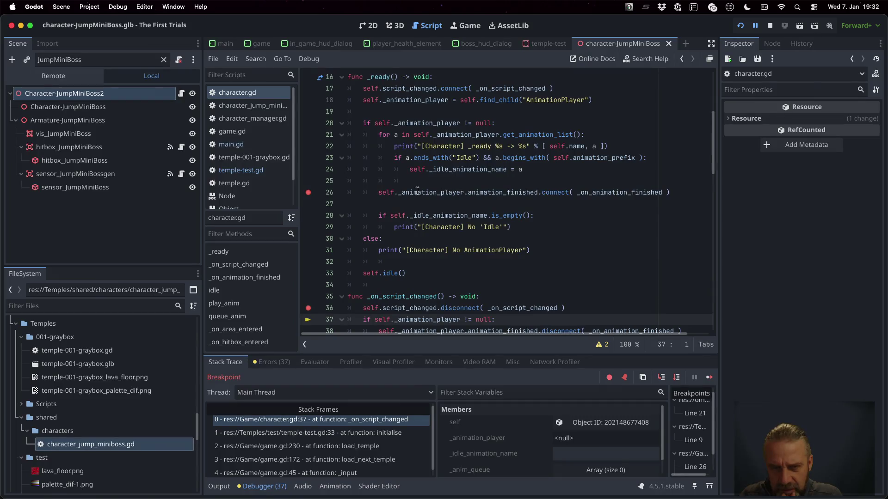
left_click(400, 435)
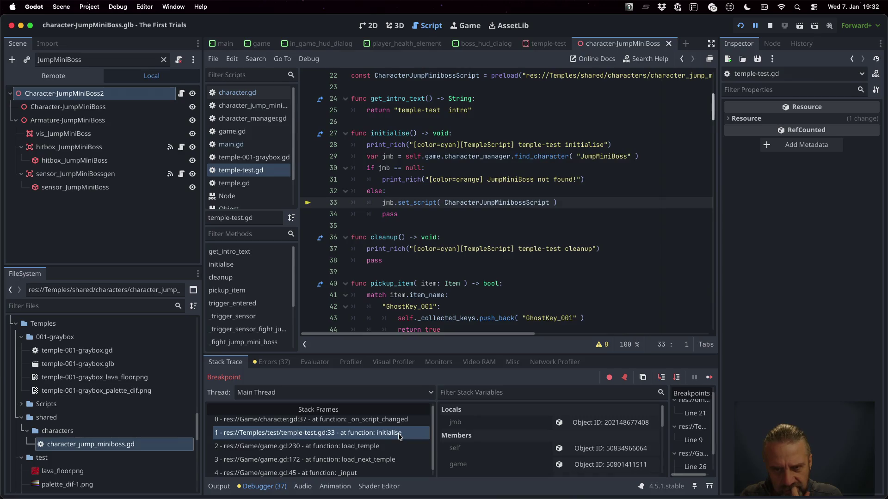
mouse_move(381, 167)
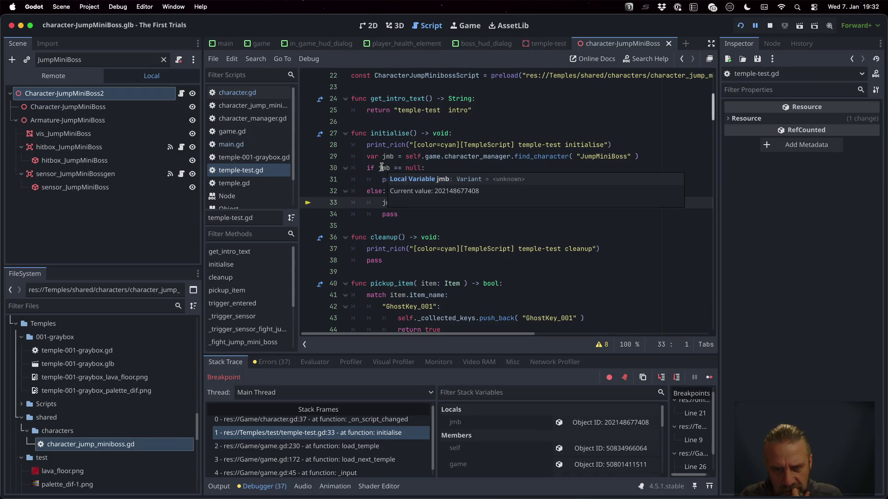
left_click(361, 419)
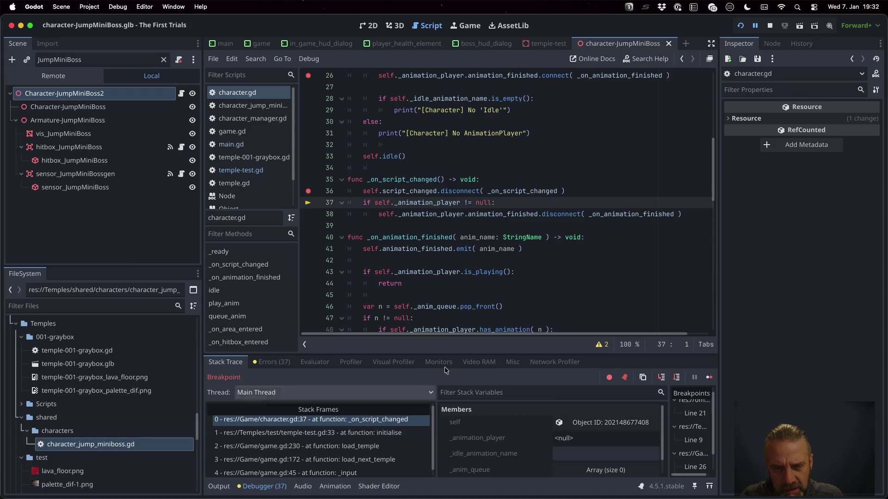
Step: Highlight _animation_player usages, step out to temple-test.gd, and continue until the is_playing null error
scroll(473, 208, "up", 3)
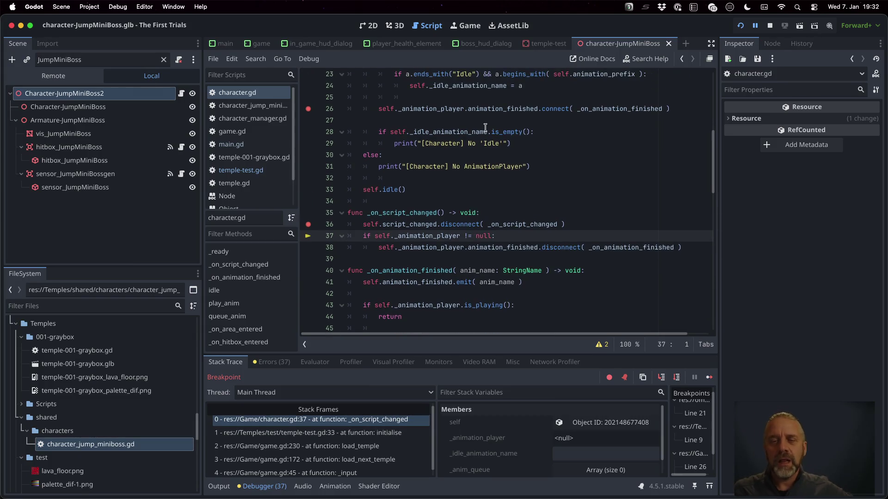
double_click(554, 155)
double_click(439, 85)
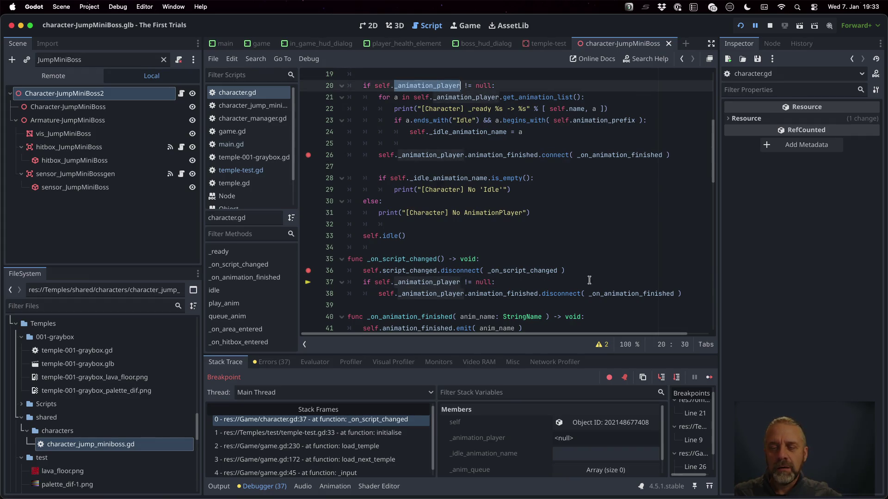
key("F10")
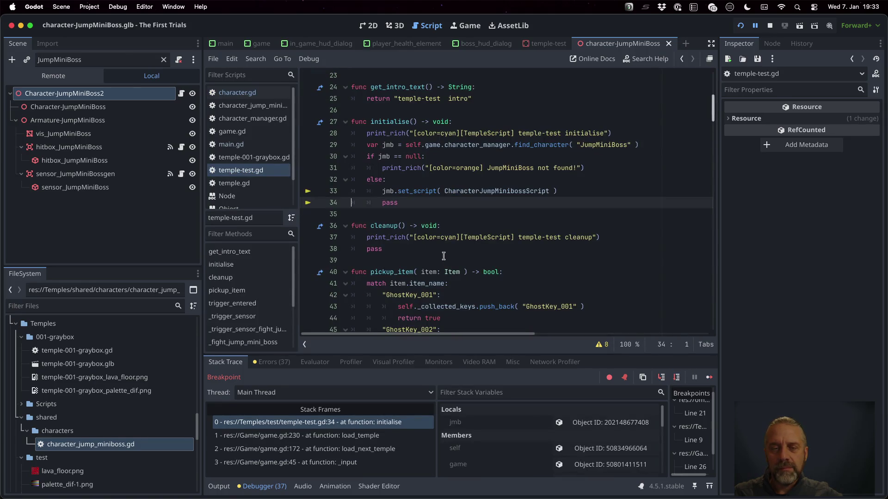
left_click(709, 378)
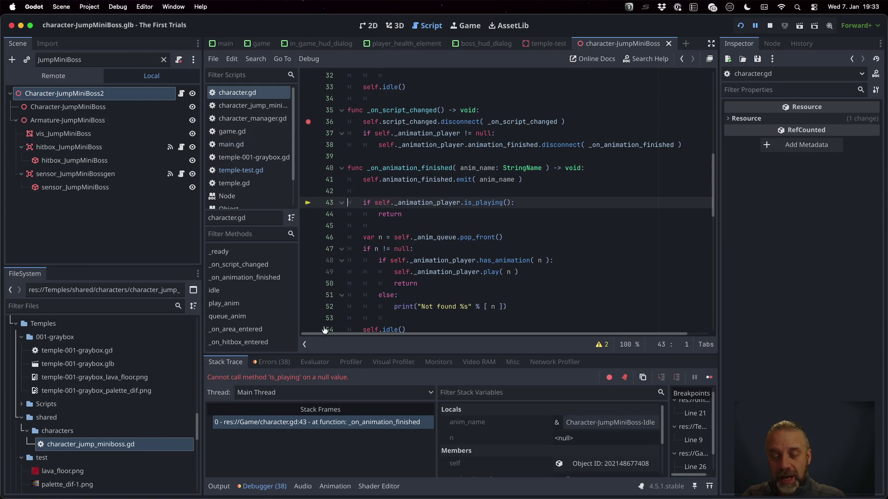
left_click(220, 486)
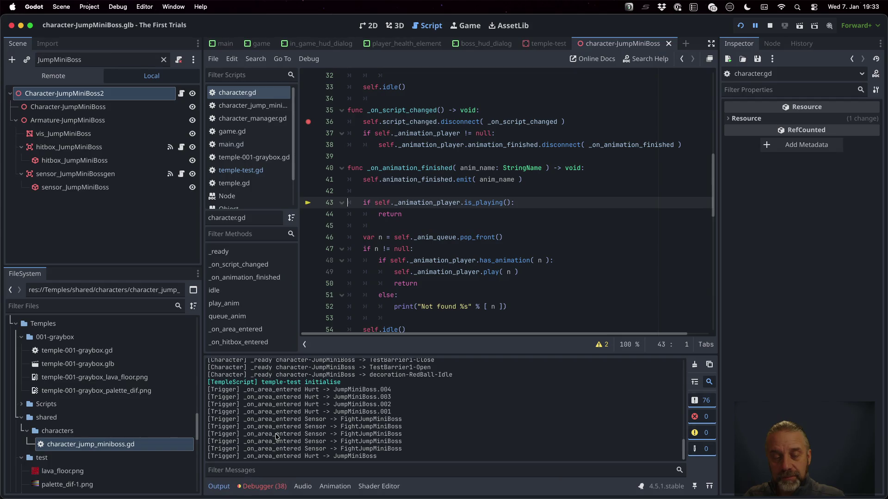
Step: Return to the stack trace and relaunch the game under the debugger
left_click(258, 489)
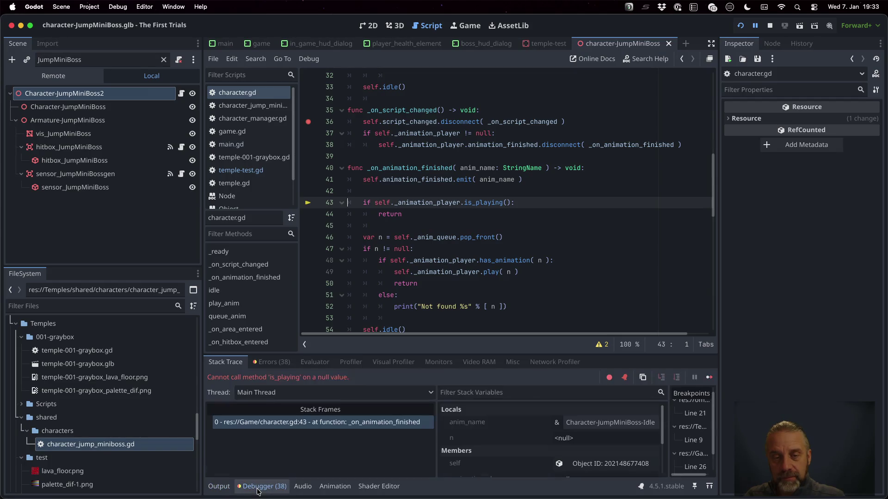
left_click(770, 26)
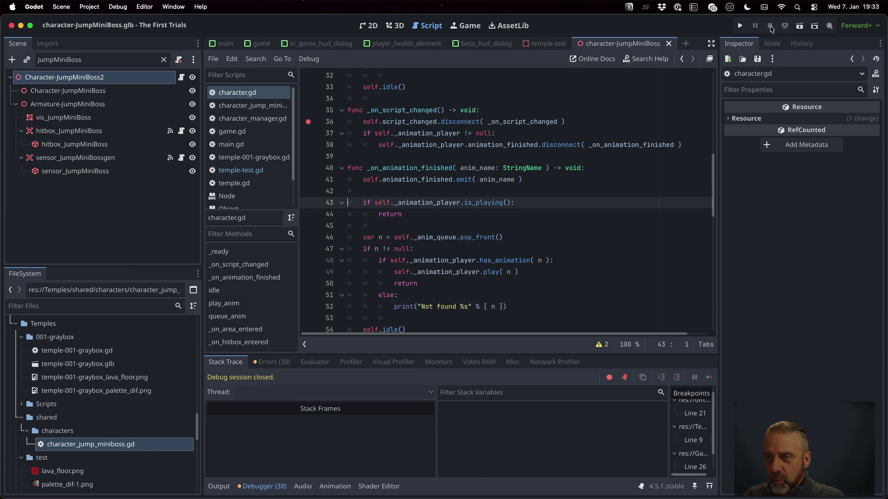
left_click(738, 25)
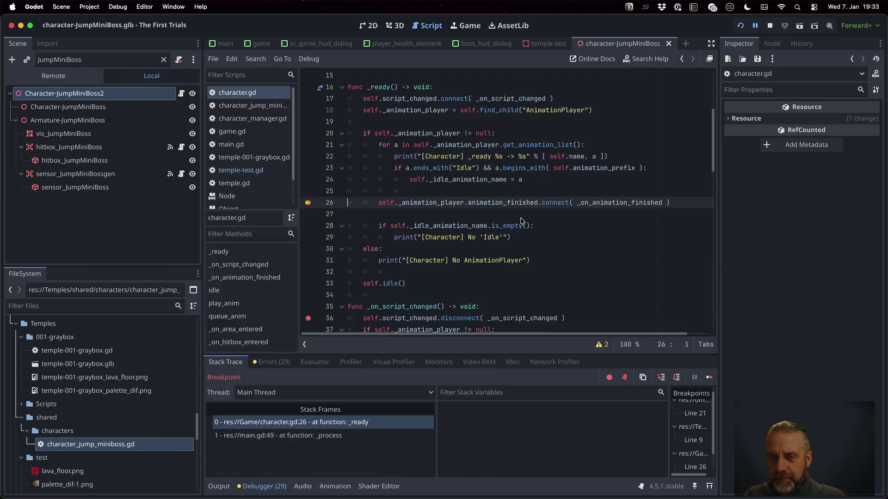
Step: Continue until line 26 halts again, then view the spawn_character frame in character_manager.gd
left_click(709, 378)
left_click(709, 377)
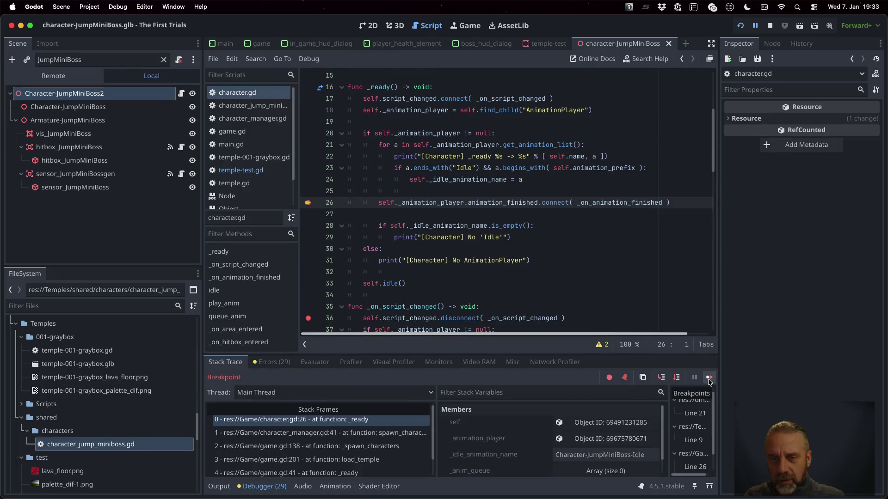
left_click(709, 377)
left_click(465, 26)
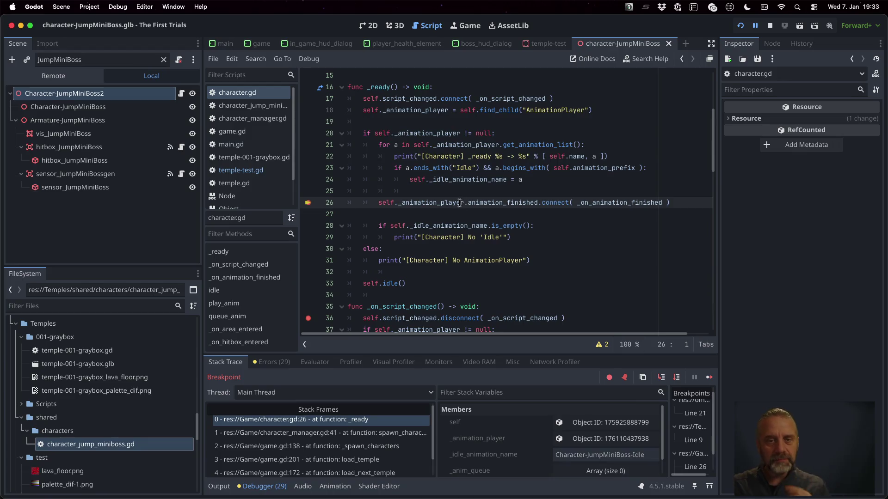
mouse_move(421, 134)
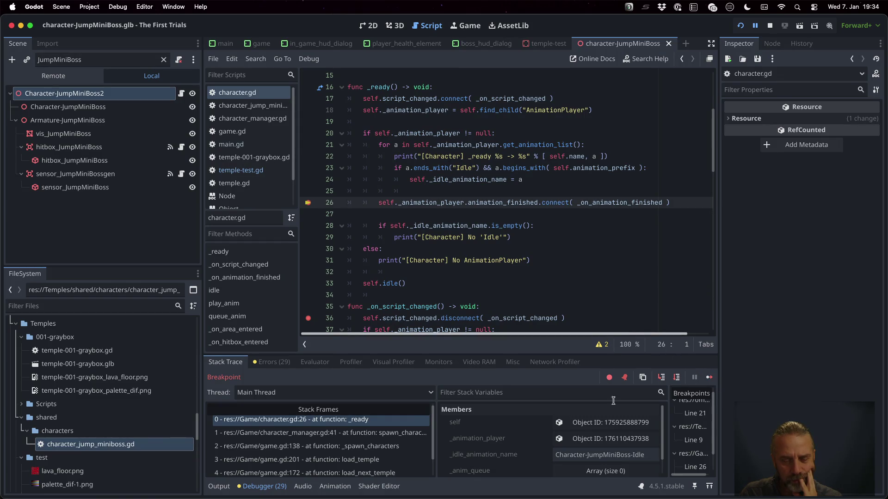
left_click(407, 433)
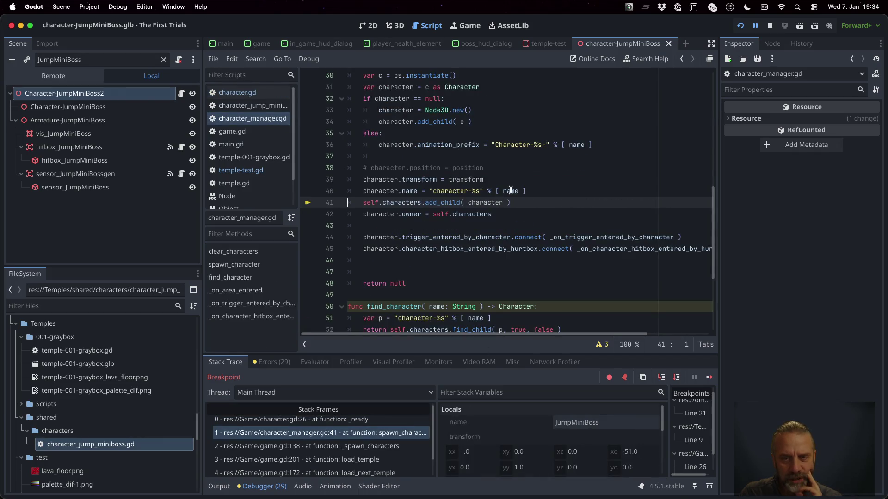
Step: Check the name variable holds JumpMiniBoss at character_manager.gd line 41, then resume
mouse_move(510, 192)
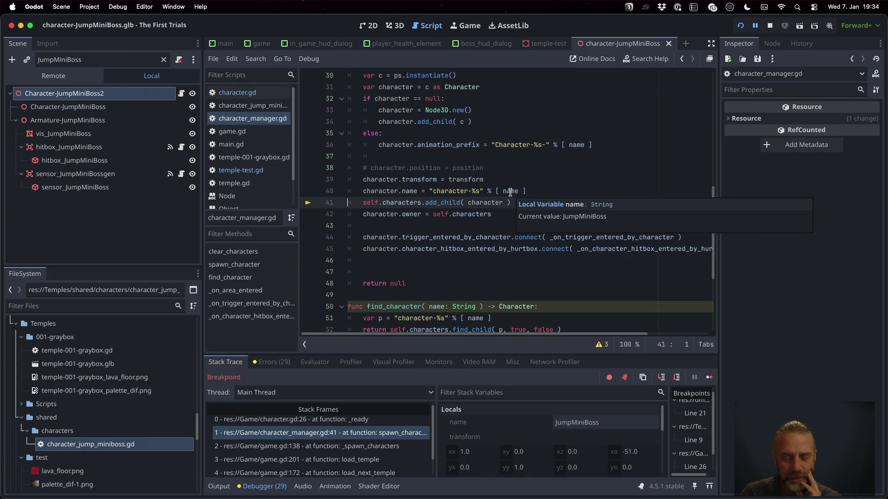
left_click(707, 378)
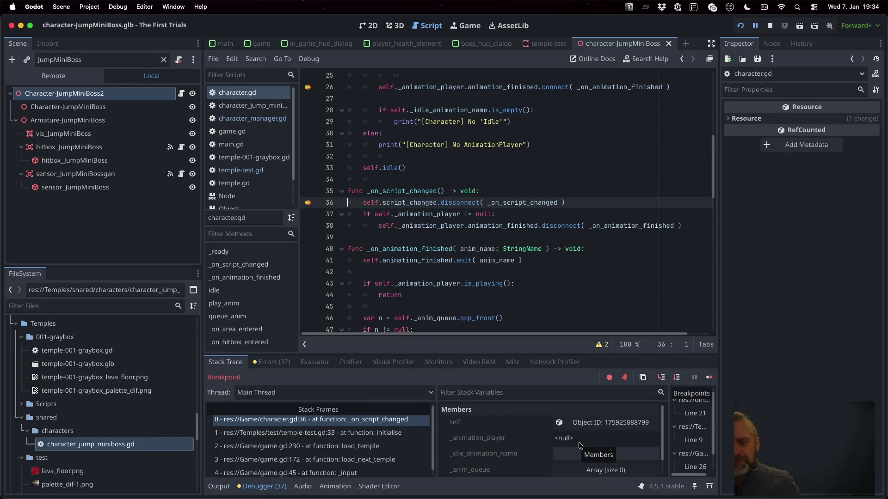
Step: Search character.gd for '_animation_player =' to find where it is assigned
scroll(472, 282, "up", 8)
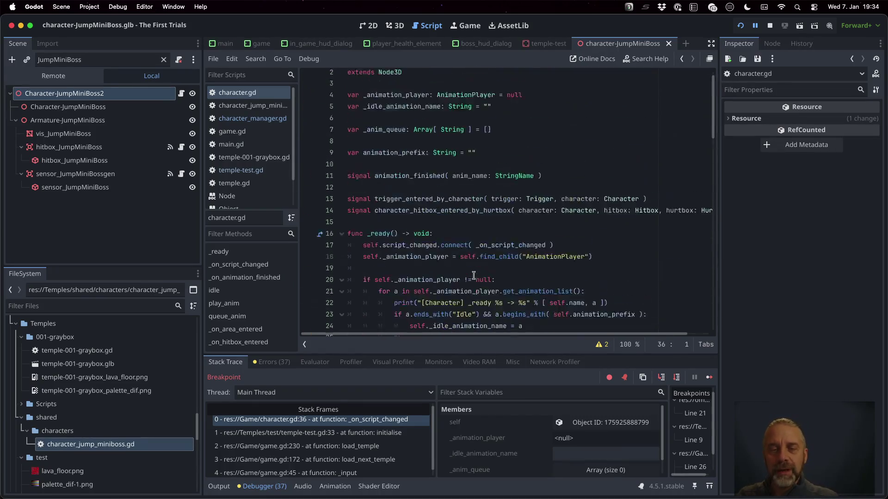
scroll(450, 218, "down", 1)
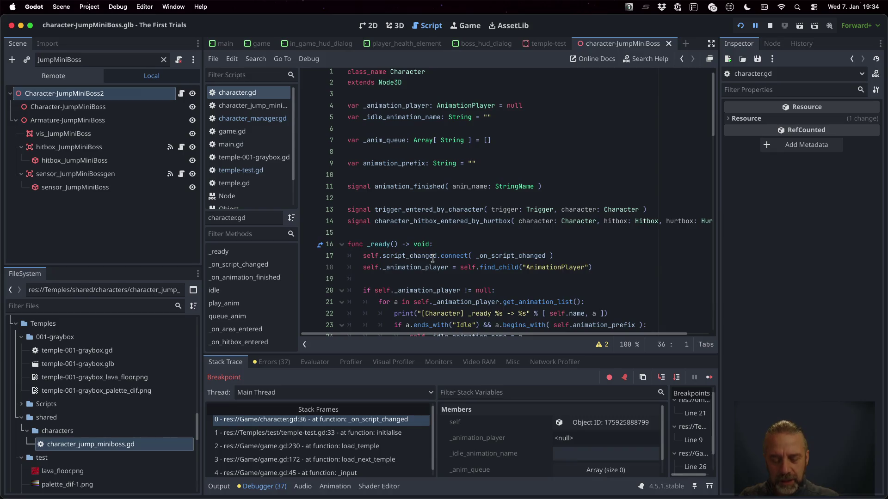
key("super+f")
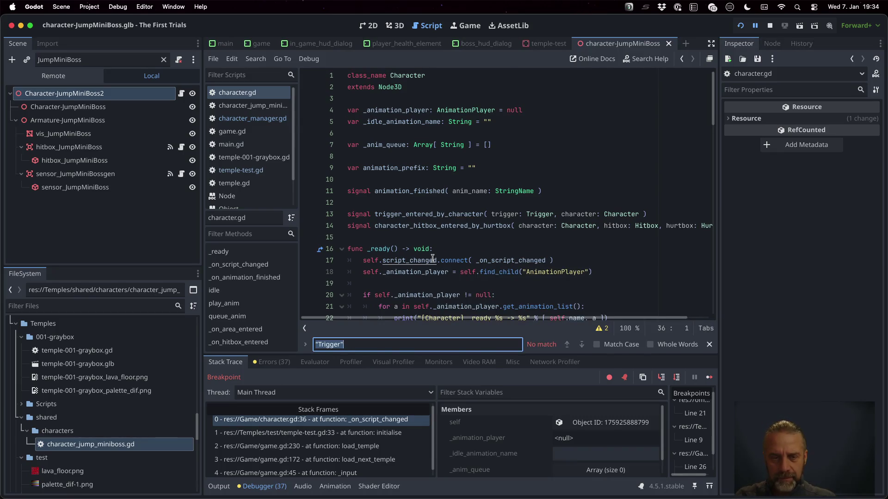
type("_animation_player =")
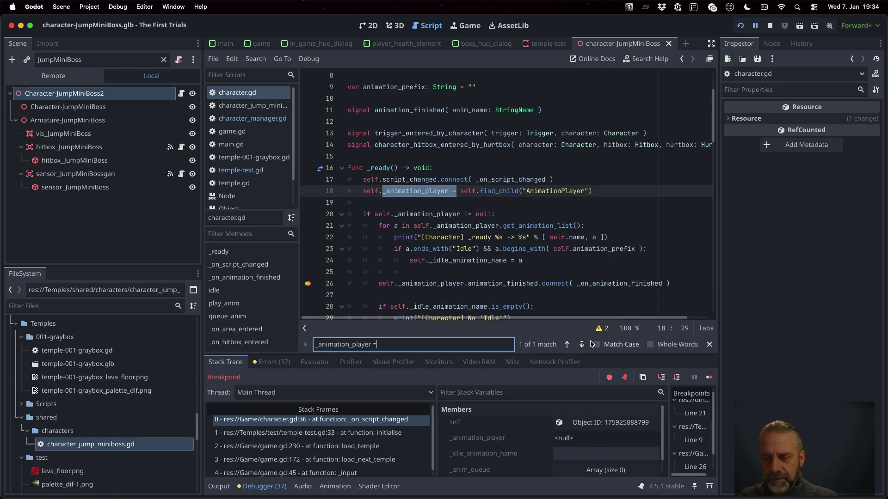
scroll(478, 201, "up", 3)
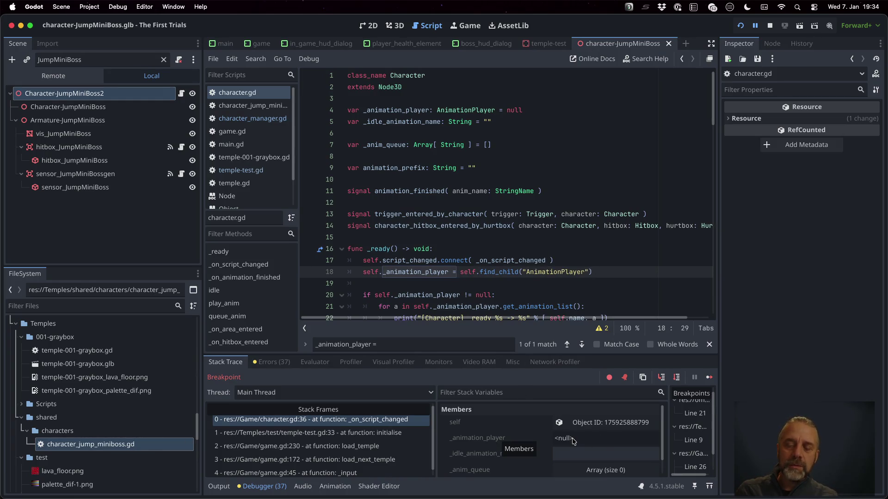
scroll(515, 143, "down", 5)
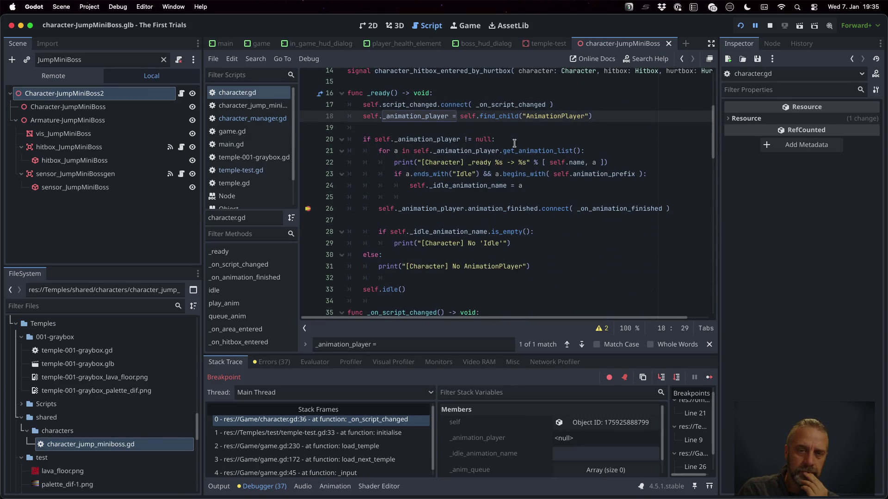
scroll(515, 143, "down", 5)
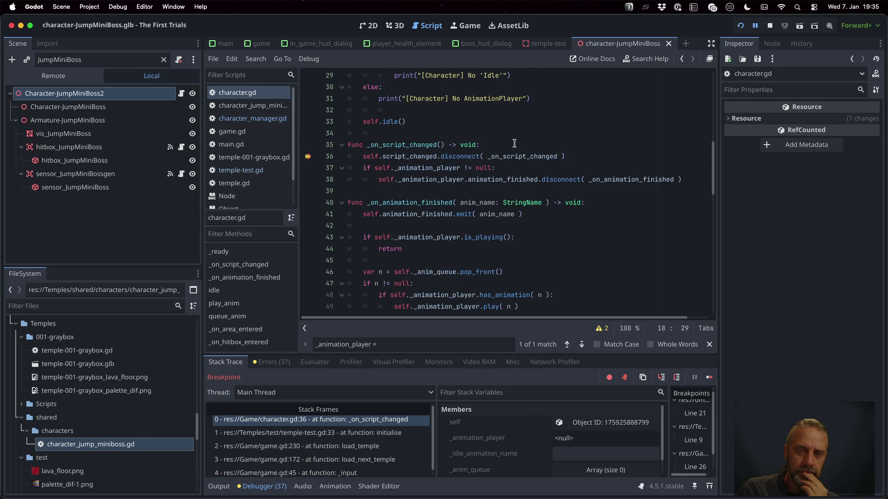
scroll(514, 143, "down", 2)
Step: Reselect the _on_script_changed frame, restart the game, and continue past the line 26 breakpoint twice
left_click(398, 419)
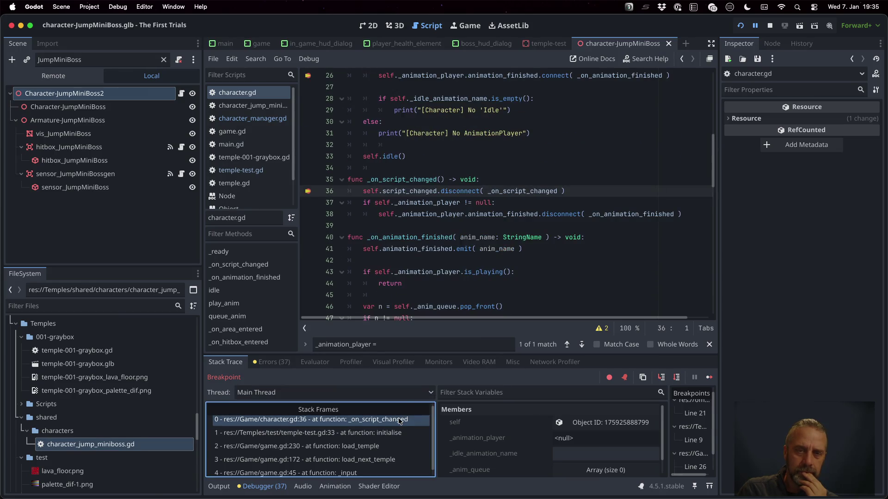
mouse_move(433, 204)
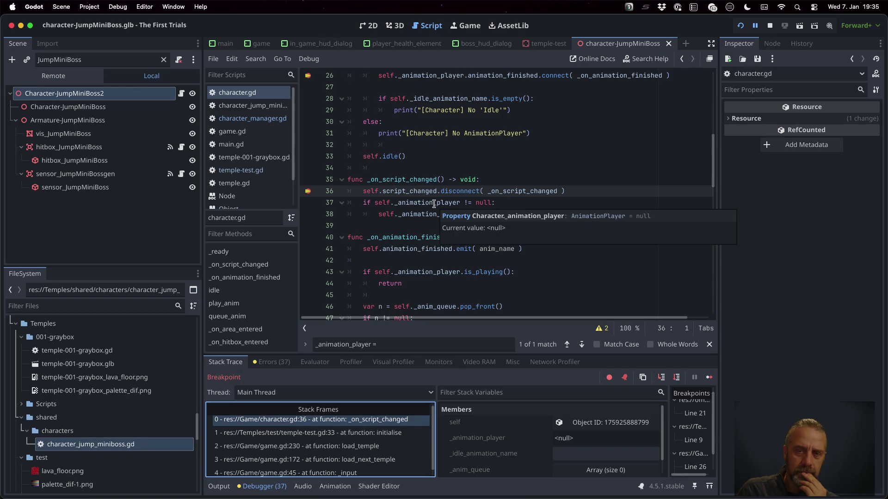
left_click(769, 25)
left_click(746, 26)
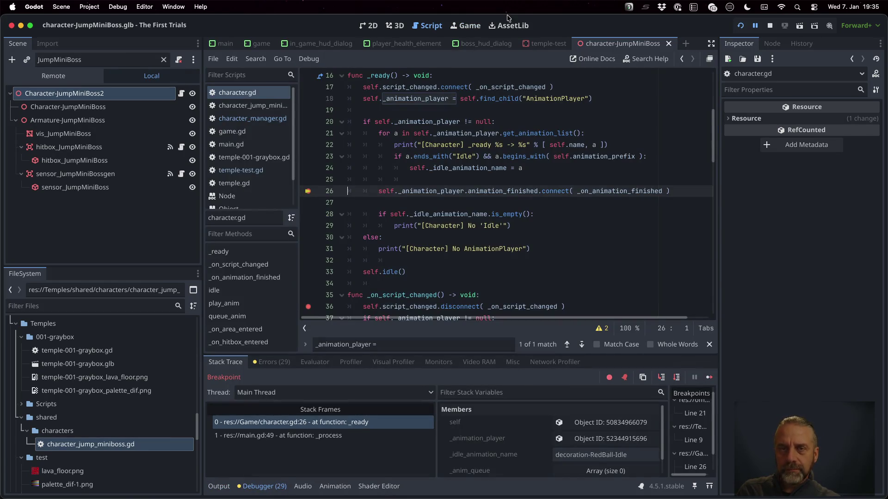
left_click(712, 377)
left_click(711, 377)
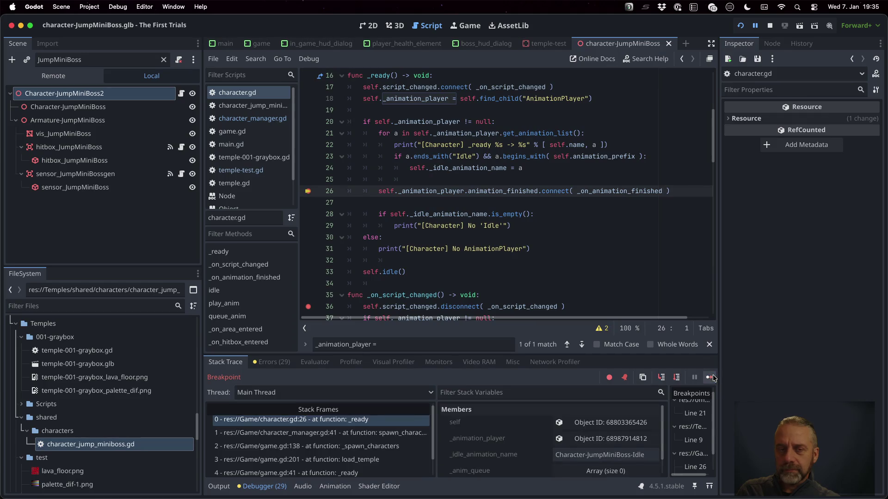
Step: Continue to the next hit, view the game.gd load_template and _spawn_characters frames, and check the output log
left_click(710, 377)
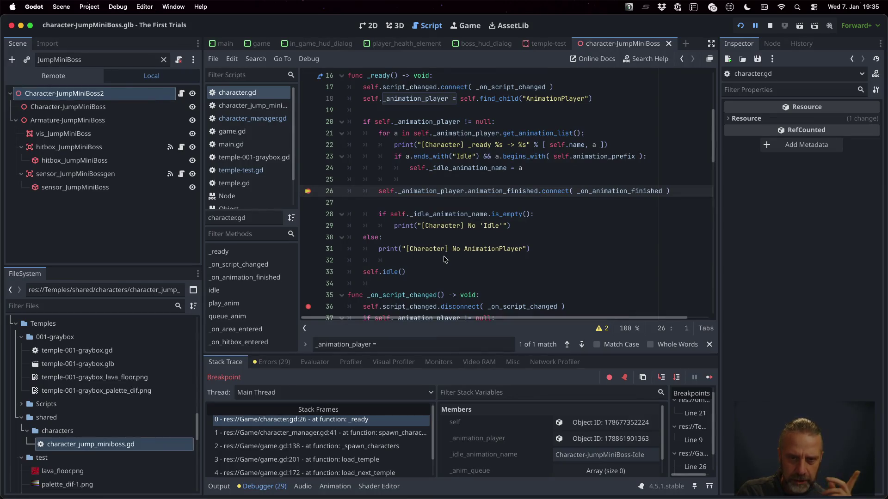
left_click(390, 456)
left_click(389, 445)
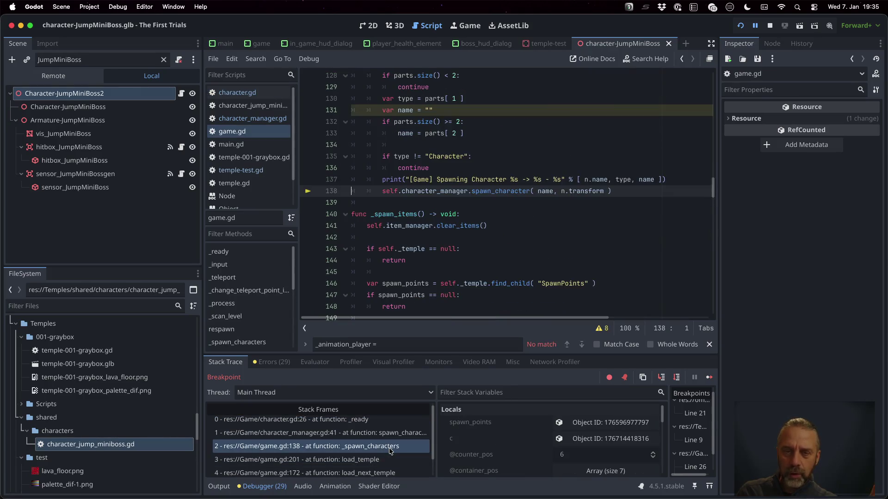
left_click(218, 487)
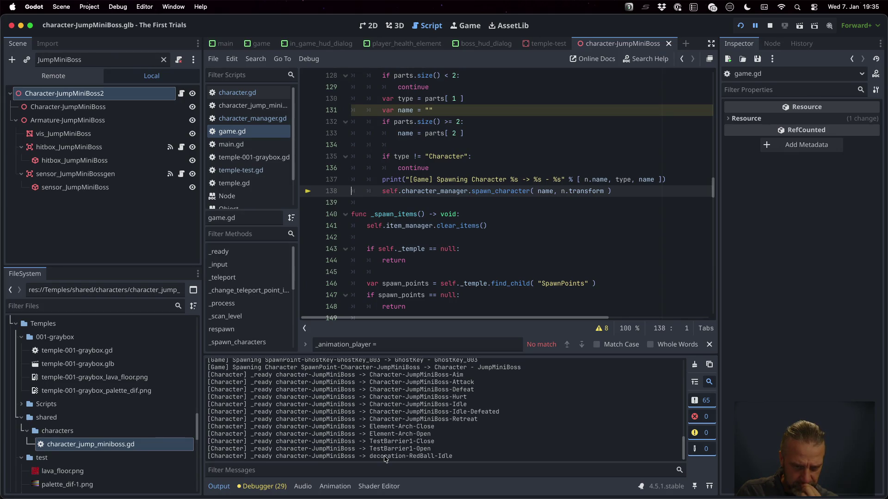
scroll(318, 393, "up", 1)
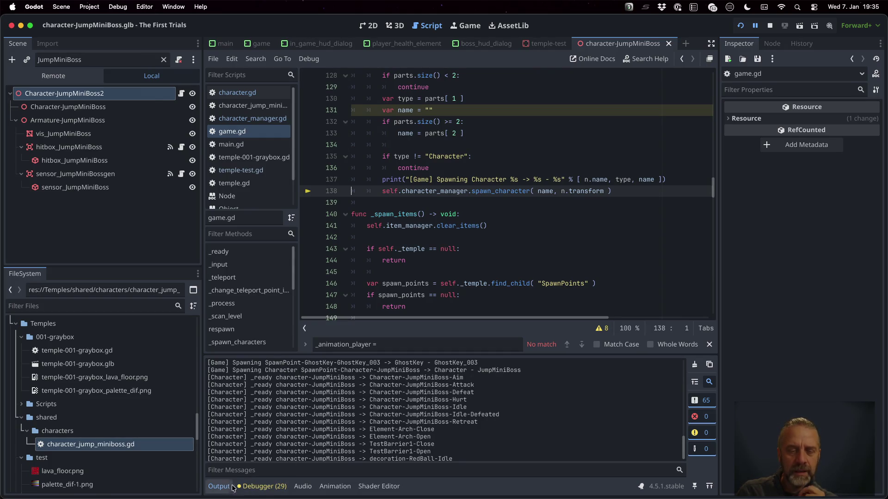
left_click(262, 486)
Step: Inspect the spawn_character call in character_manager.gd
left_click(298, 433)
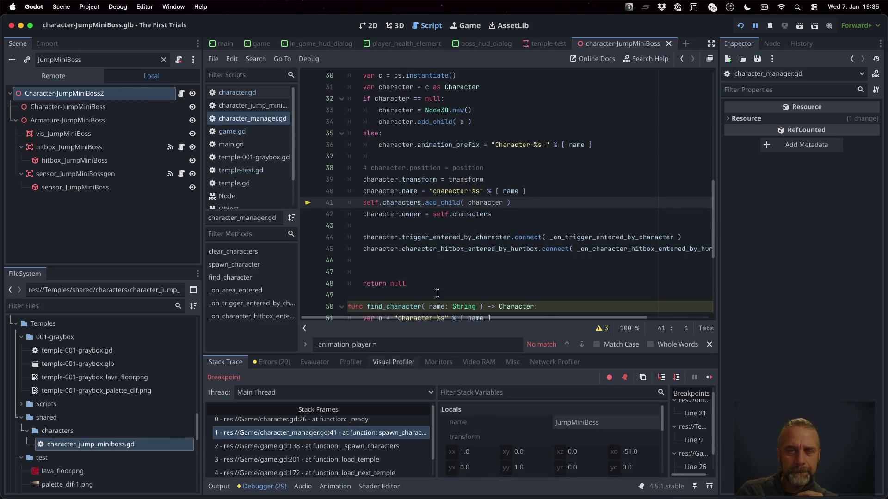
scroll(530, 200, "up", 3)
scroll(530, 199, "up", 5)
scroll(531, 199, "down", 5)
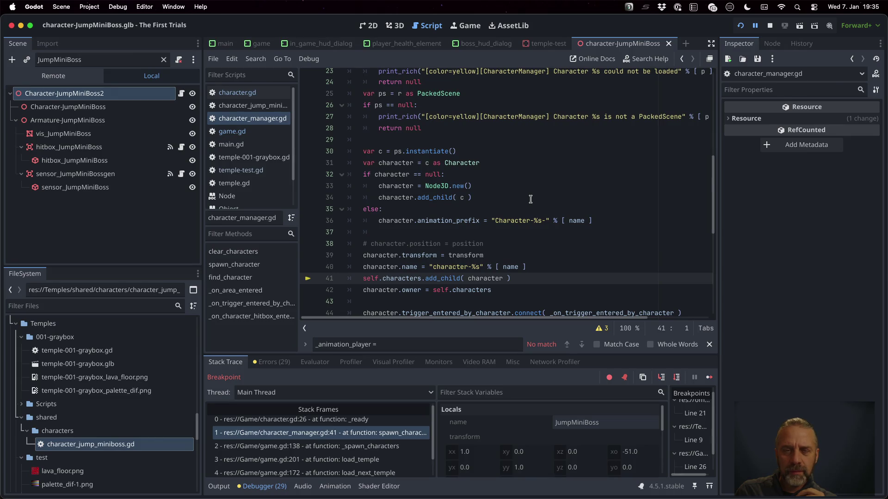
scroll(530, 199, "up", 2)
scroll(530, 199, "up", 2)
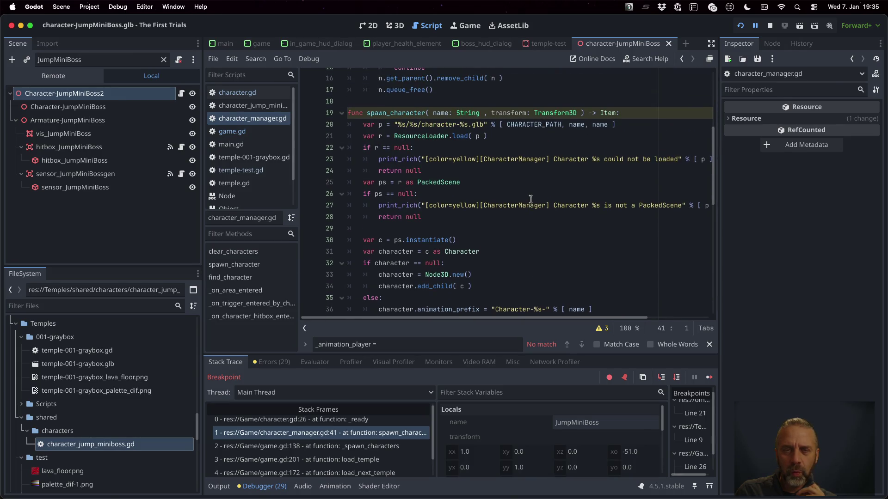
scroll(530, 200, "down", 4)
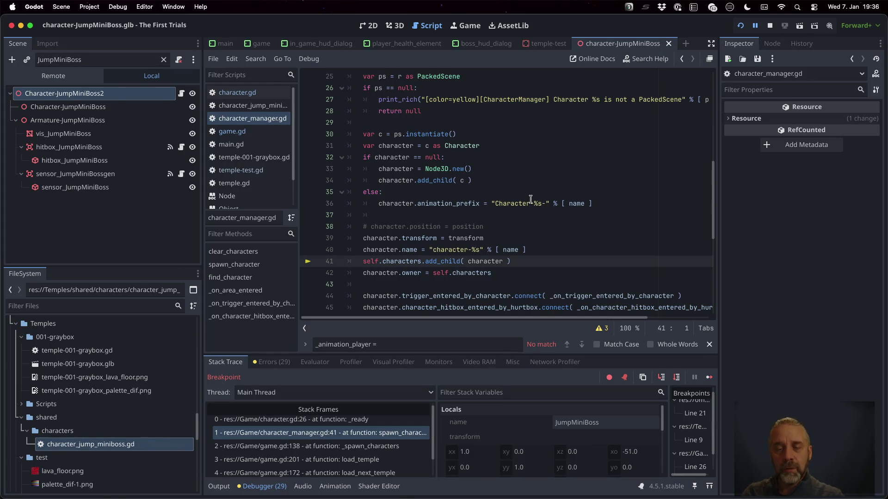
Step: Select the JumpMiniBoss animation lines in the output log, then return to the paused _ready line
left_click(219, 485)
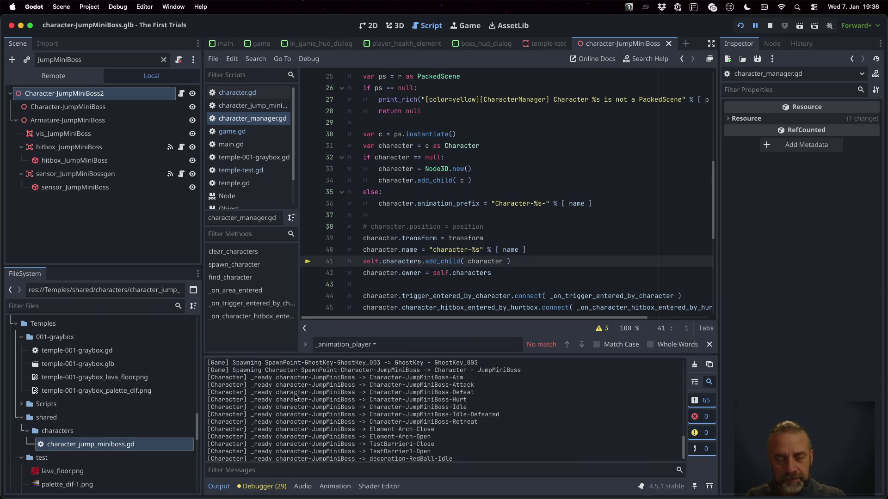
mouse_move(251, 380)
left_mouse_down()
mouse_move(437, 416)
mouse_move(428, 423)
left_mouse_up()
left_click(262, 486)
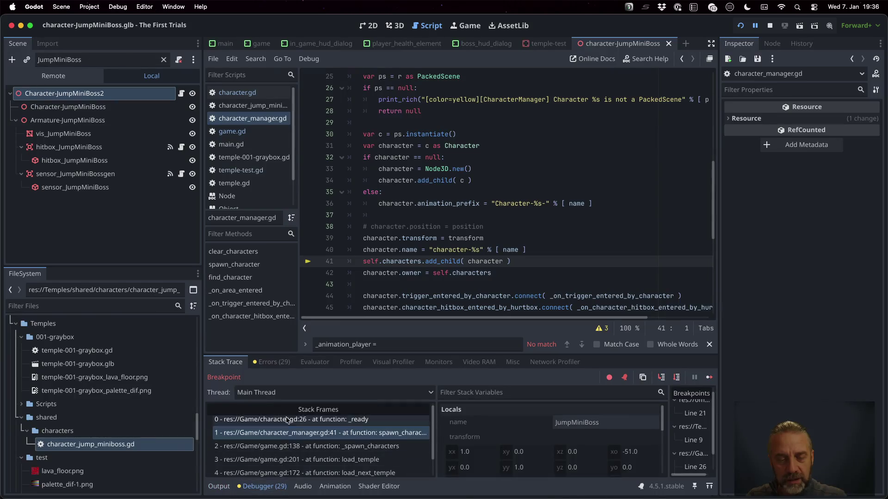
left_click(287, 420)
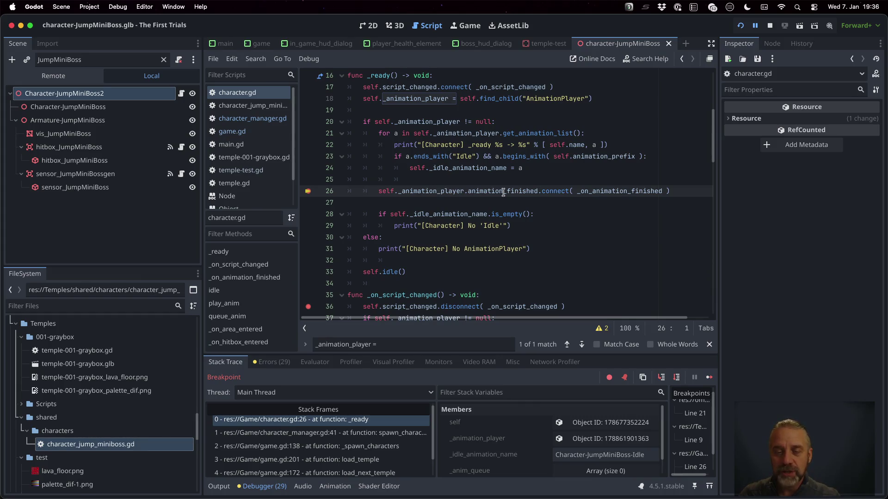
scroll(503, 192, "down", 2)
scroll(503, 192, "up", 1)
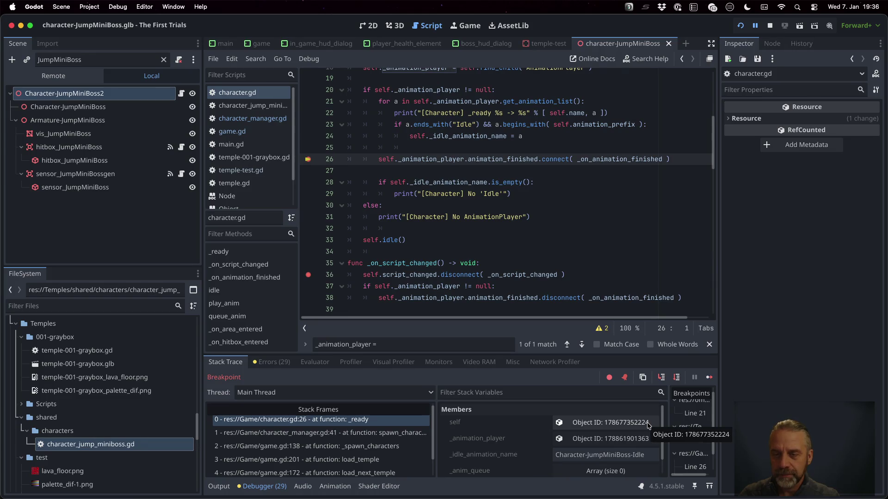
Step: Continue to the next breakpoint and view the temple-test.gd initialise caller around line 34
left_click(711, 378)
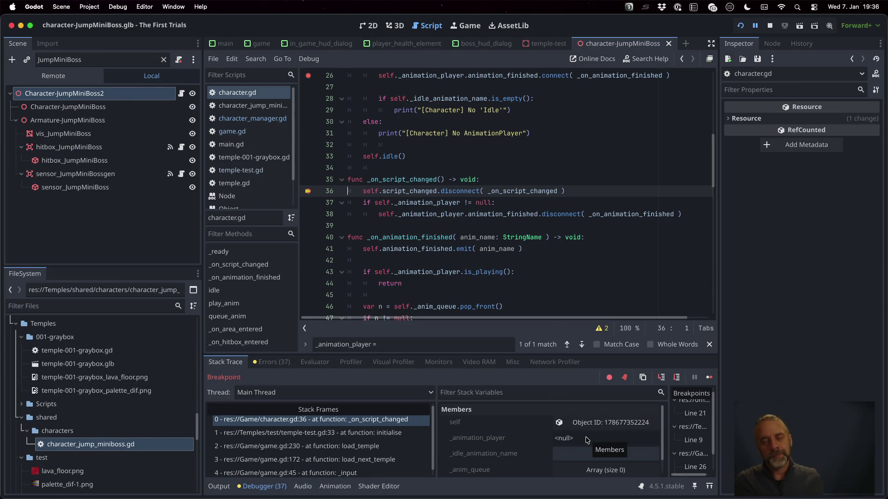
left_click(327, 438)
left_click(455, 215)
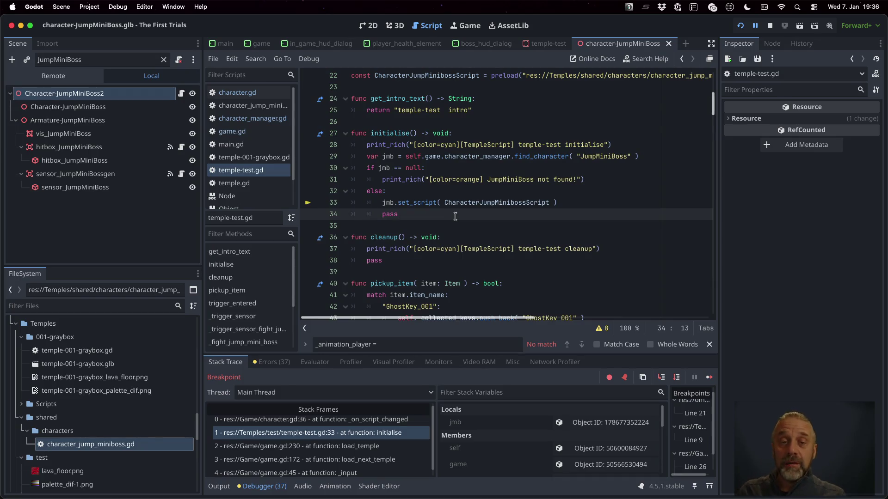
Step: Open character.gd and place the caret on the line after the idle call
left_click(225, 93)
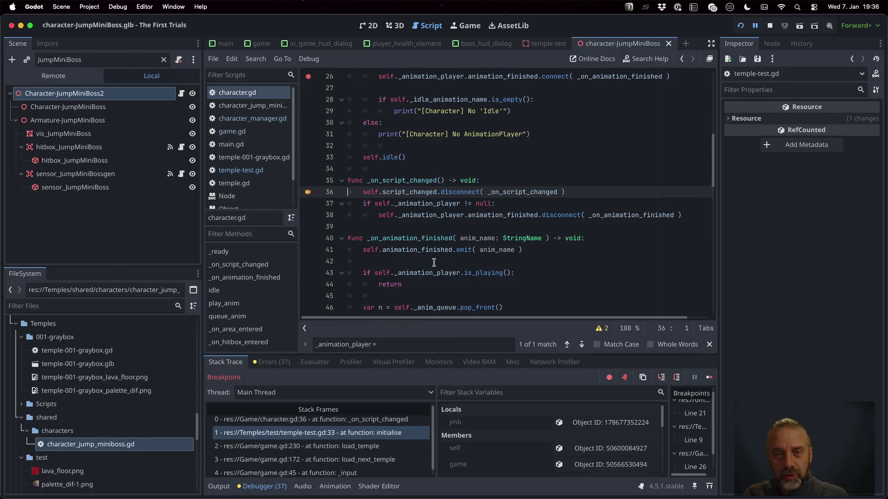
scroll(434, 263, "up", 3)
left_click(377, 236)
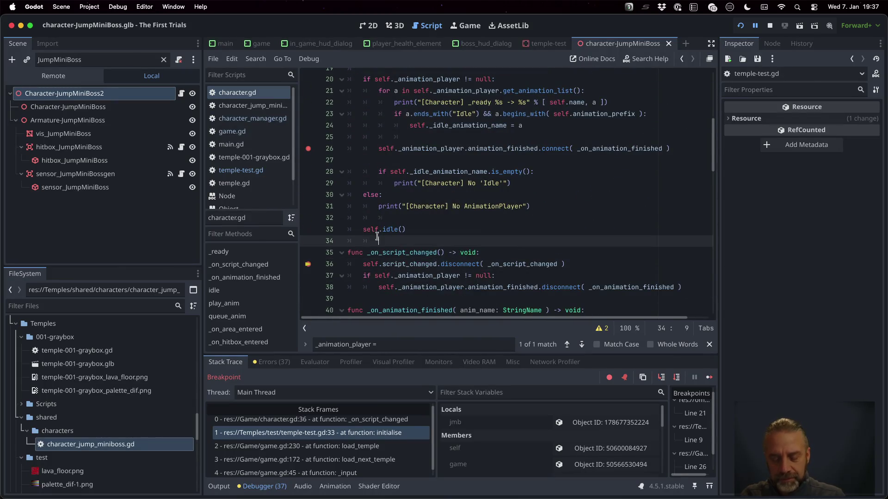
Step: Add a _cleanup() -> void function to character.gd and paste the signal disconnect code into it
key("Return")
type("func _cleanup() -> void:")
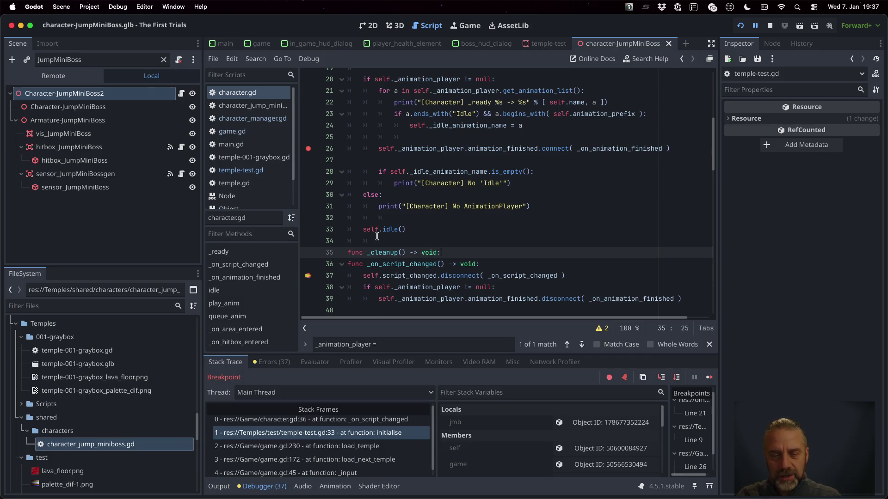
key("Down")
key("Home")
key("Return")
key("Down")
scroll(377, 237, "down", 3)
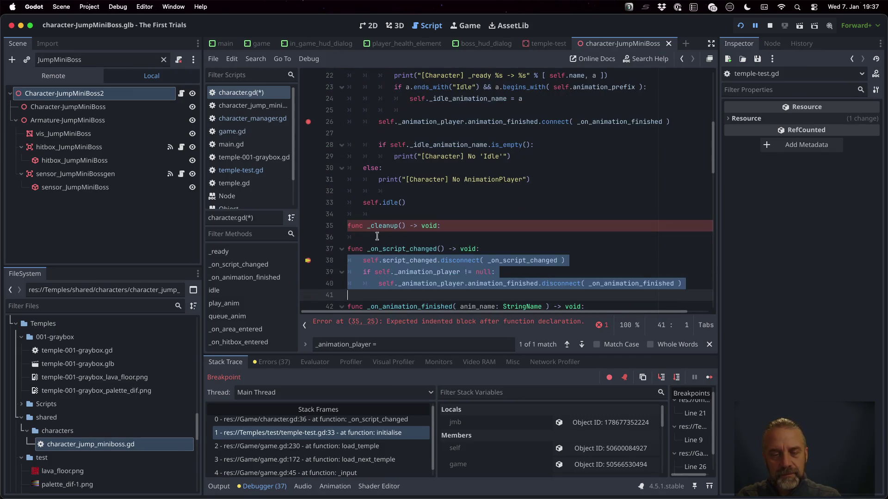
left_click(377, 237)
type("self.script_changed.disconnect( _on_script_changed ) \tif self._animation_player != null: \t\tself._animation_player.animation_finished.disconnect( _on_animation_finished )")
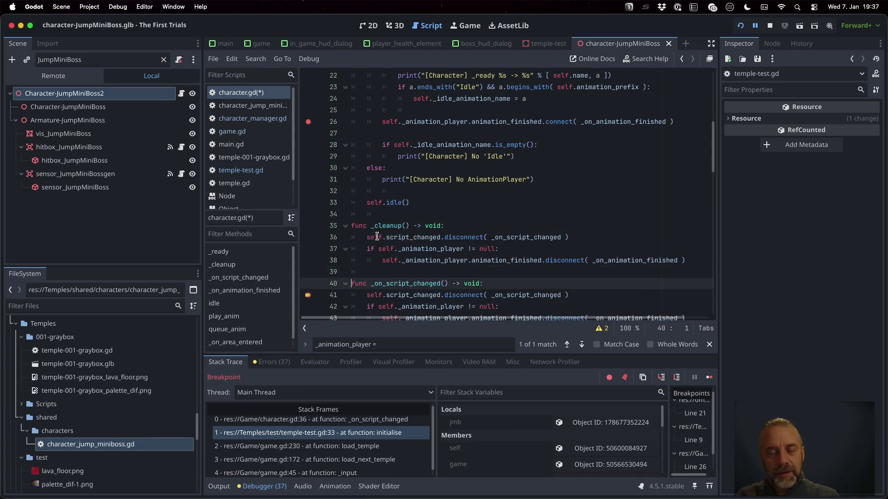
Step: Comment out the lines of the old _on_script_changed function
key("ctrl+k")
key("Down")
key("ctrl+k")
key("Down")
key("ctrl+k")
key("Down")
key("ctrl+k")
key("Up")
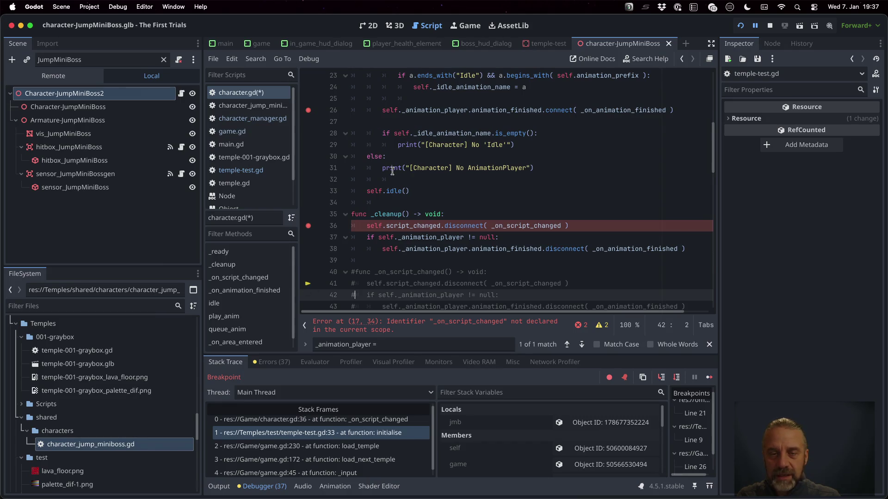
Step: Comment out the script_changed connection in _ready, save, and return to temple-test.gd
scroll(392, 171, "up", 3)
left_click(368, 91)
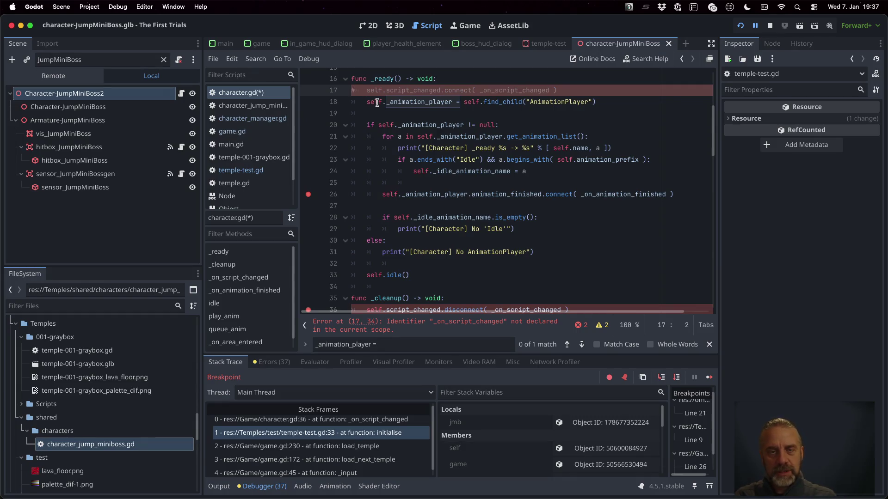
type("#")
key("super+s")
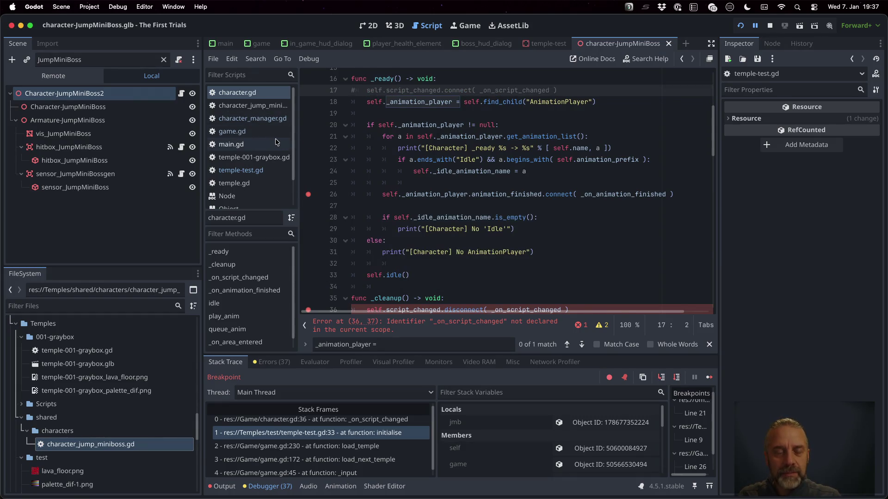
left_click(261, 170)
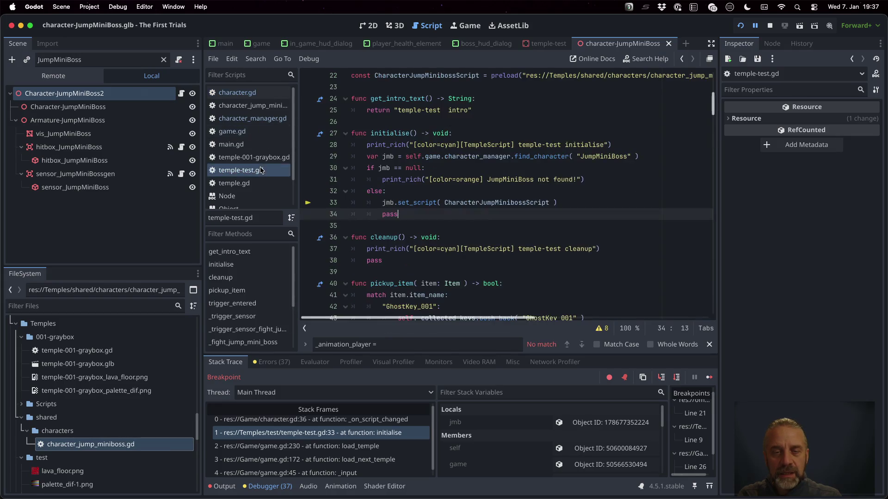
Step: Add a jmp._cleanup() call under the else: line in temple-test.gd and save
left_click(423, 191)
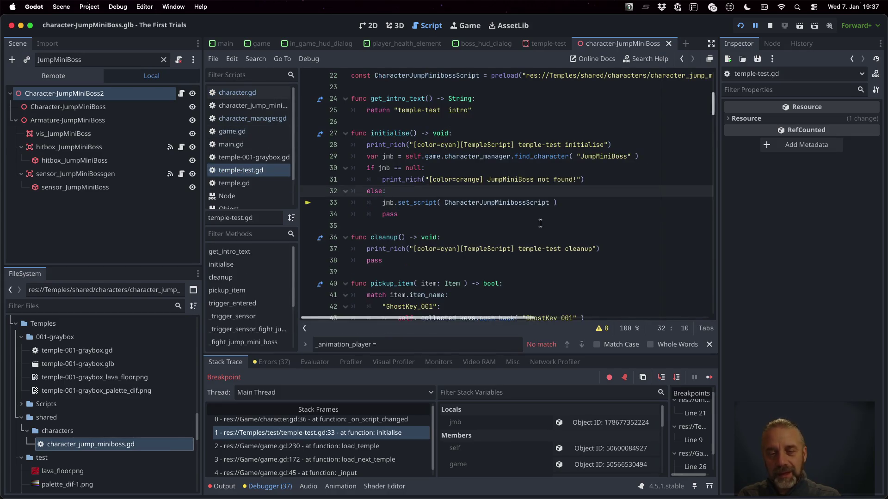
key("Return")
type("jmp.")
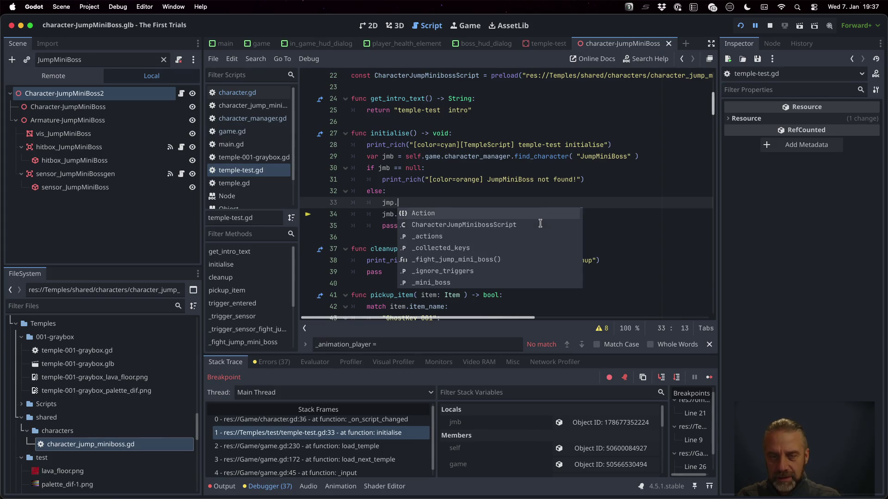
type("_clean")
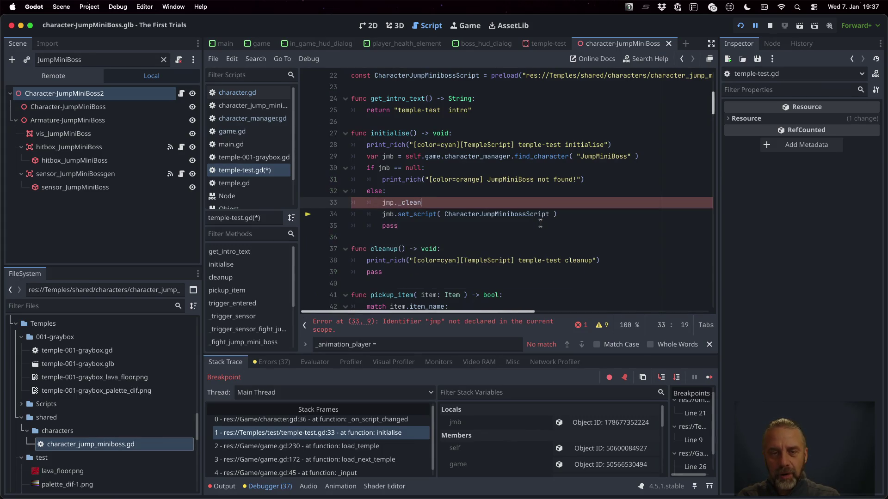
key("alt+BackSpace")
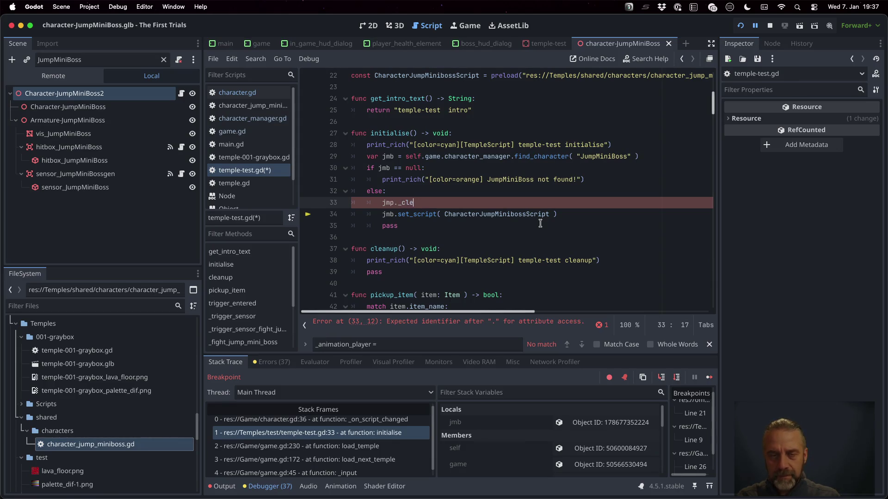
key("BackSpace")
key("BackSpace")
type("(")
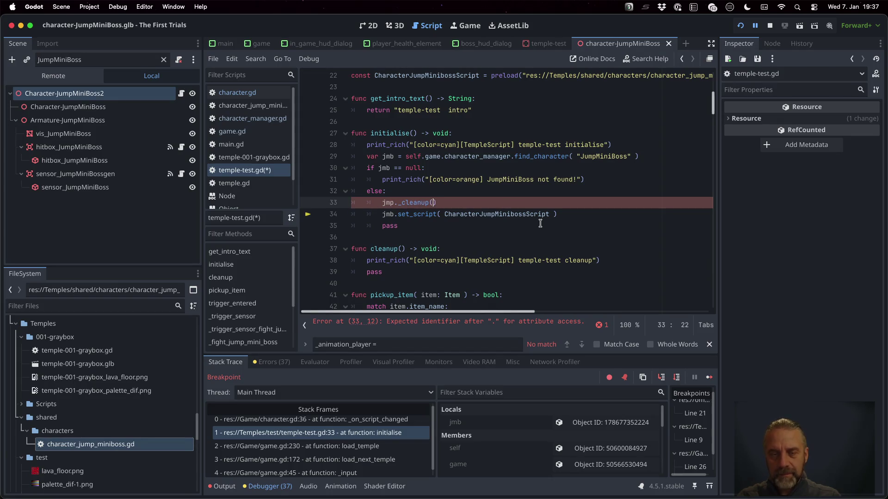
key("ctrl+s")
key("Return")
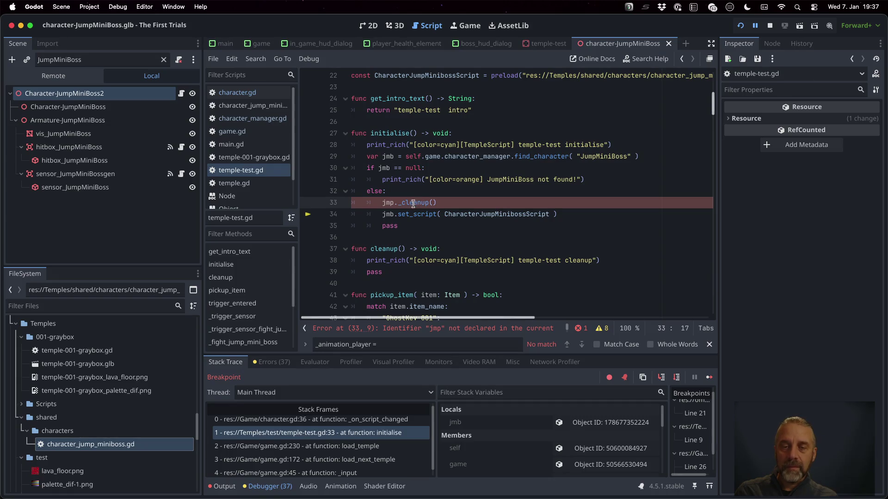
Step: Follow find_character to the Character class script to check _cleanup, then return to temple-test.gd
left_click(651, 158)
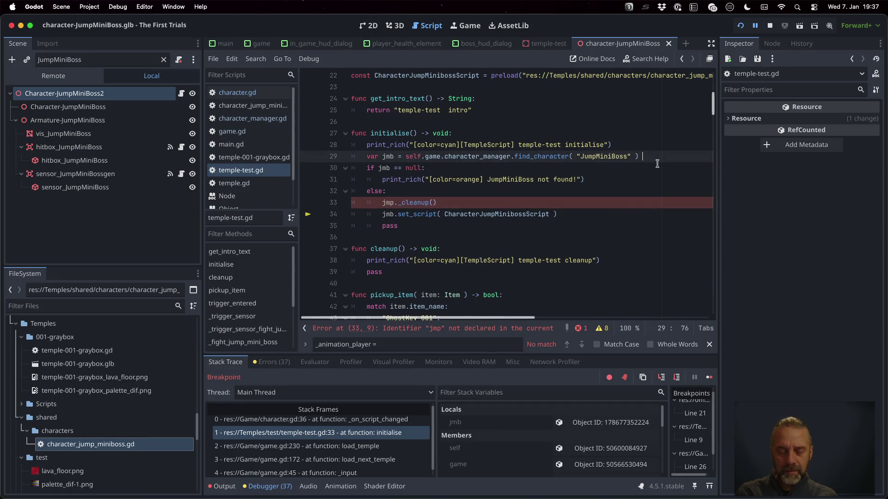
key("super+s")
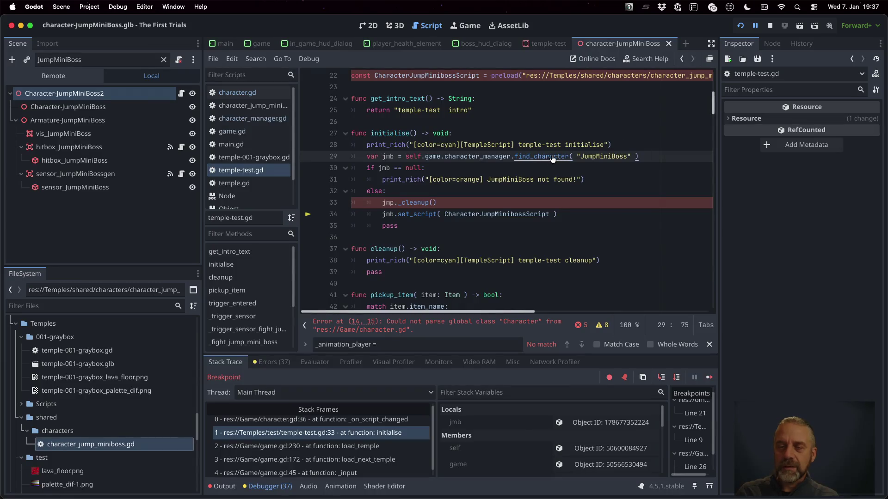
left_click(545, 158, "super")
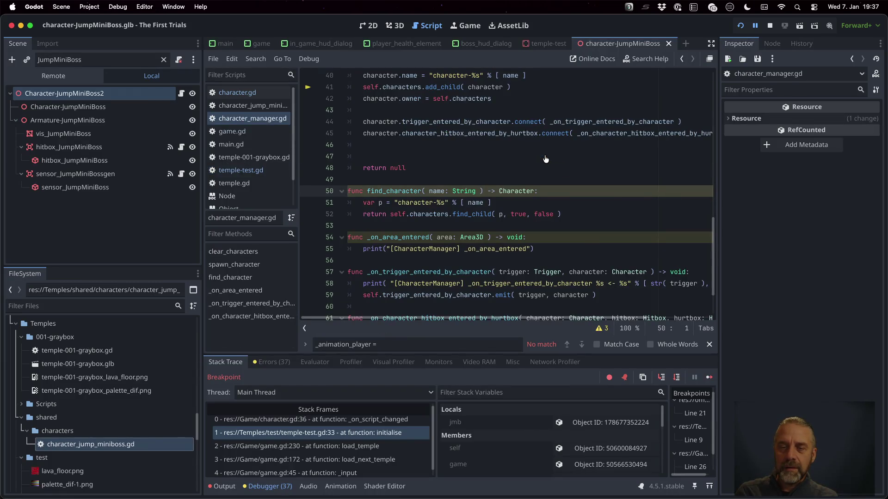
left_click(520, 193, "super")
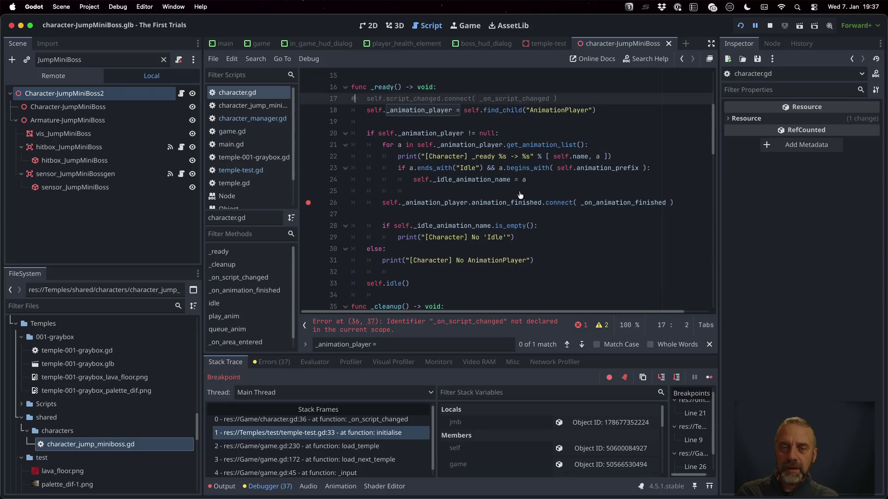
scroll(518, 192, "down", 3)
left_click(401, 209)
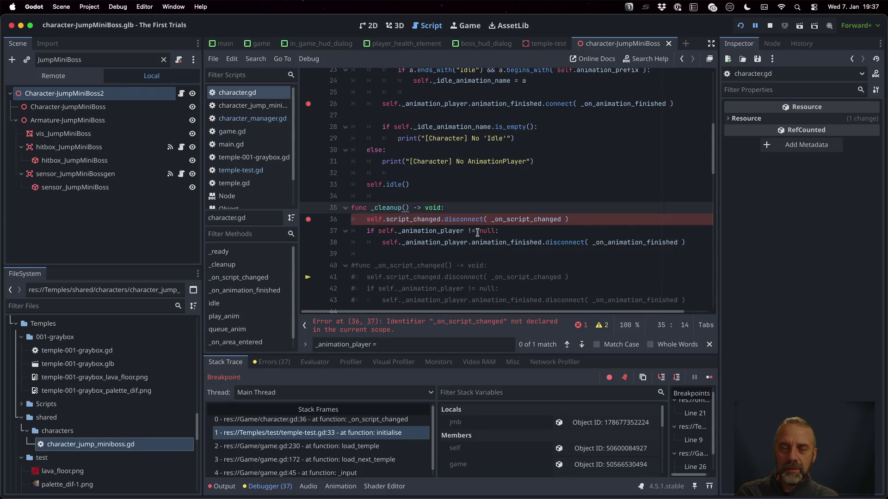
key("alt+super+Left")
scroll(477, 233, "up", 5)
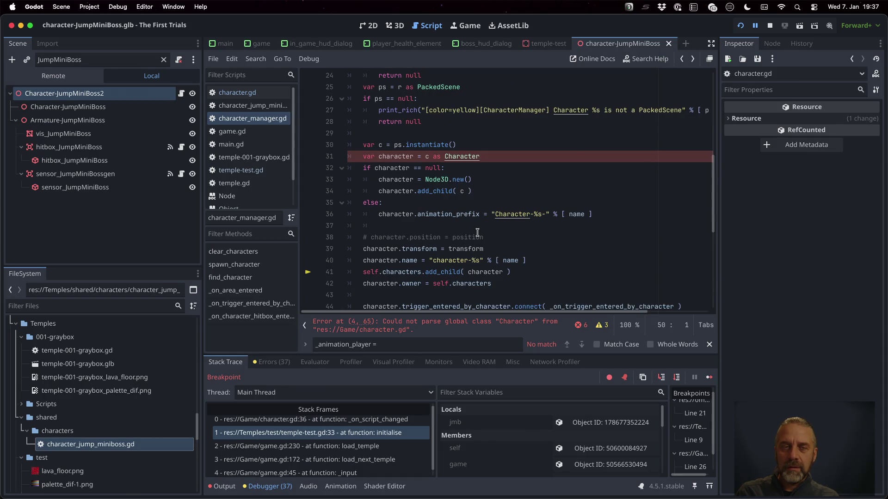
left_click(262, 172)
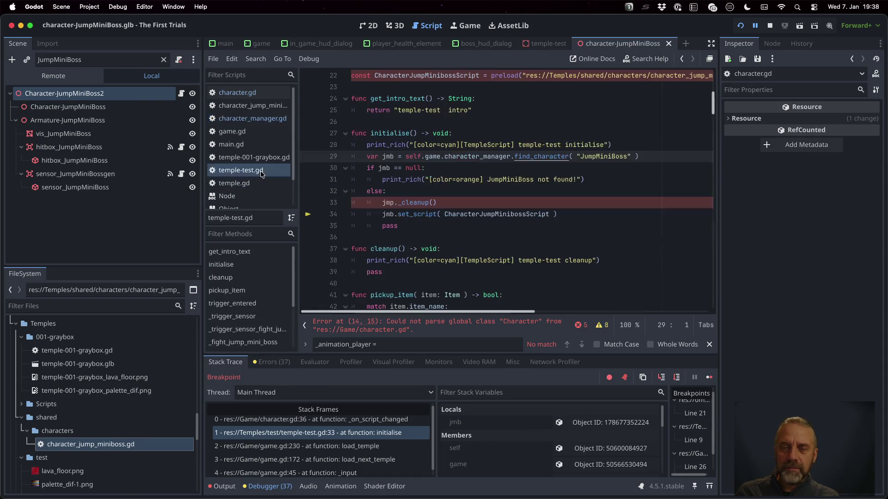
Step: Declare the jmb variable with the Character type
left_click(397, 156)
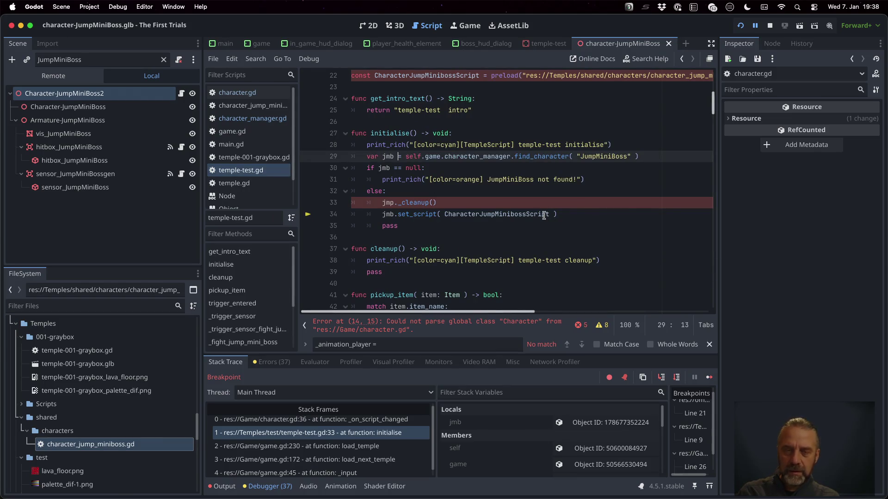
key("Left")
type(": Character")
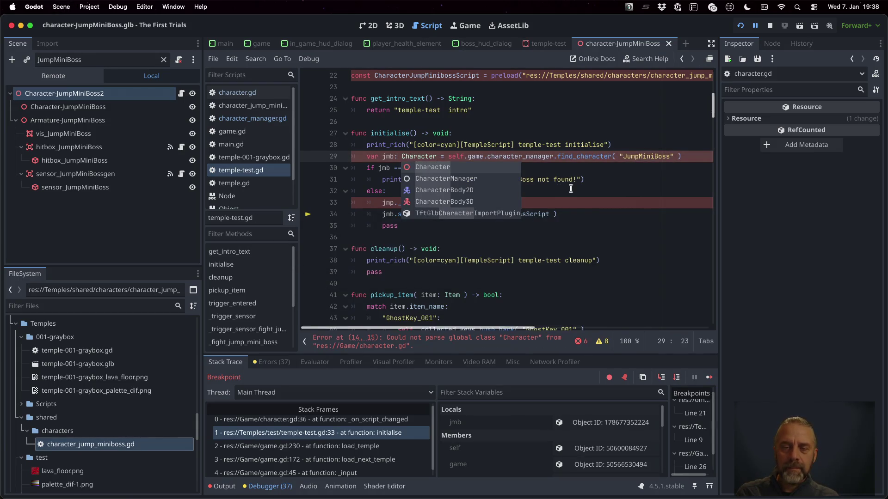
left_click(560, 180)
Step: Review the reported script errors on lines 14 and 33 using the error list
left_click(413, 204)
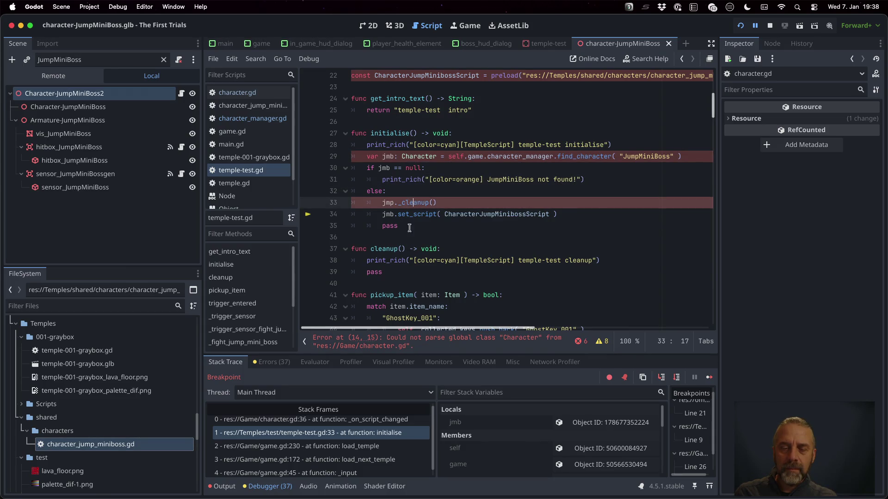
left_click(398, 340)
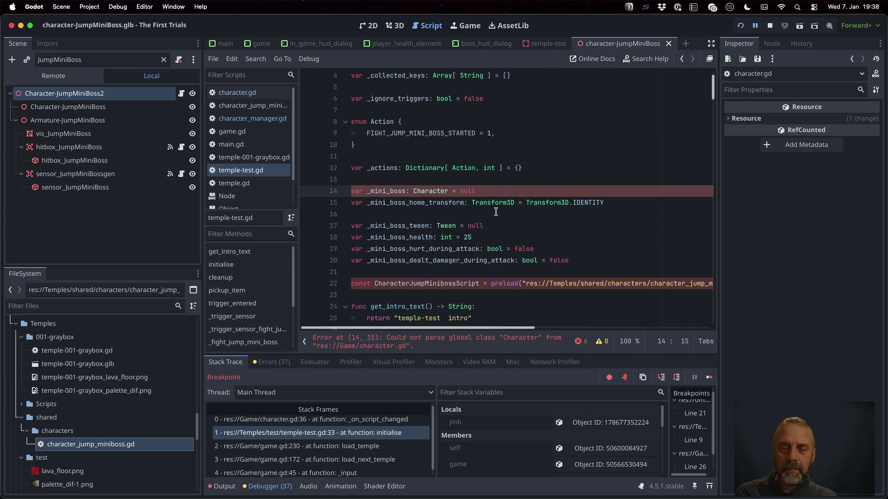
scroll(497, 218, "down", 5)
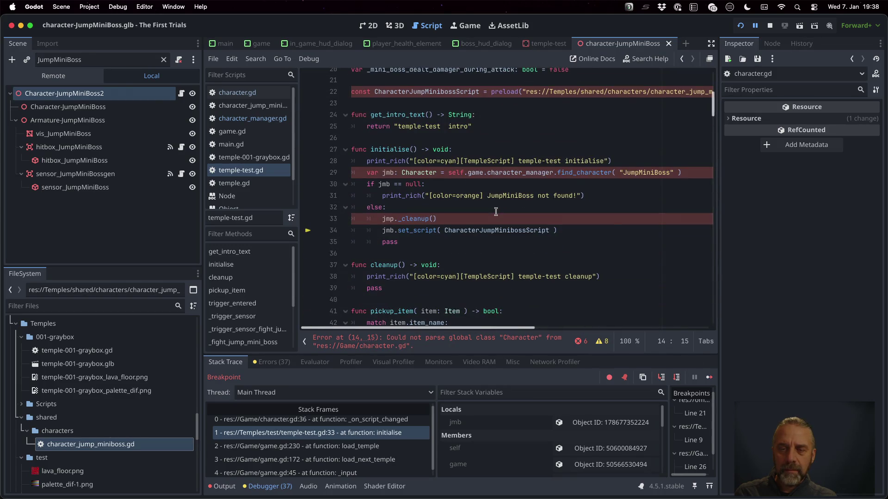
left_click(465, 173)
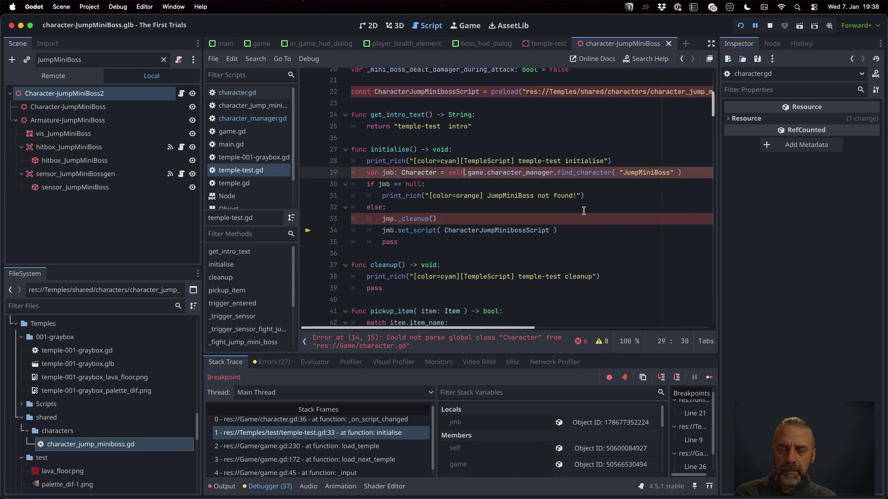
scroll(584, 210, "down", 20)
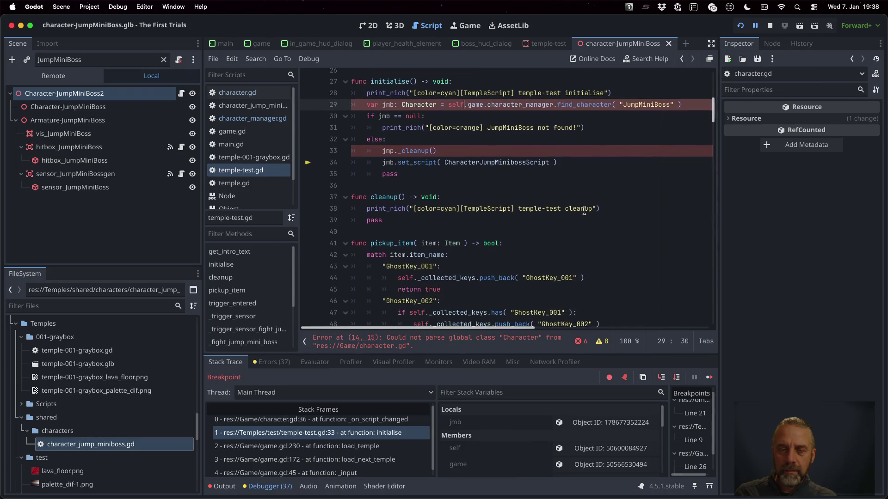
scroll(584, 211, "up", 20)
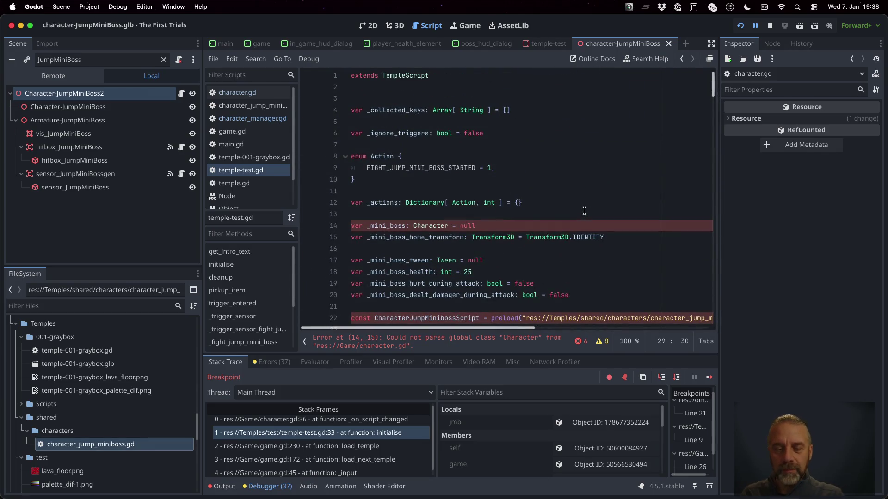
left_click(494, 342)
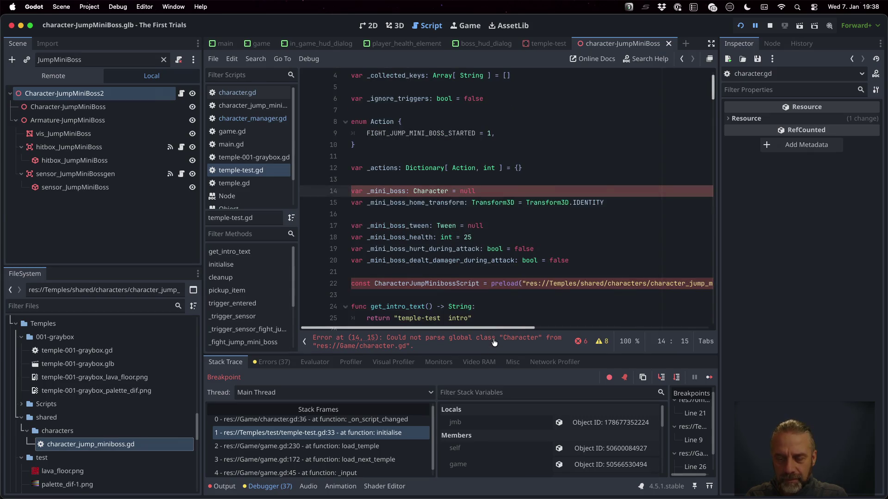
left_click(272, 362)
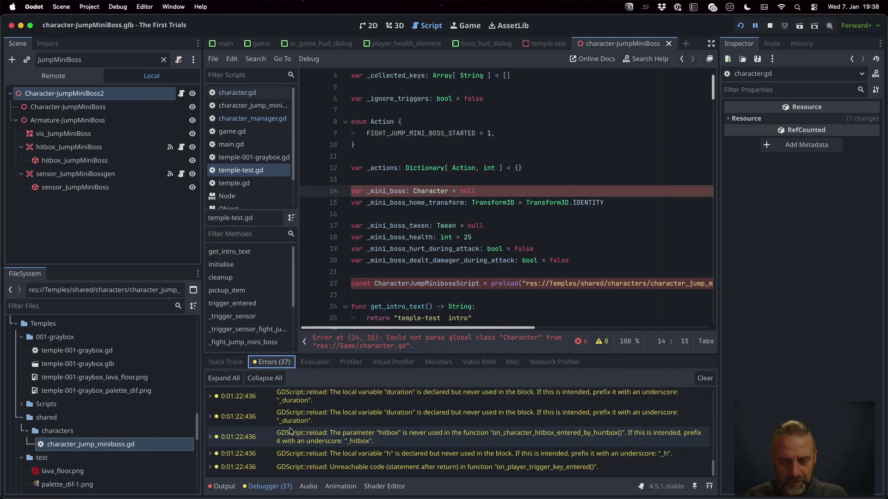
scroll(290, 431, "up", 10)
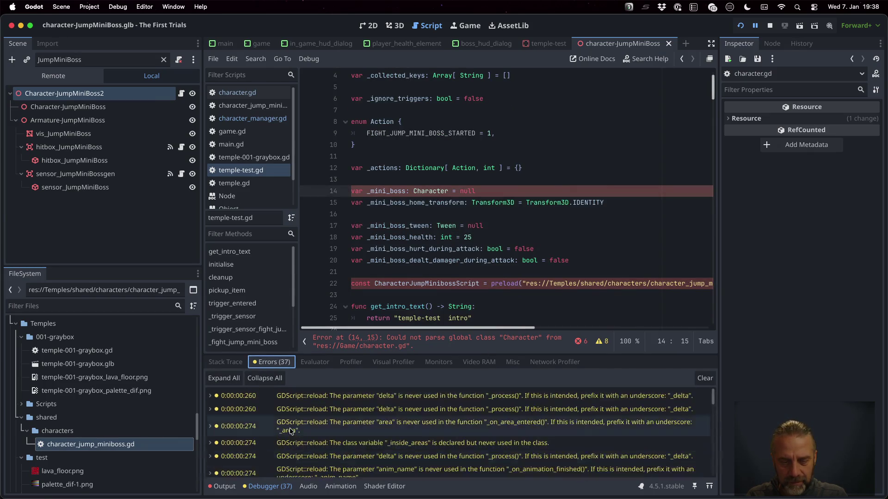
left_click(584, 341)
scroll(453, 319, "down", 2)
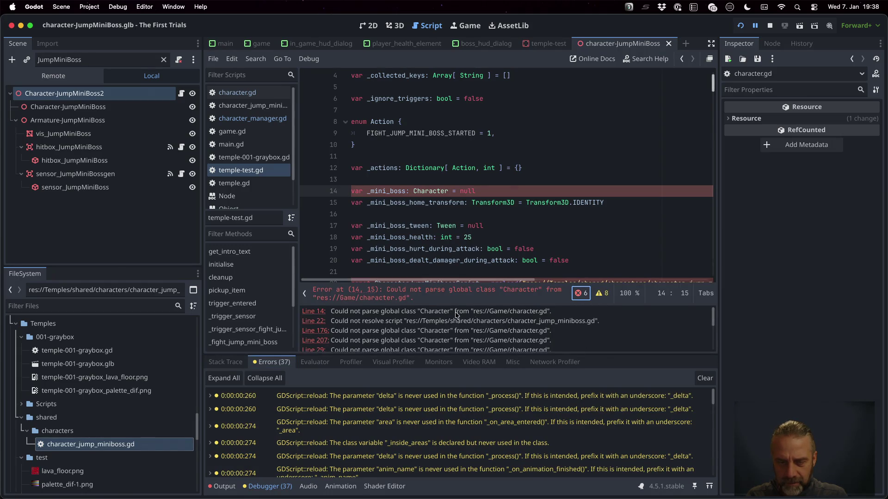
left_click(444, 296)
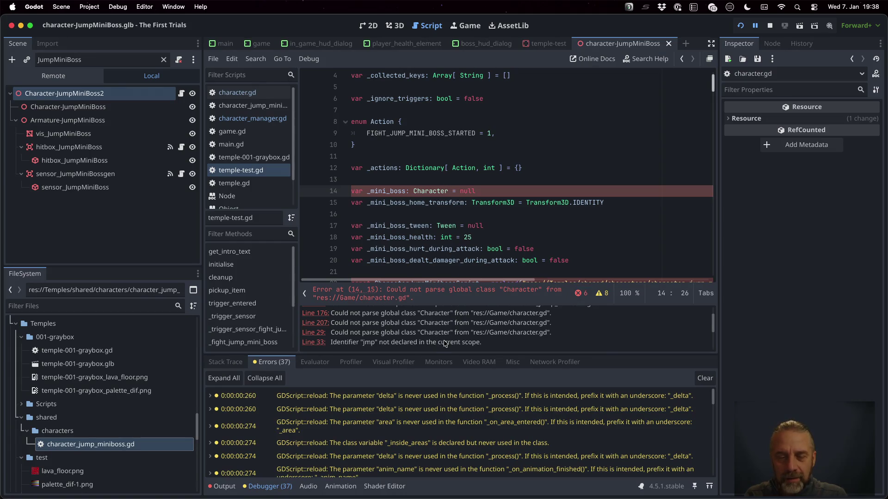
Step: Correct the misspelled jmp to jmb on line 33 and save temple-test.gd
left_click(444, 343)
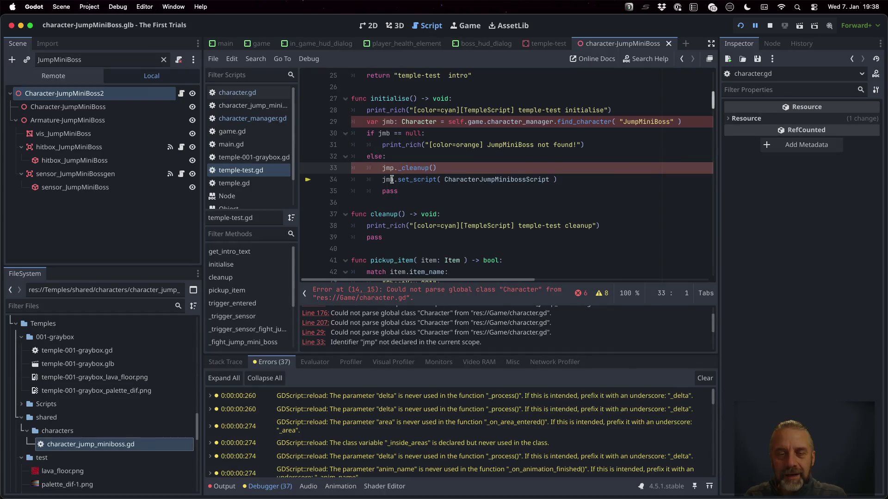
double_click(391, 168)
type("jmb")
key("ctrl+s")
key("Return")
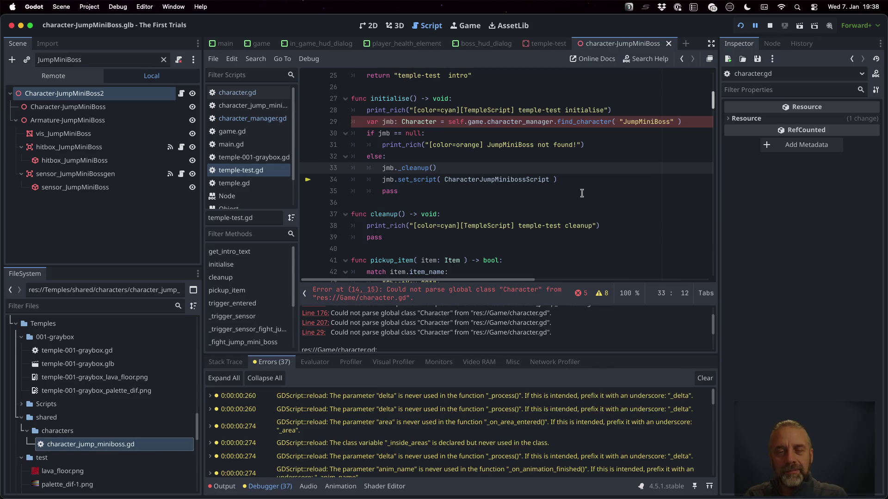
left_click(501, 148)
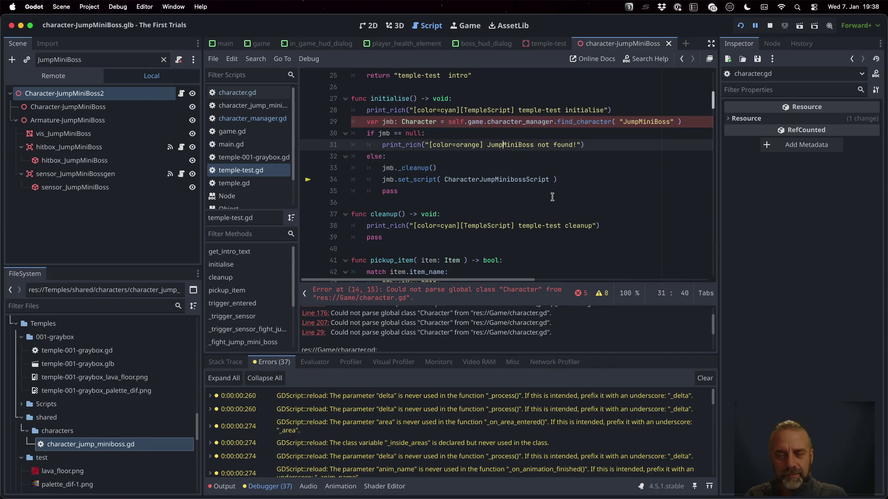
Step: Comment out the script_changed disconnect on line 36 of character.gd and save
scroll(528, 336, "down", 3)
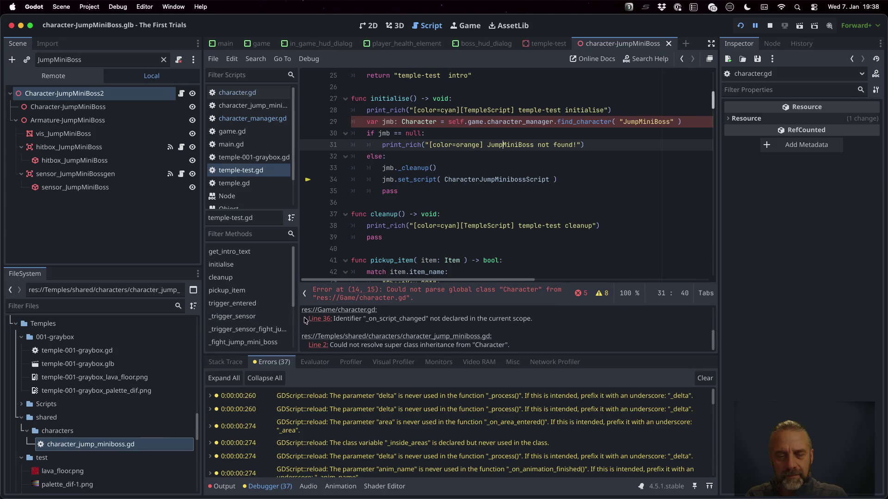
left_click(312, 320)
key("Up")
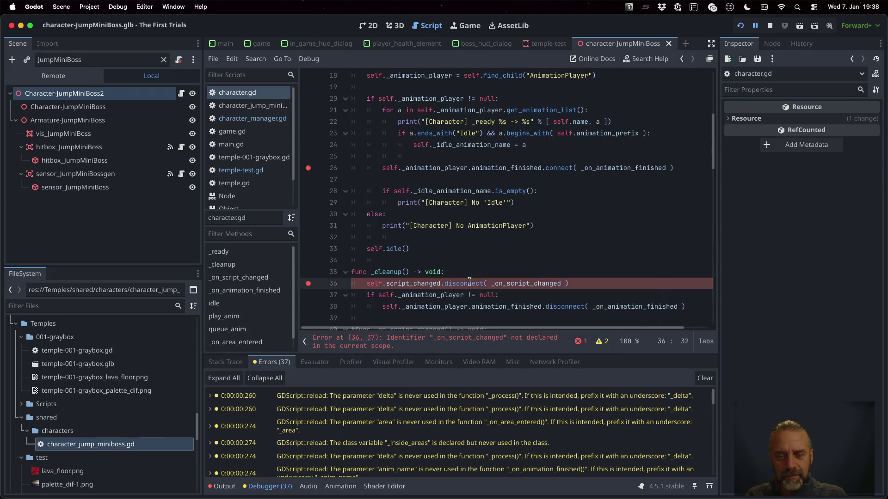
type("#")
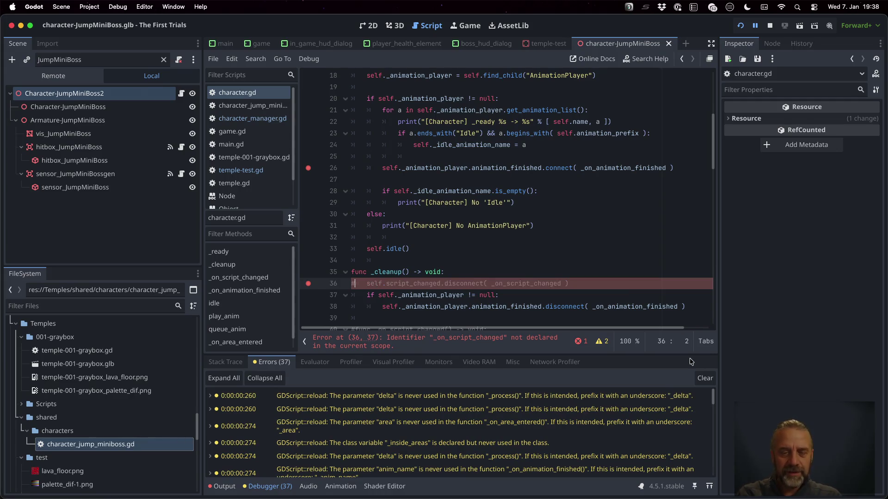
key("super+s")
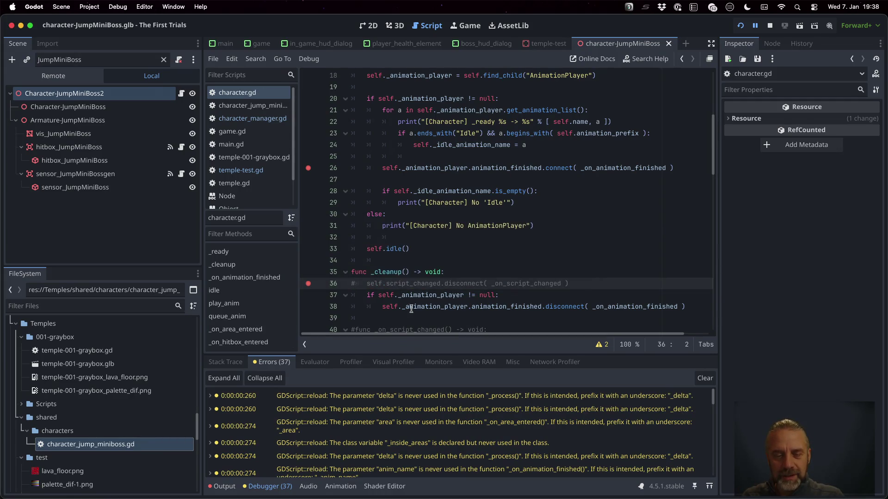
scroll(492, 238, "up", 5)
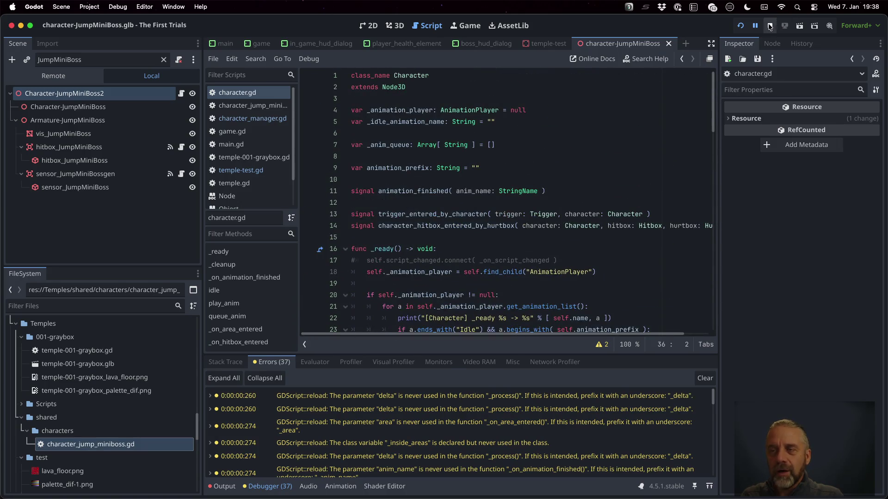
Step: Run the project, continue past the line-26 breakpoint in _ready, then stop the game
left_click(741, 24)
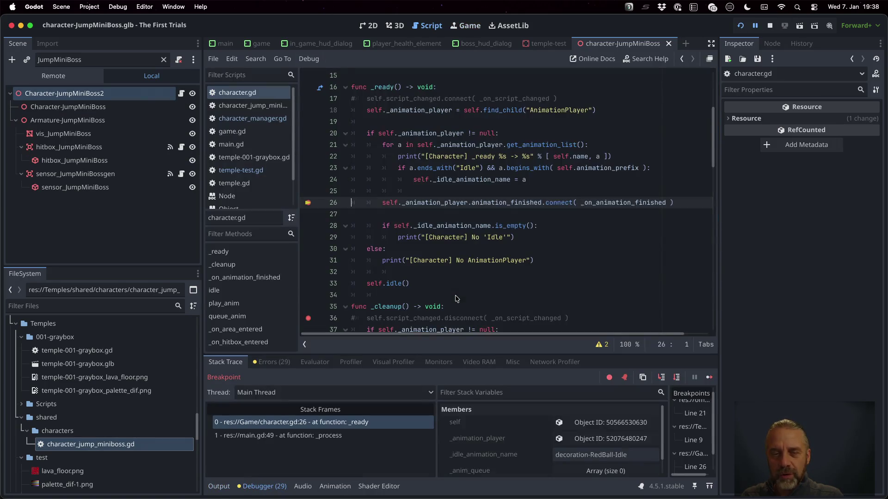
left_click(707, 378)
left_click(708, 377)
left_click(707, 378)
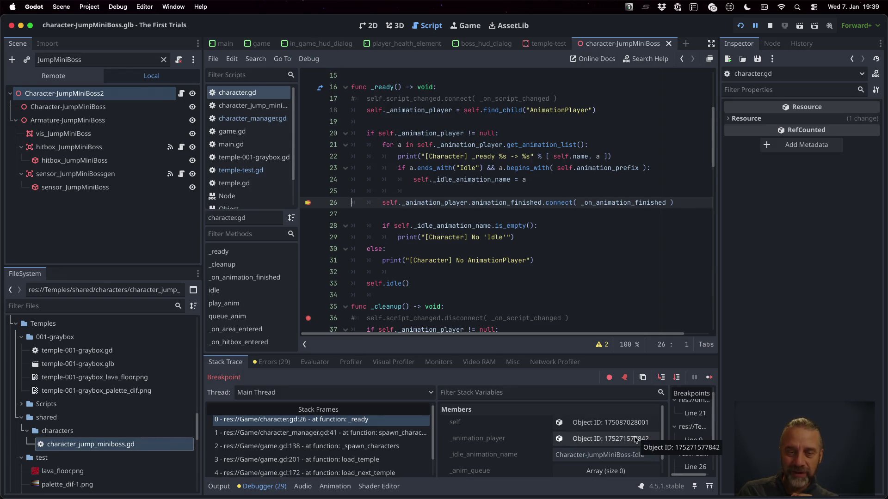
left_click(709, 378)
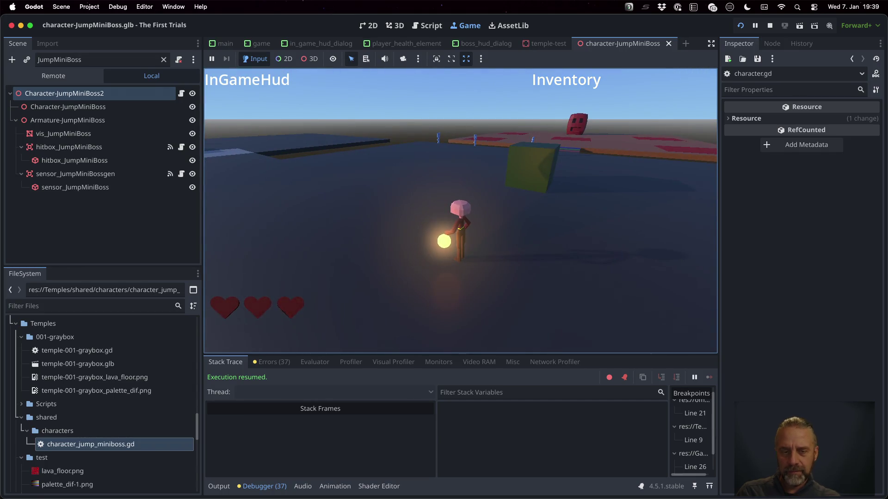
left_click(769, 25)
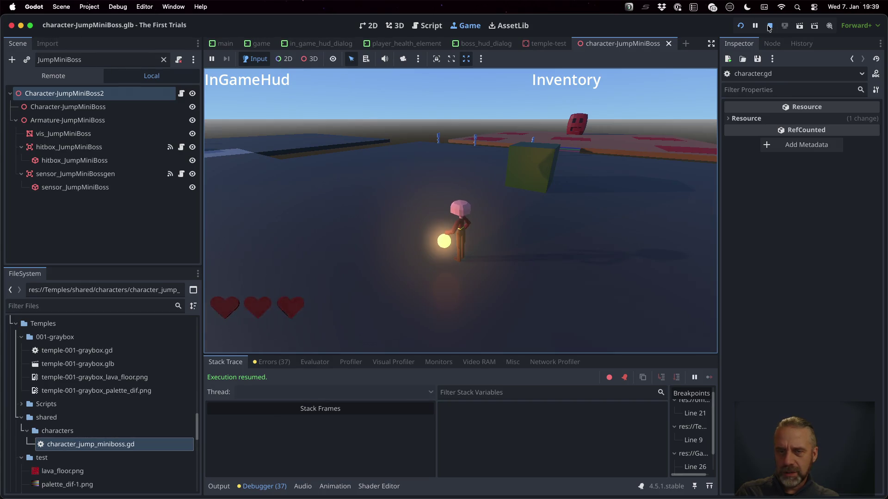
mouse_move(514, 206)
scroll(515, 199, "down", 1)
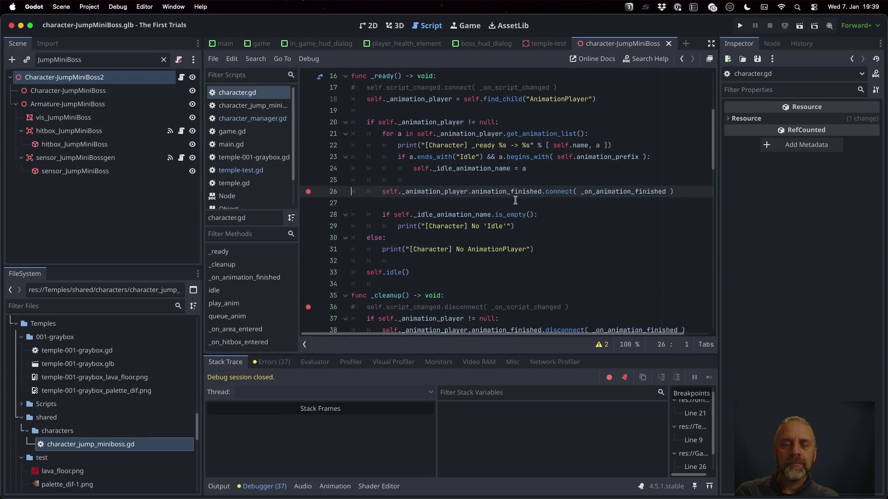
Step: Move the breakpoint to line 37, run the project, and continue until _cleanup breaks
left_click(308, 316)
left_click(739, 26)
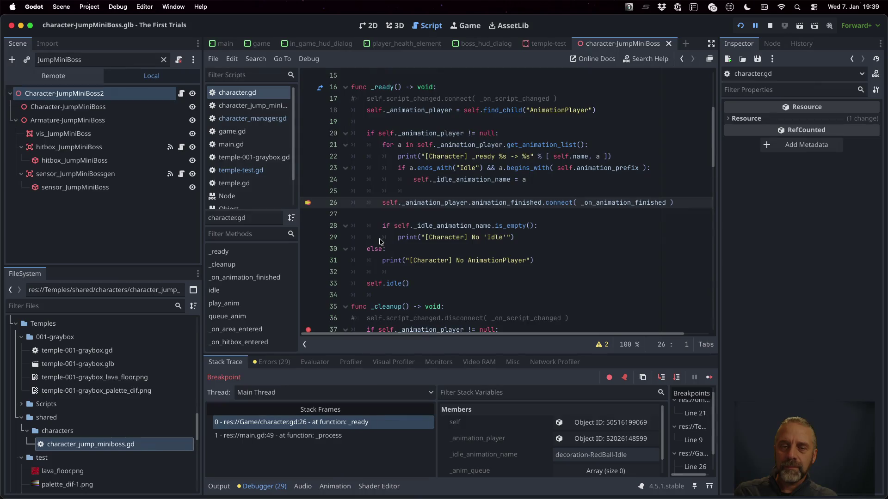
left_click(709, 377)
left_click(709, 377)
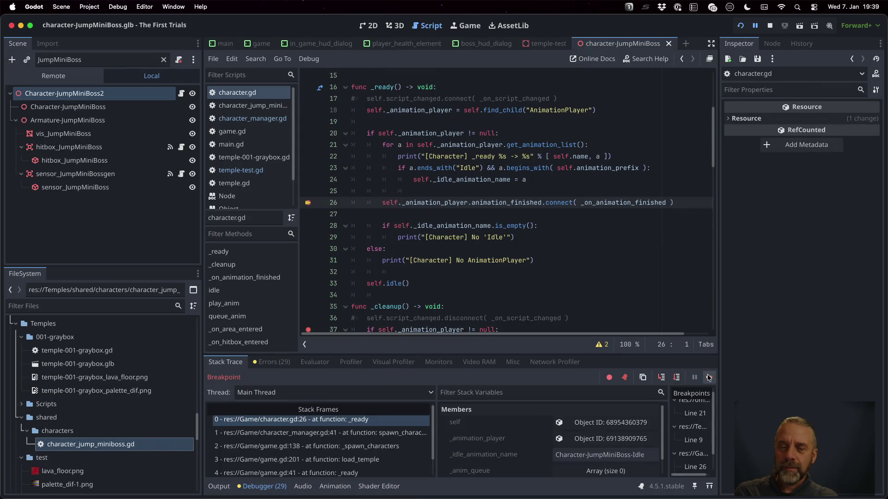
left_click(709, 377)
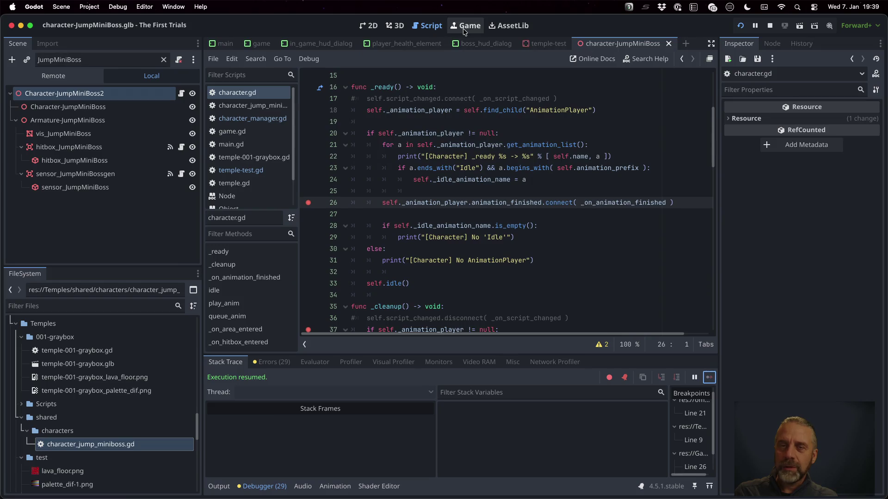
left_click(465, 26)
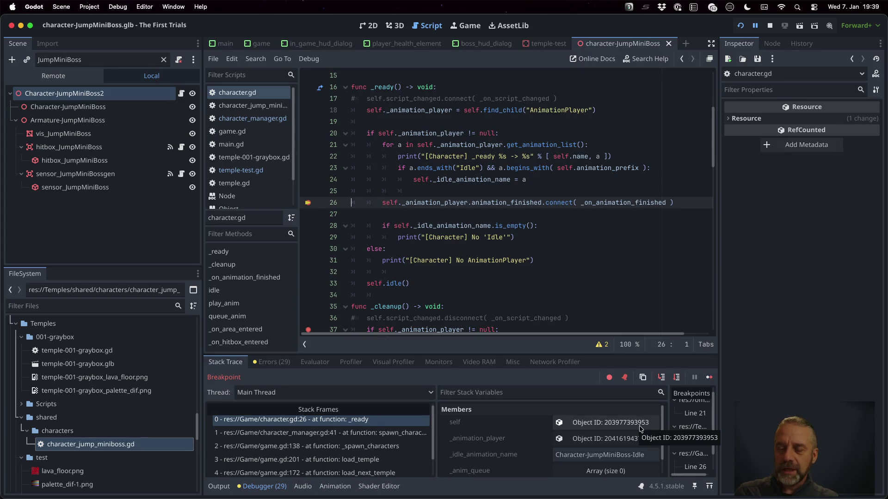
left_click(710, 377)
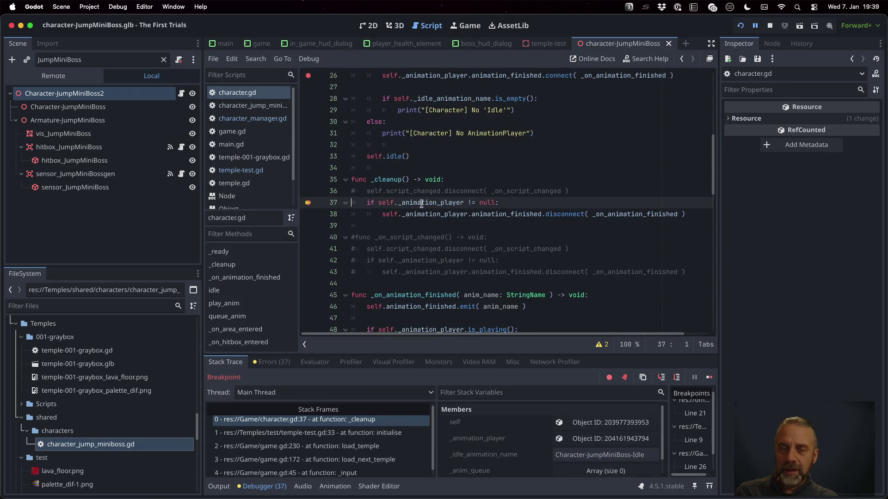
Step: Check character_jump_miniboss.gd, then open temple-test.gd and look up set_script's documentation
mouse_move(421, 204)
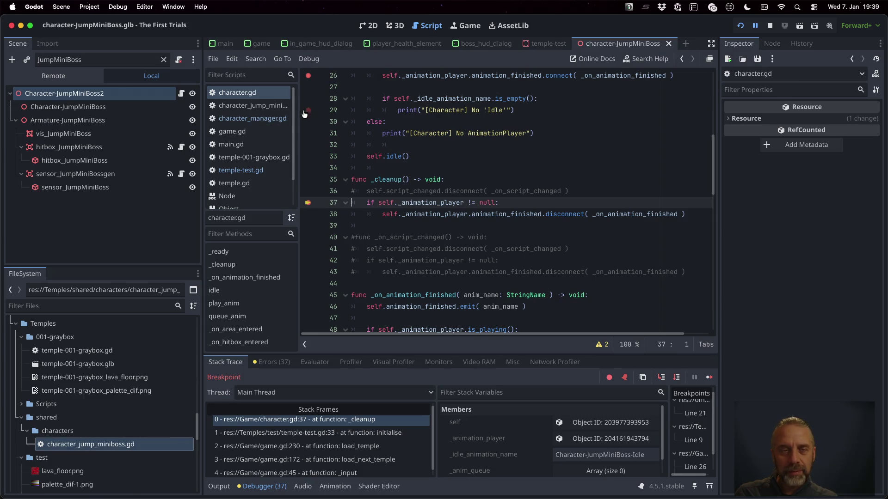
left_click(271, 105)
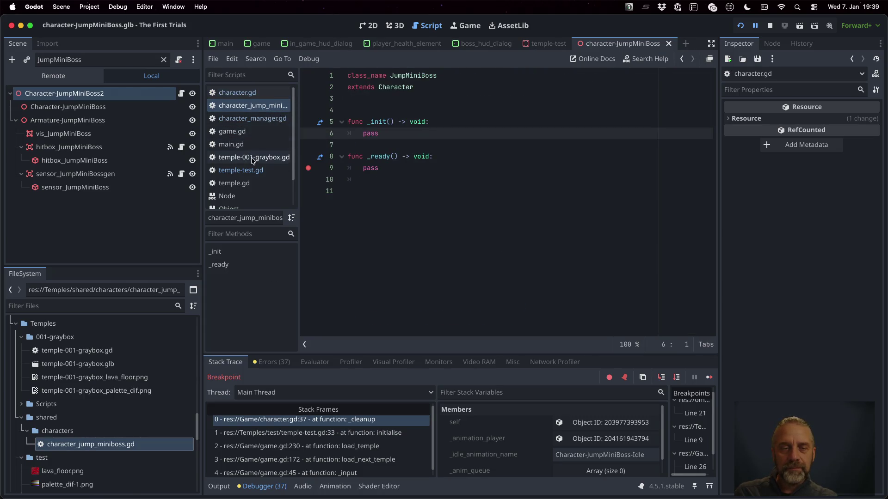
left_click(259, 170)
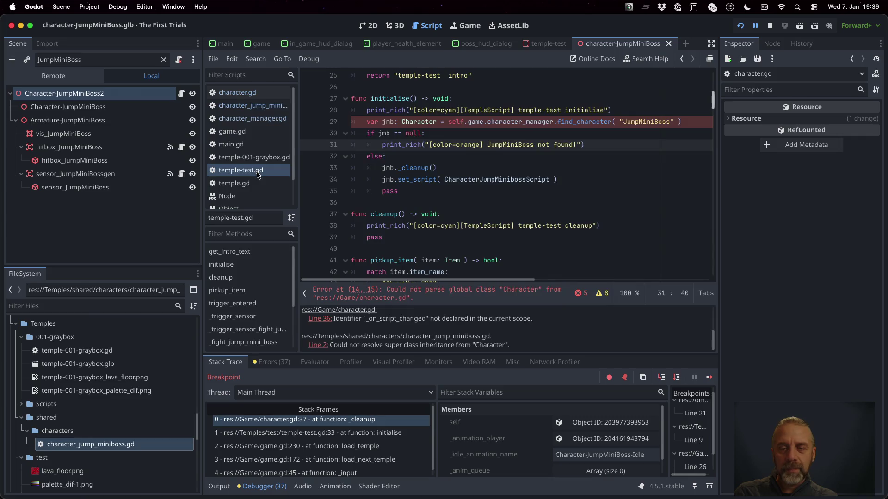
left_click(415, 180, "super")
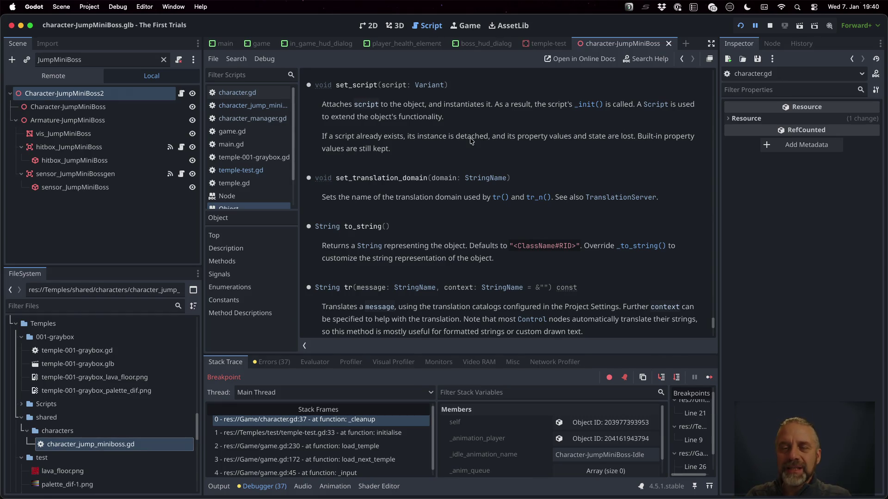
Step: Open the Script class documentation and read through it
left_click(656, 106)
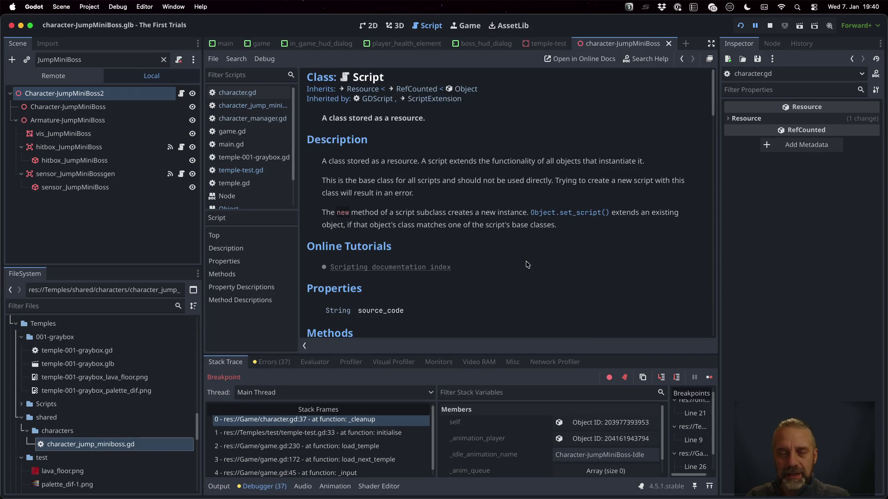
scroll(525, 263, "down", 3)
scroll(527, 264, "up", 3)
scroll(527, 264, "down", 3)
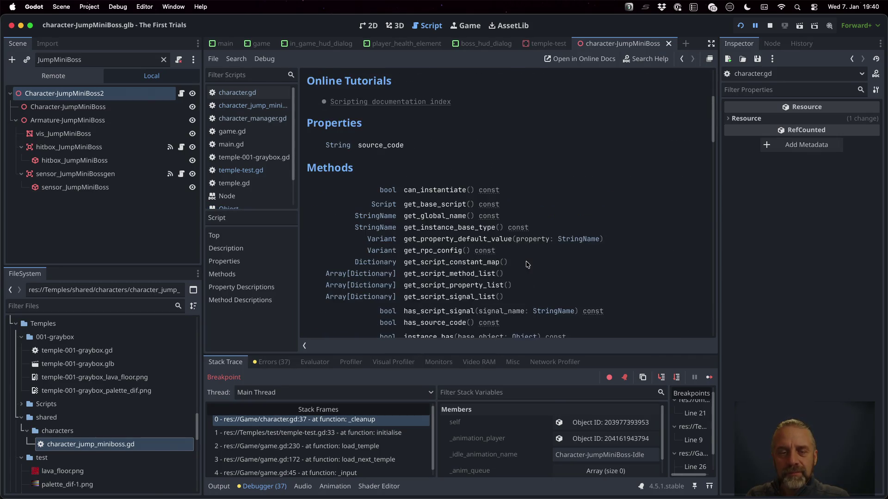
scroll(547, 192, "down", 1)
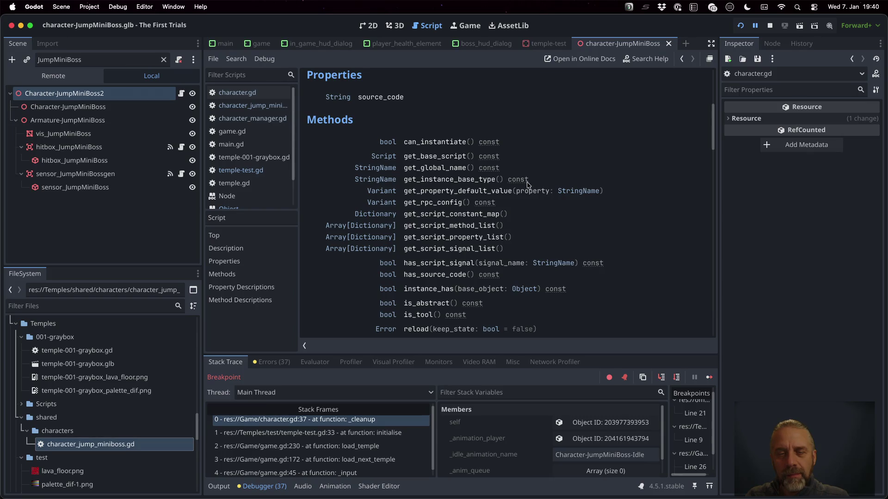
scroll(434, 195, "down", 1)
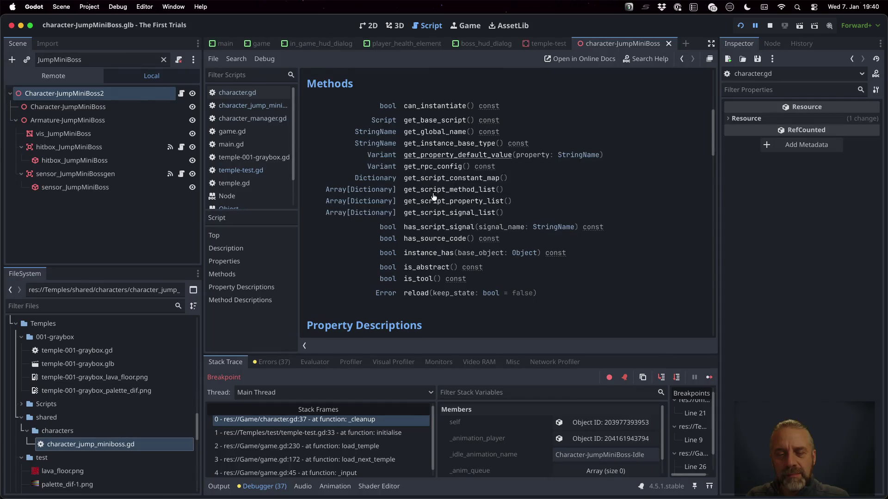
scroll(433, 197, "down", 6)
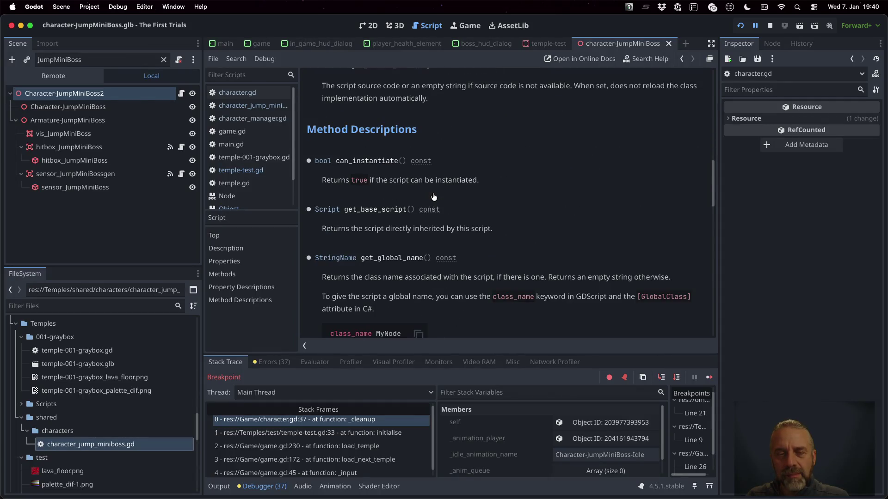
scroll(433, 196, "down", 12)
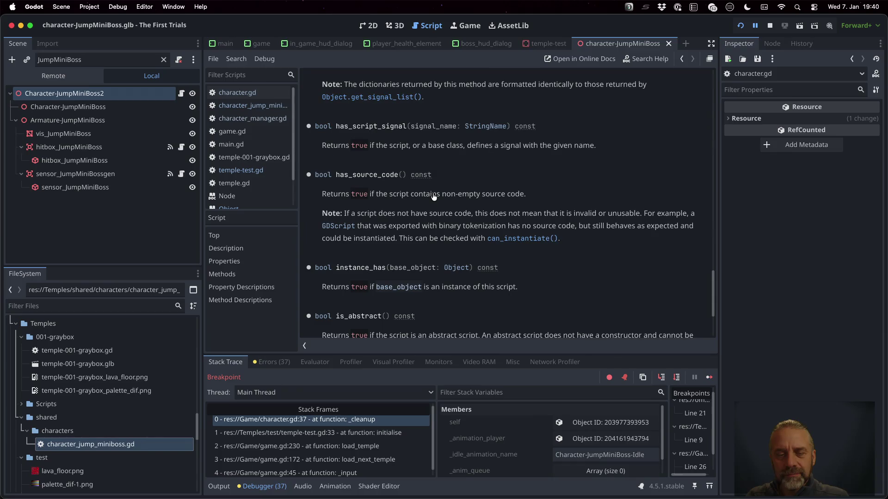
scroll(434, 196, "down", 3)
scroll(433, 197, "up", 20)
scroll(434, 196, "down", 20)
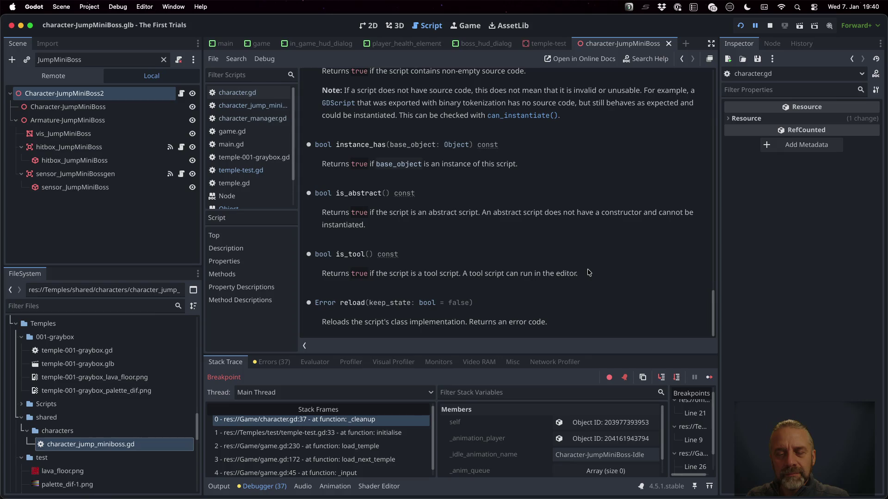
scroll(588, 272, "up", 20)
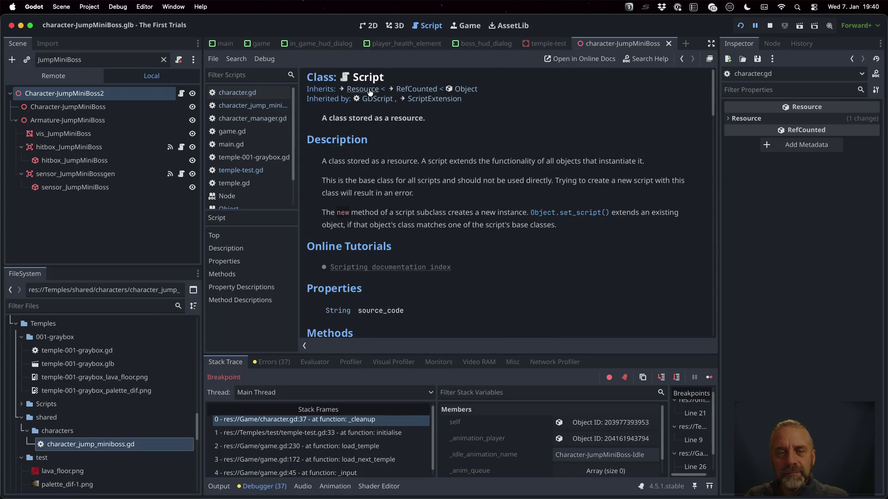
Step: Follow the Inherits link to the Resource class reference and browse it
left_click(365, 89)
scroll(483, 187, "down", 5)
scroll(483, 187, "down", 20)
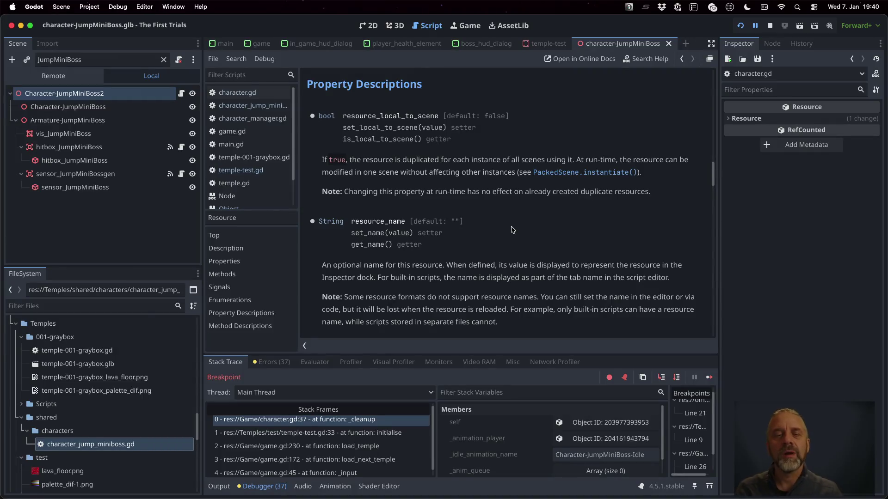
scroll(513, 230, "down", 8)
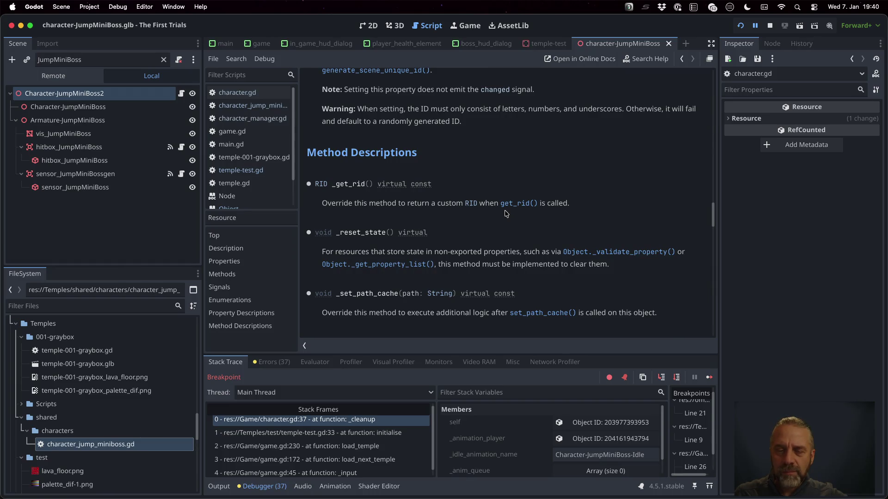
scroll(506, 213, "down", 10)
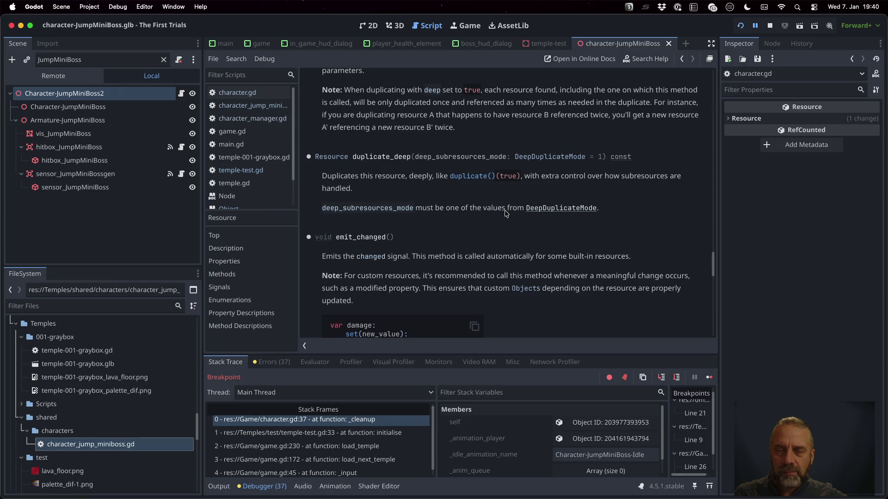
scroll(505, 213, "down", 6)
scroll(505, 214, "down", 8)
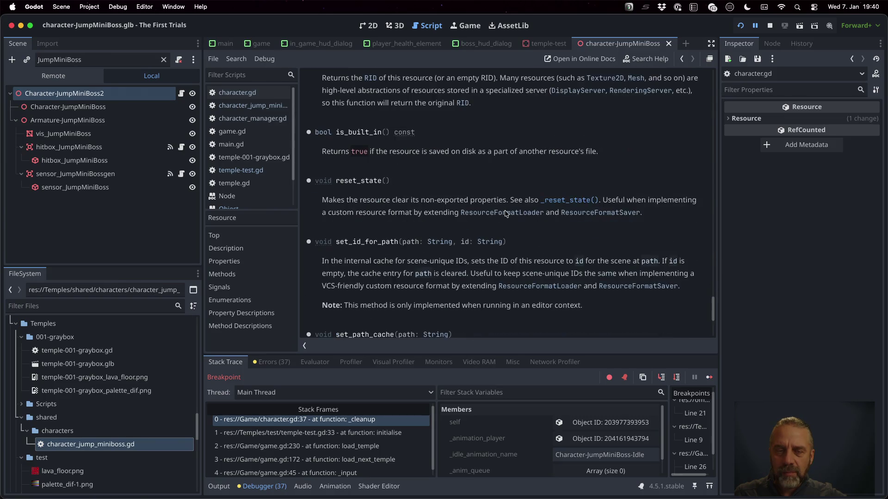
scroll(506, 213, "up", 20)
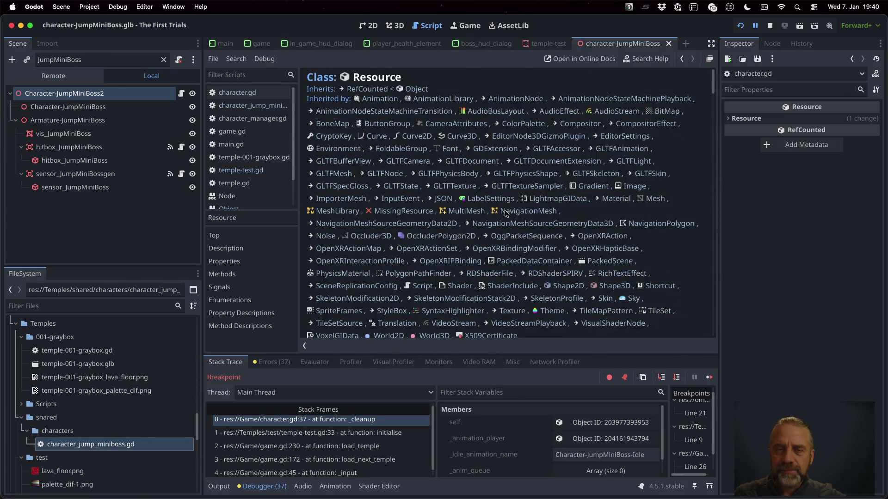
Step: Open the RefCounted class documentation and scroll through it
left_click(375, 90)
scroll(456, 148, "down", 10)
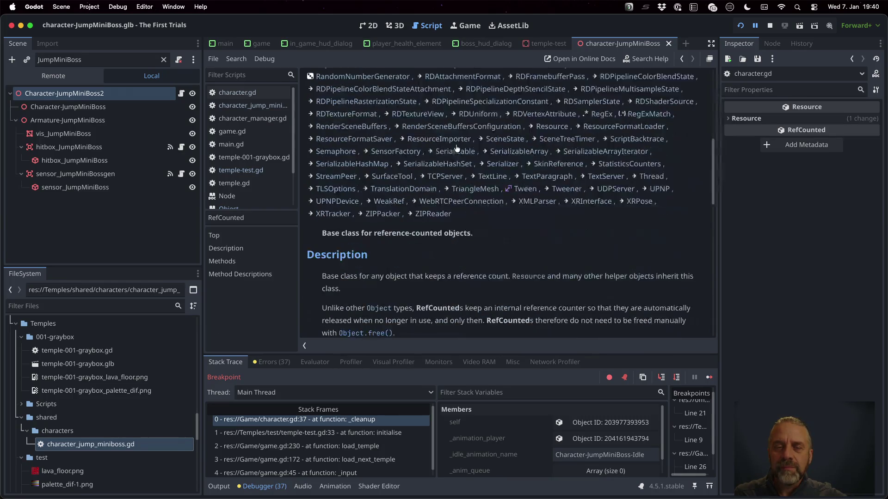
scroll(457, 148, "down", 4)
scroll(456, 148, "down", 4)
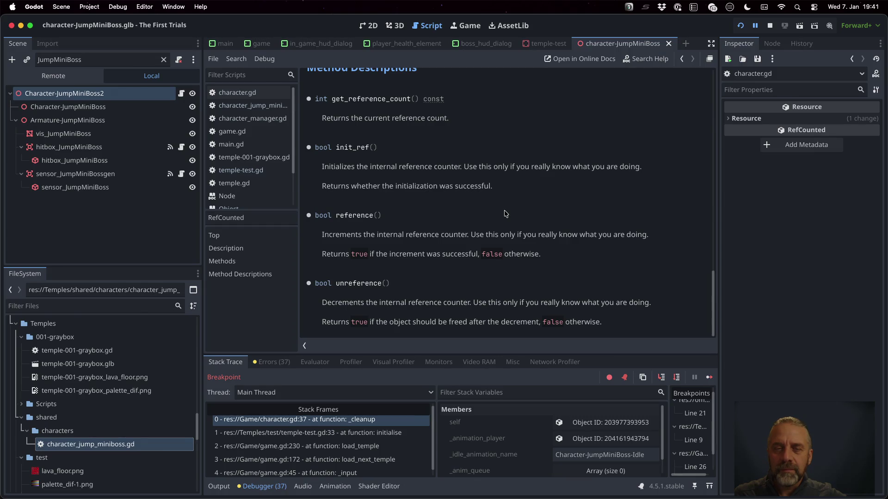
scroll(506, 214, "up", 10)
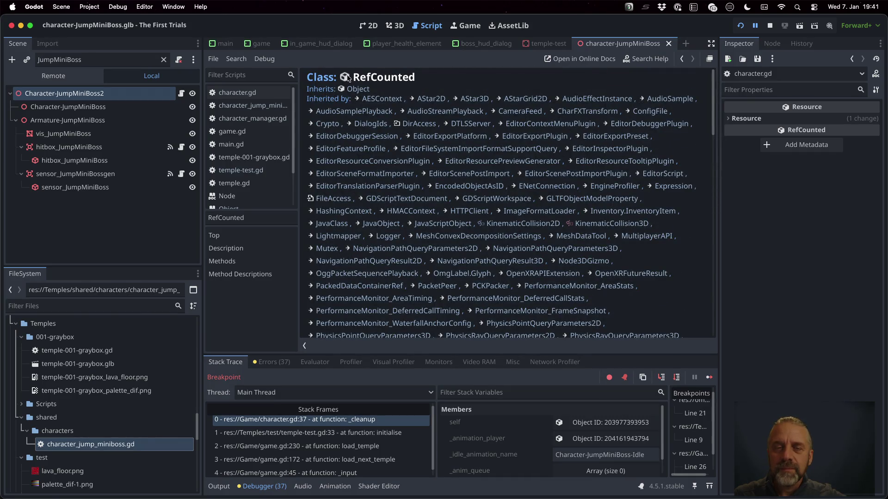
Step: Read the Object class reference and the free method description, then return to RefCounted
left_click(354, 89)
scroll(550, 226, "down", 10)
scroll(548, 242, "down", 8)
scroll(547, 243, "down", 5)
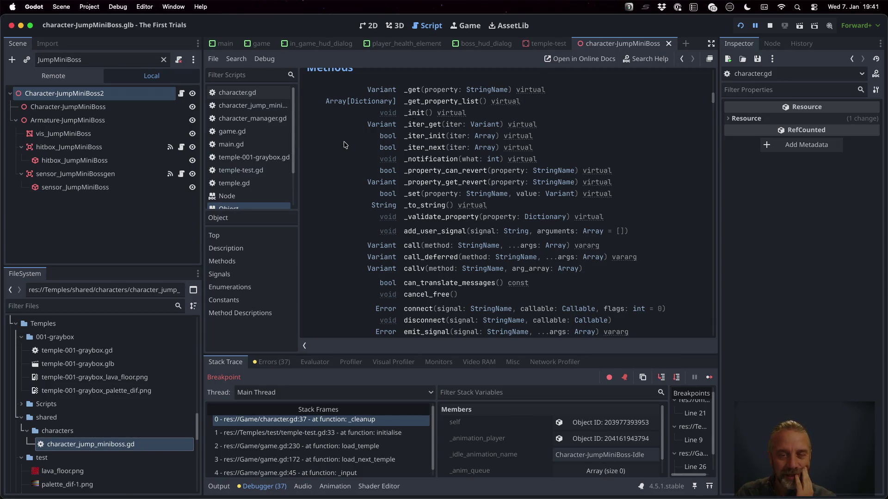
scroll(343, 144, "down", 1)
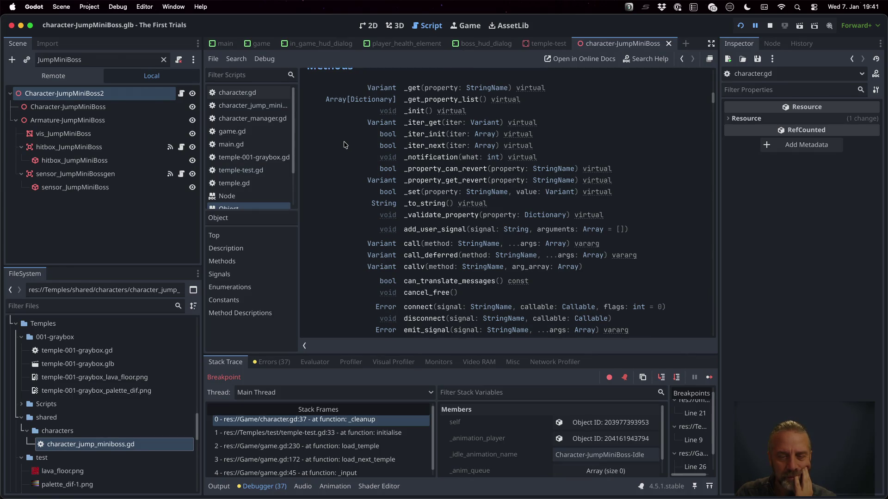
scroll(344, 145, "down", 5)
scroll(343, 145, "down", 2)
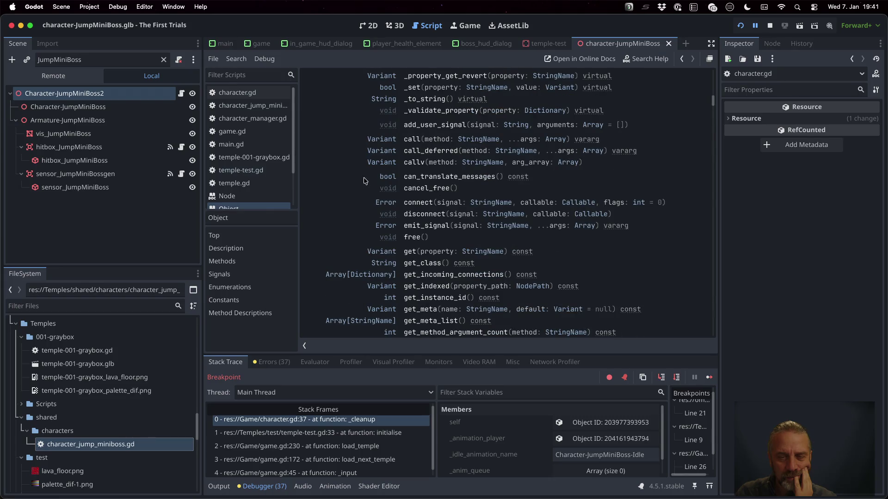
left_click(410, 237)
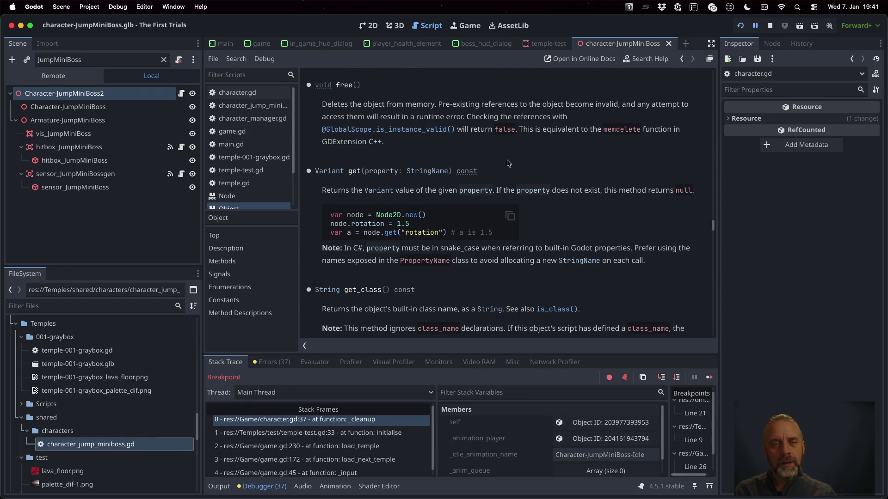
key("alt+Left")
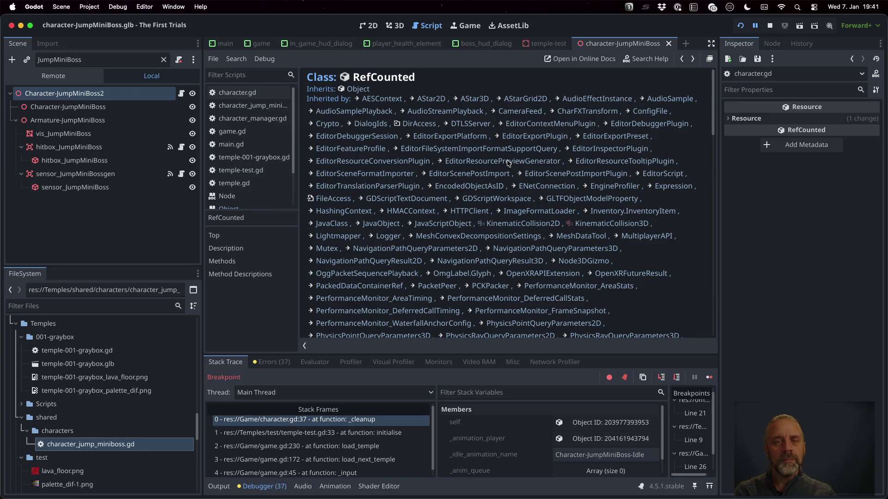
Step: Reopen the Object class documentation and scroll down through its contents
left_click(355, 90)
scroll(582, 265, "down", 15)
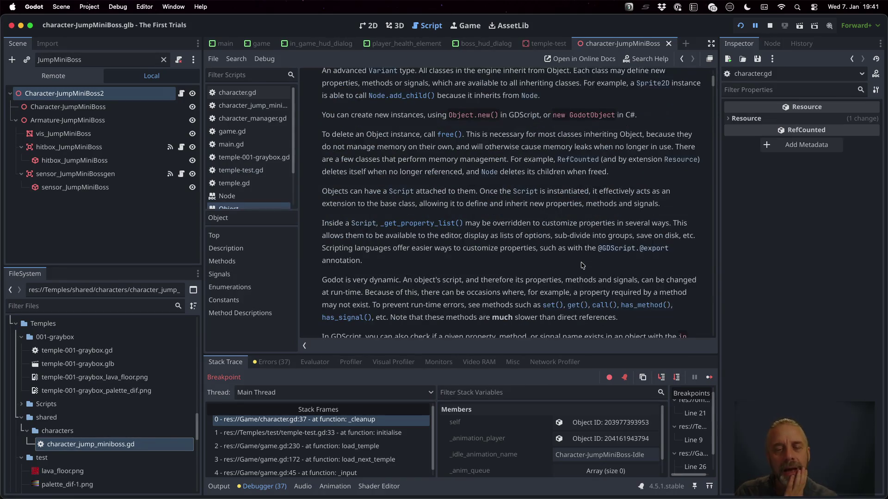
scroll(583, 265, "down", 10)
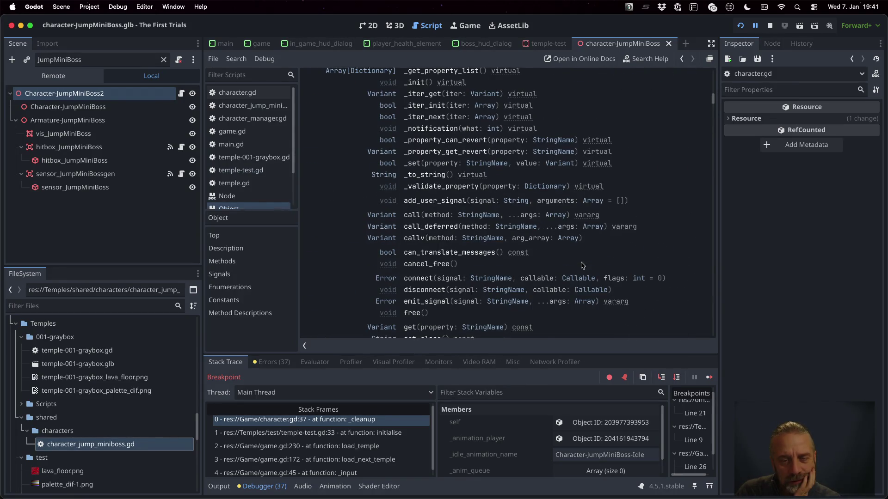
scroll(583, 265, "down", 5)
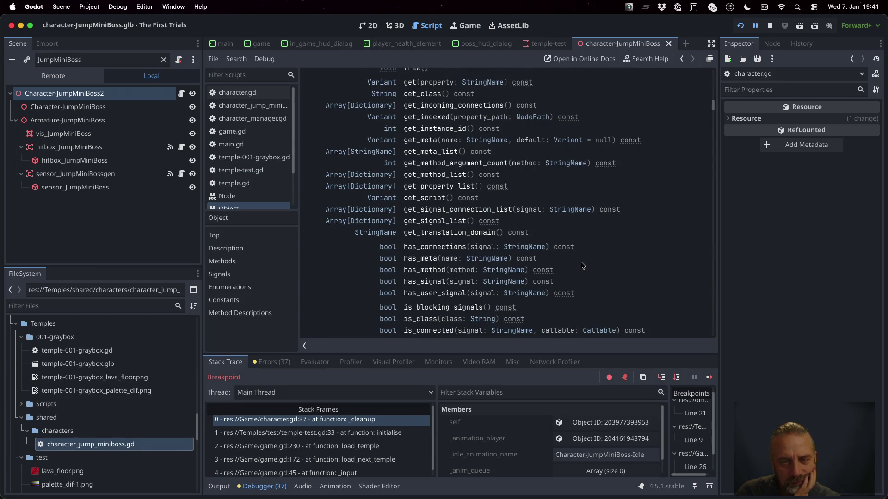
scroll(582, 266, "down", 5)
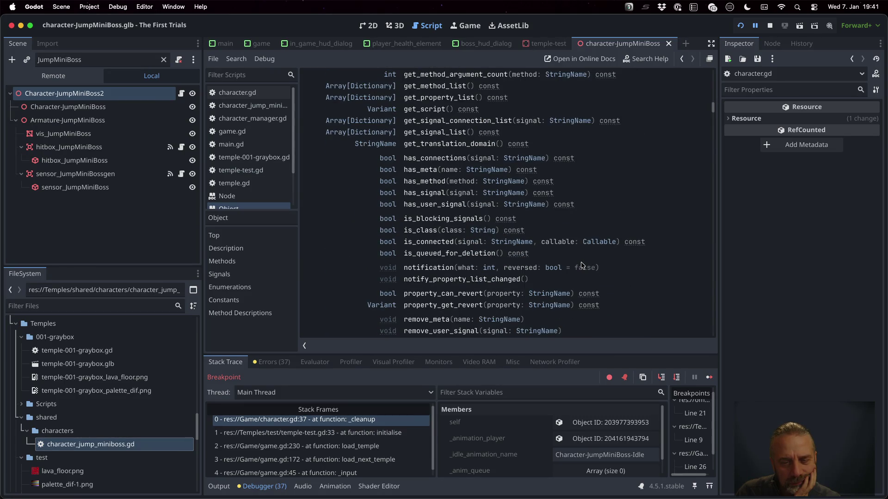
scroll(581, 265, "down", 8)
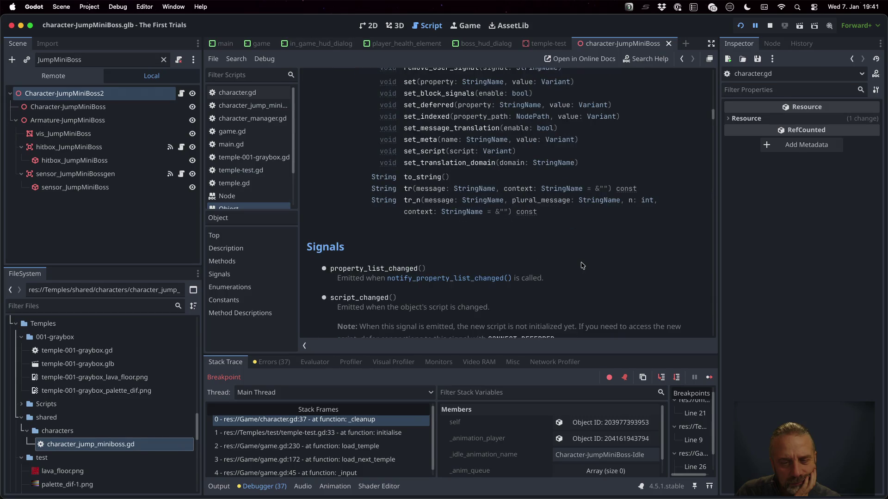
scroll(582, 265, "down", 5)
scroll(582, 266, "down", 2)
scroll(582, 265, "down", 4)
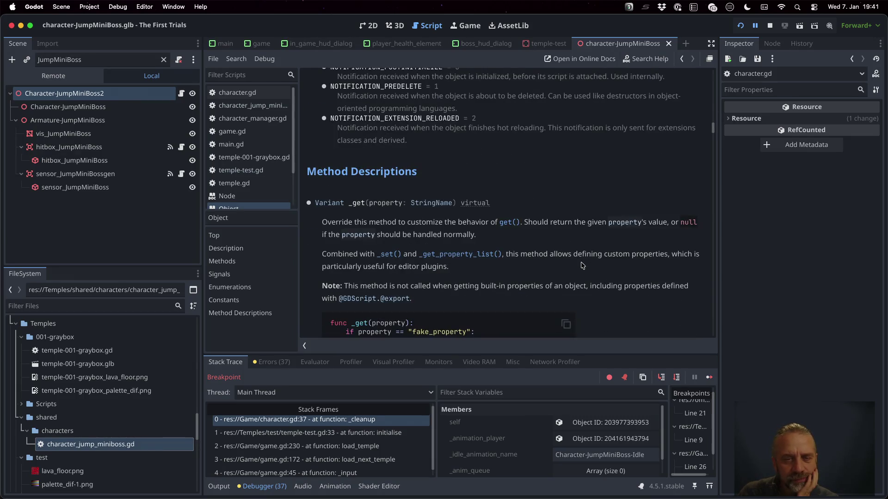
scroll(582, 265, "up", 3)
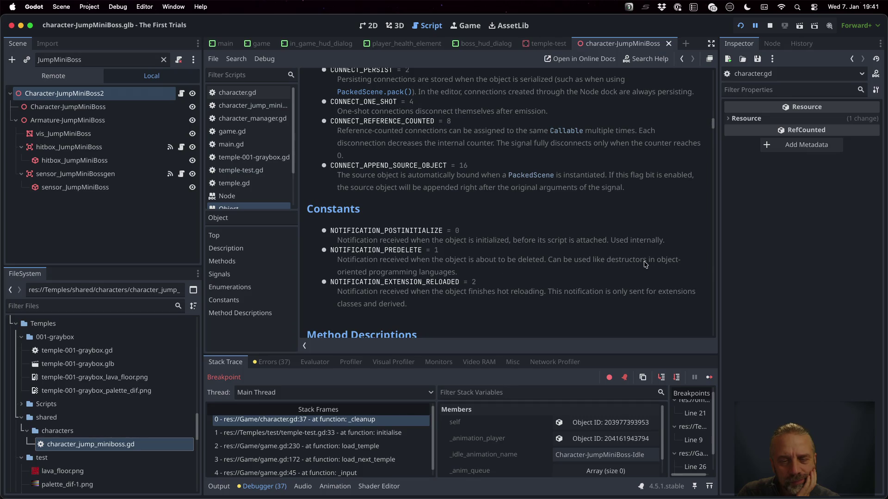
Step: Select the NOTIFICATION_PREDELETE constant name in the Object reference
double_click(393, 250)
key("super+c")
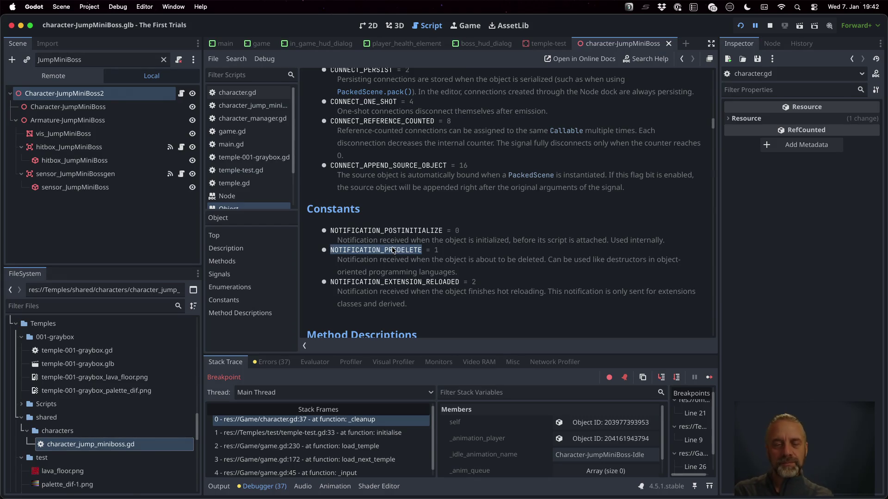
scroll(392, 250, "down", 3)
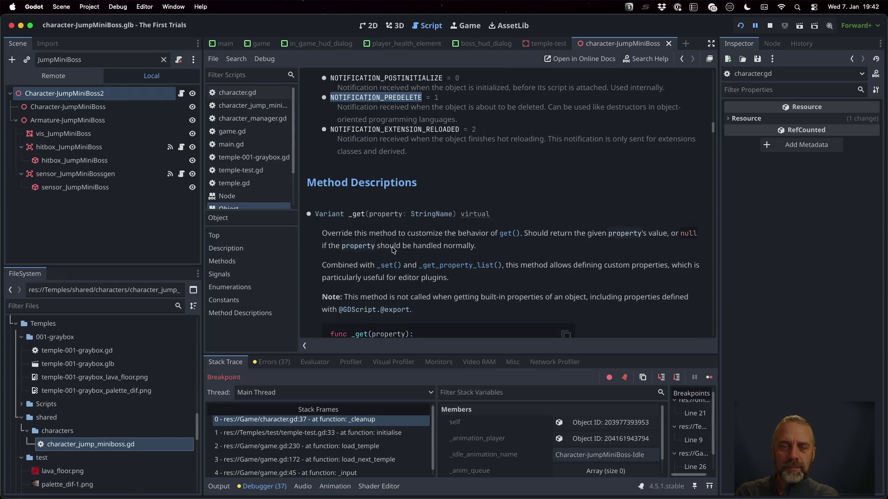
scroll(393, 250, "down", 5)
scroll(392, 250, "down", 3)
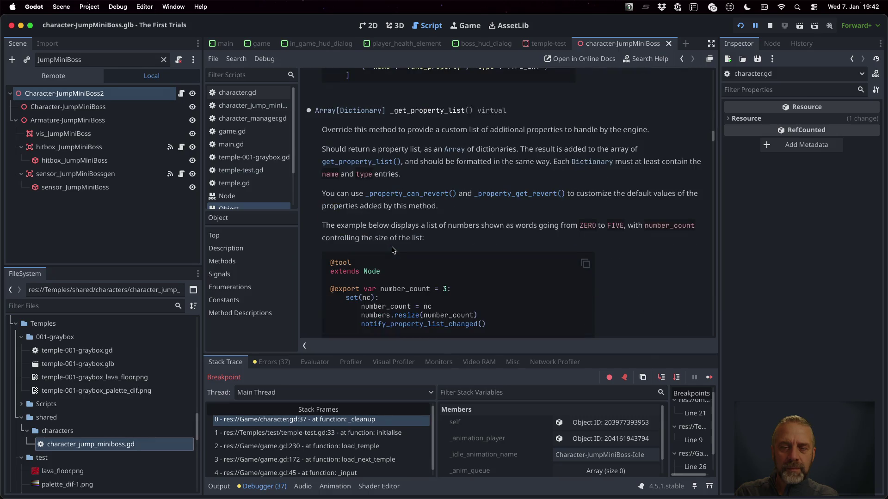
scroll(392, 250, "up", 20)
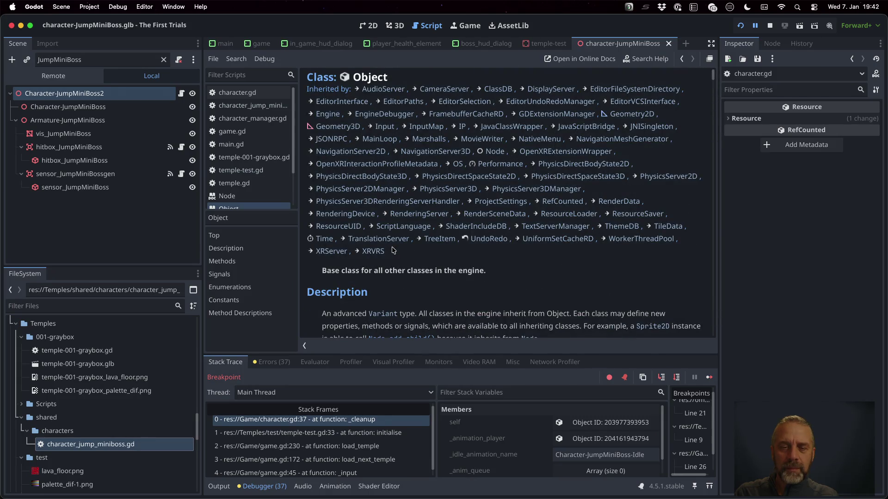
Step: Search the help for NOTIFICATION_PREDELETE, view Object's Methods section, then open a new Firefox tab
left_click(646, 58)
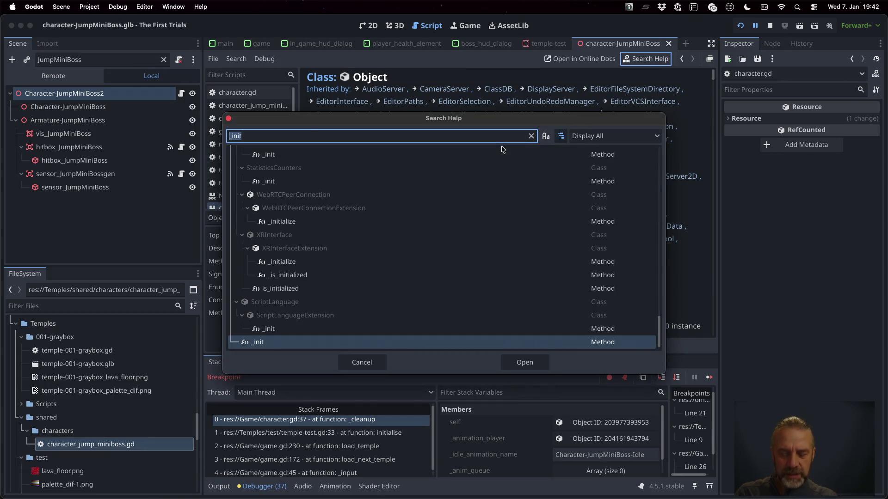
type("NOTIFICATION_PREDELETE")
key("Return")
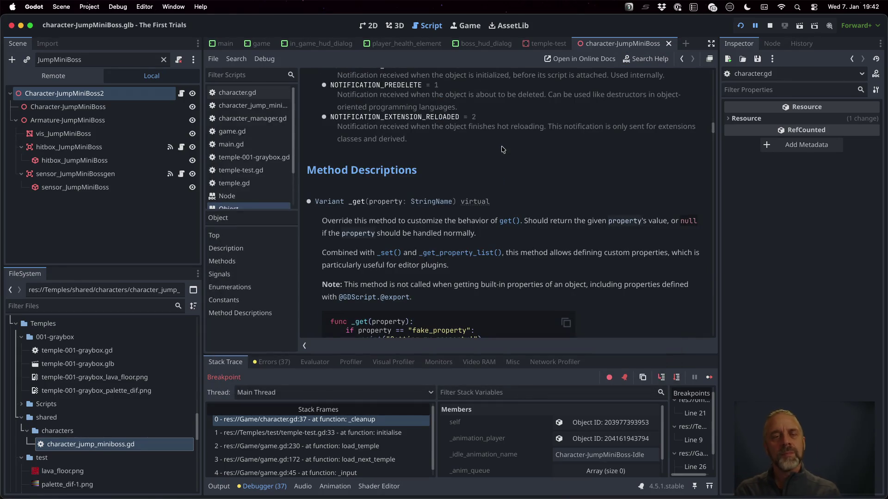
scroll(510, 195, "up", 3)
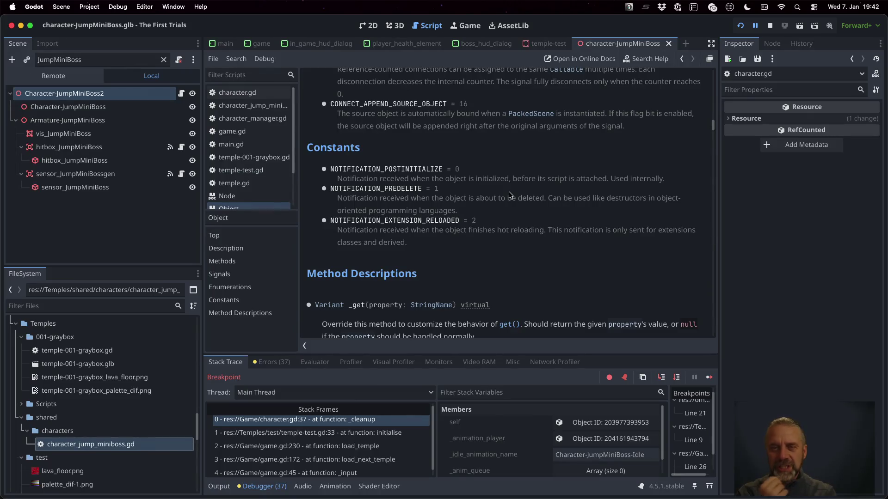
left_click(247, 260)
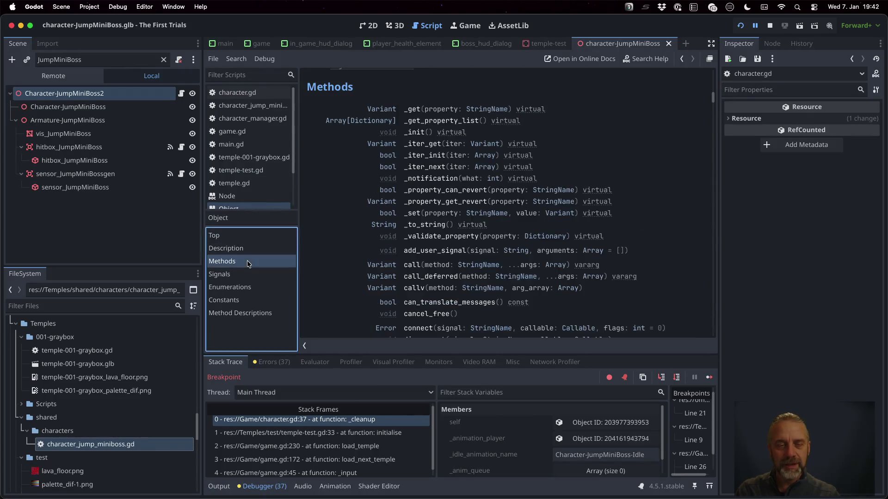
scroll(566, 245, "down", 5)
scroll(578, 241, "up", 5)
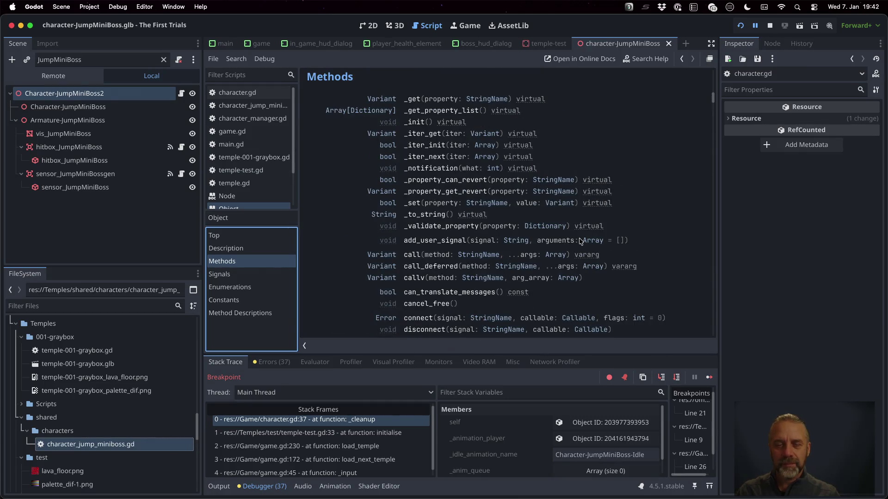
key("super+Tab")
key("super+t")
Step: Search DuckDuckGo for 'godot NOTIFICATION_PREDELETE' and open the Godot notifications docs page
type("godot")
key("super+v")
key("Return")
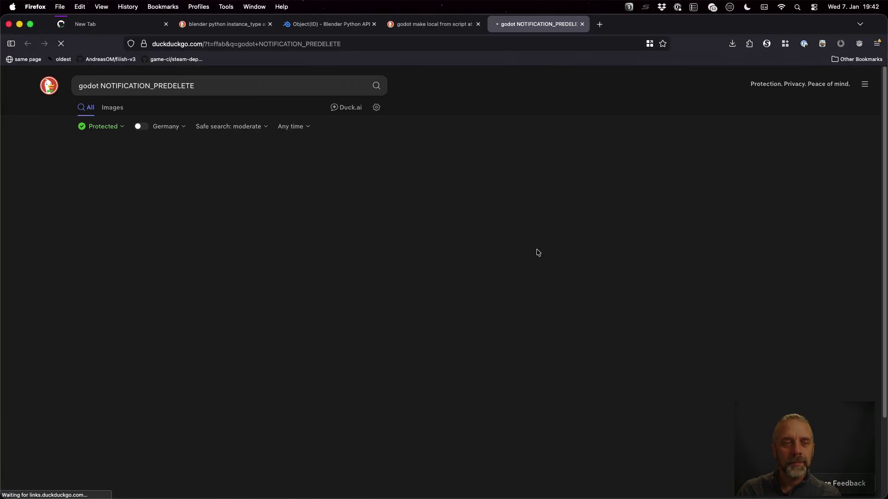
left_click(143, 249, "super")
key("ctrl+Tab")
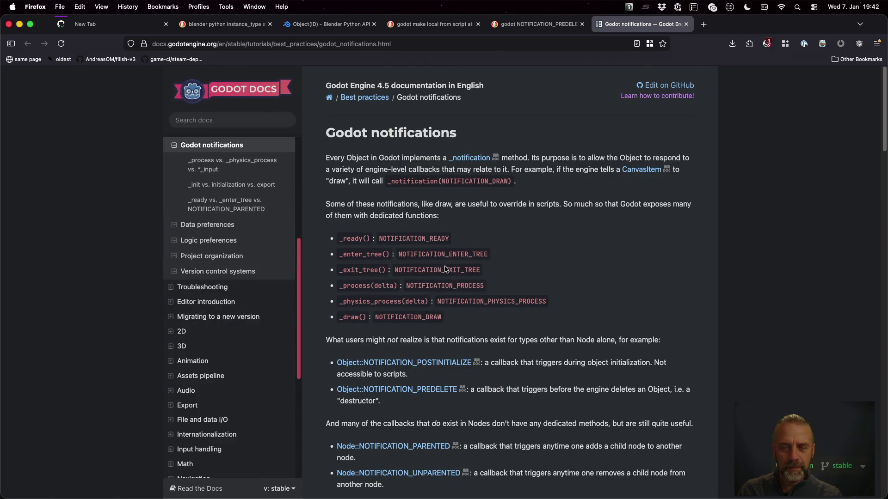
Step: Find NOTIFICATION_PREDELETE on the Godot notifications page
key("super+f")
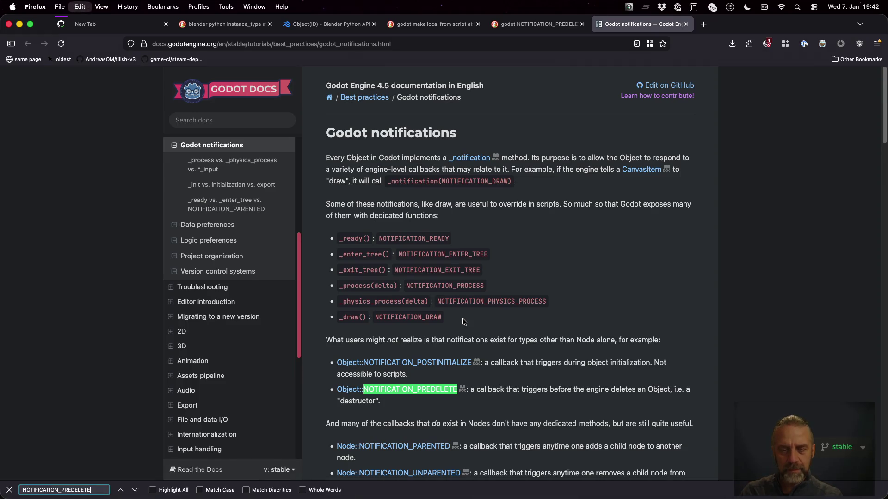
scroll(532, 393, "down", 1)
scroll(532, 393, "down", 2)
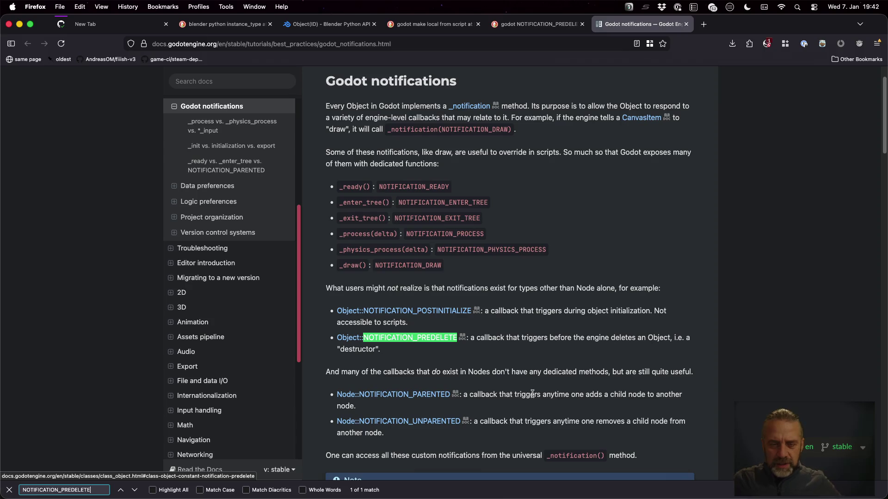
scroll(532, 394, "down", 3)
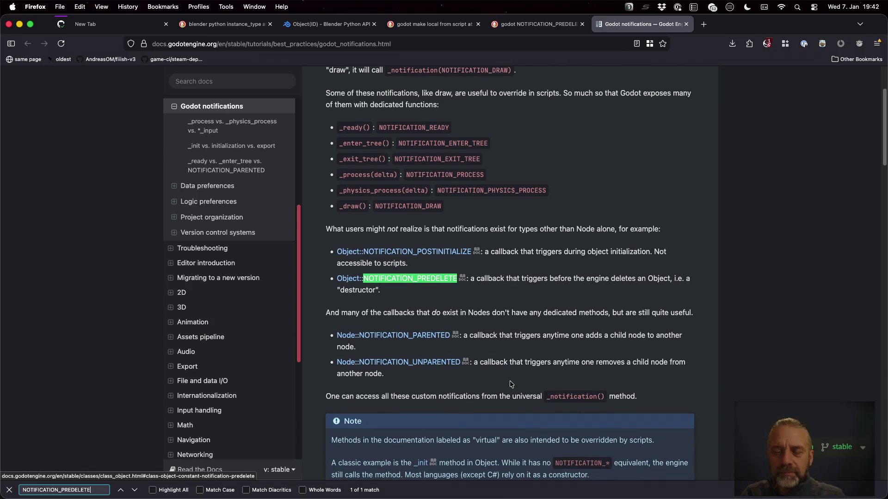
scroll(510, 382, "down", 1)
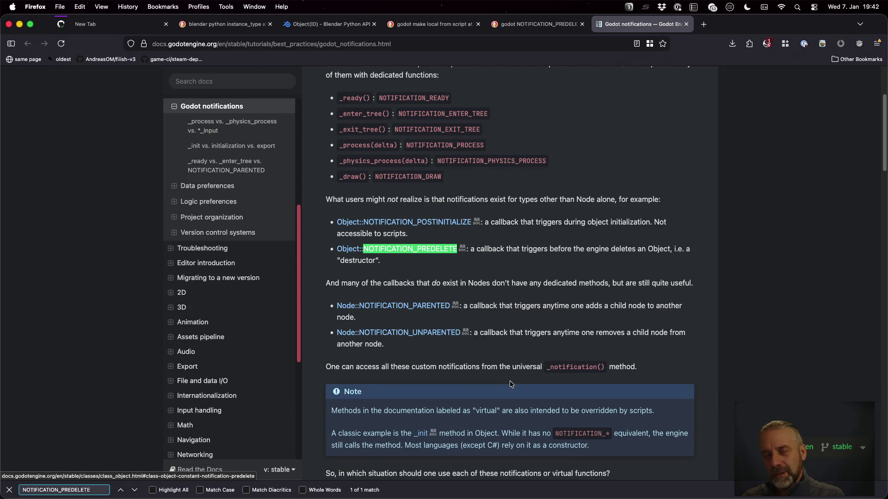
scroll(510, 383, "down", 5)
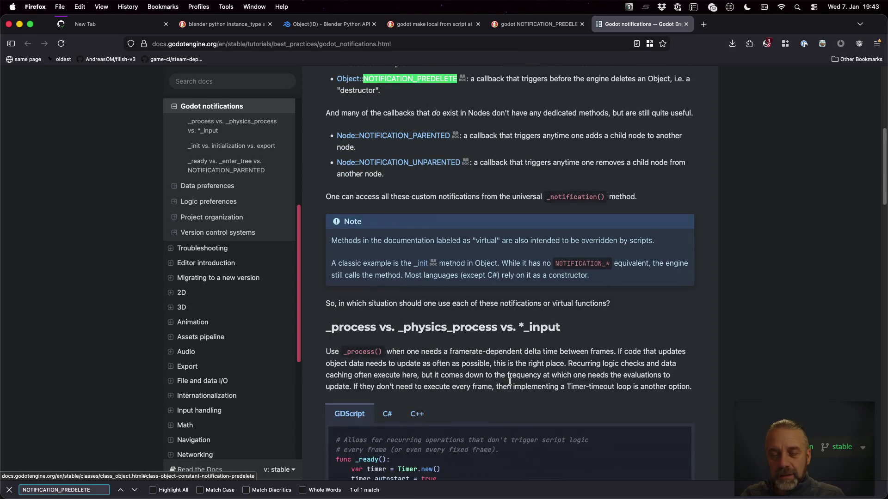
scroll(510, 382, "down", 1)
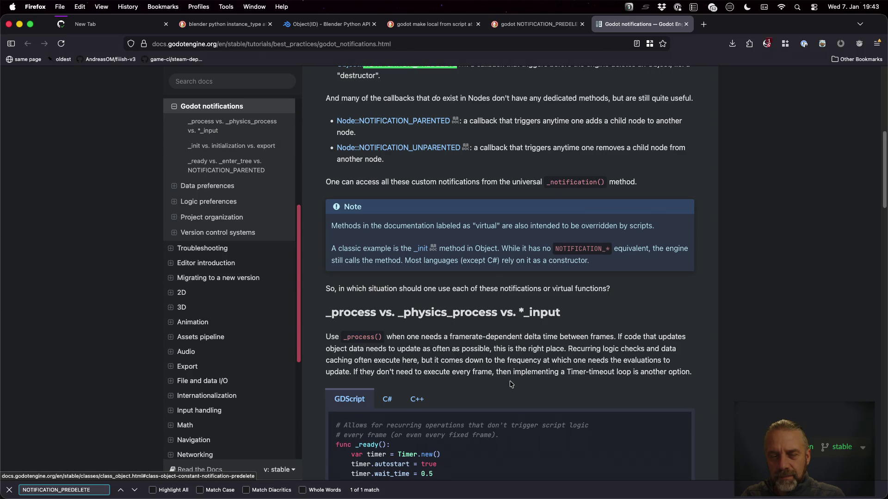
scroll(510, 384, "down", 10)
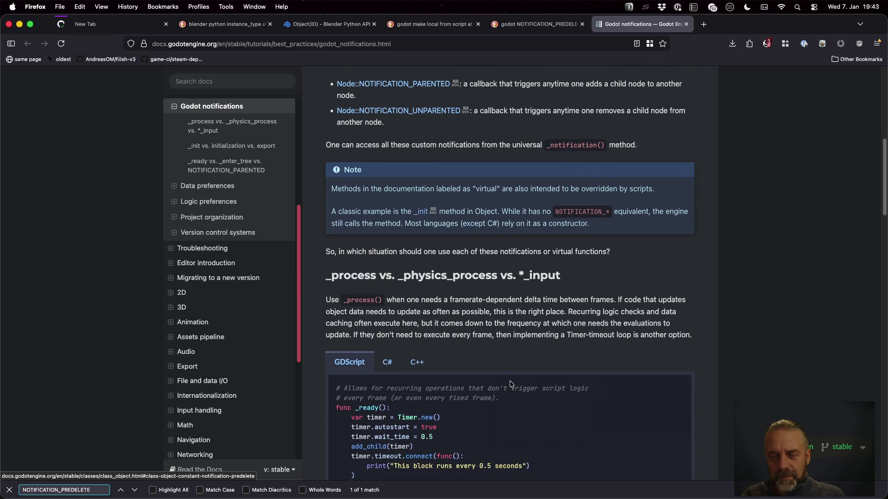
scroll(510, 382, "down", 3)
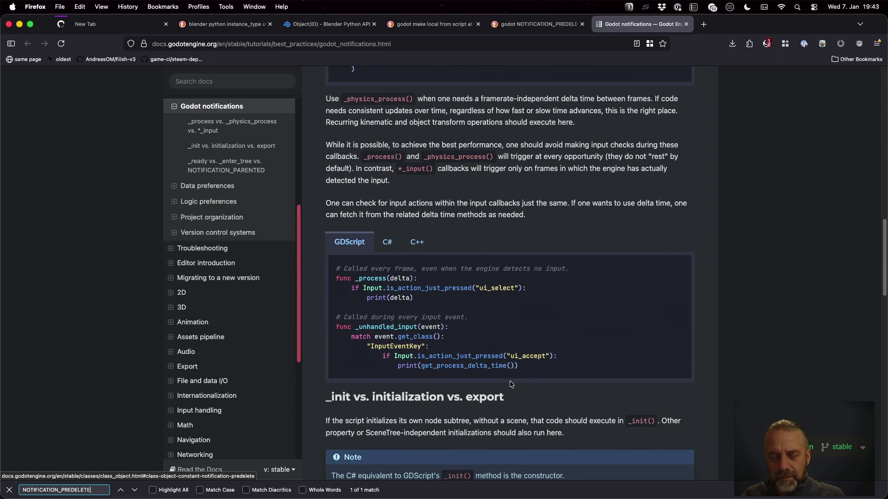
scroll(511, 383, "up", 20)
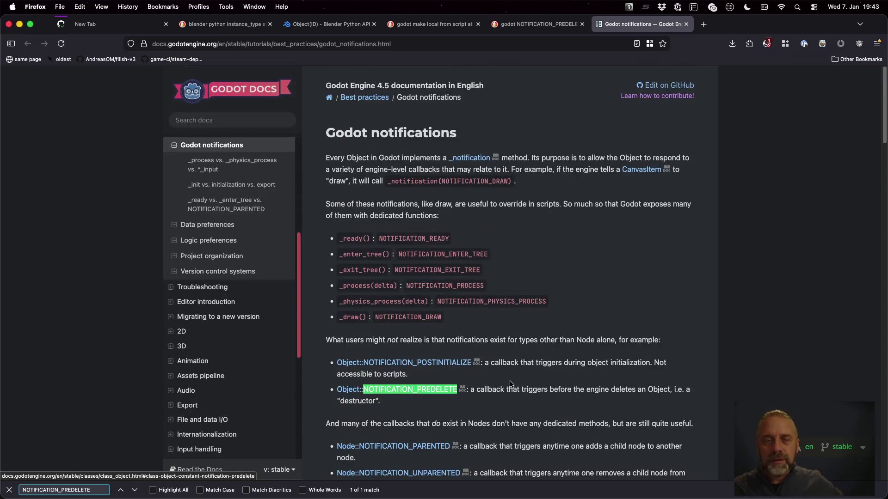
Step: Open the _notification method reference, select its three-line example, and return to Godot
left_click(469, 159)
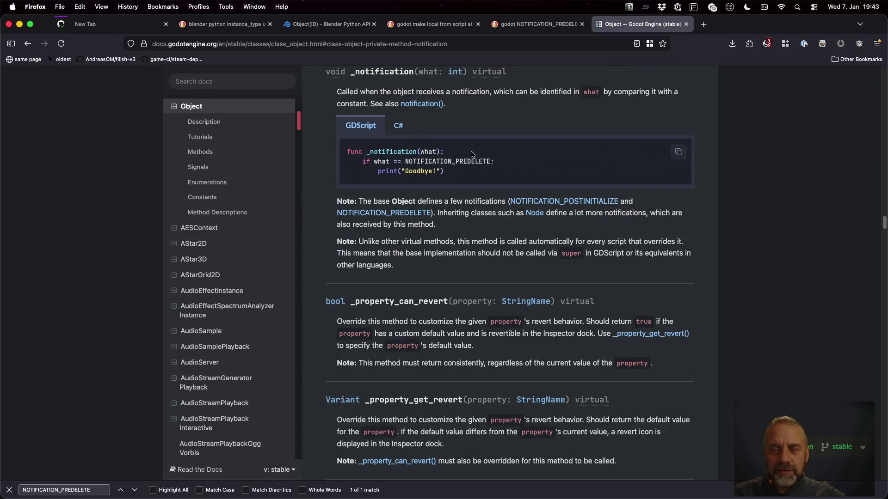
left_click_drag(452, 172, 338, 152)
key("super+c")
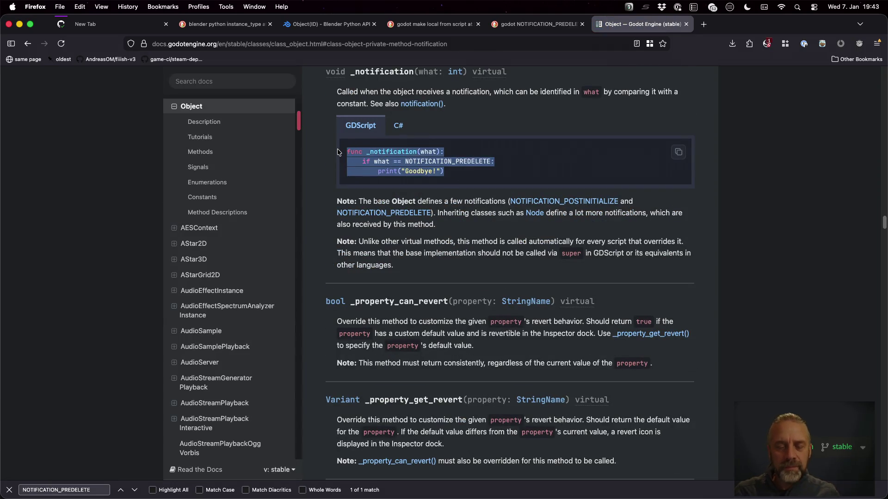
key("super+Tab")
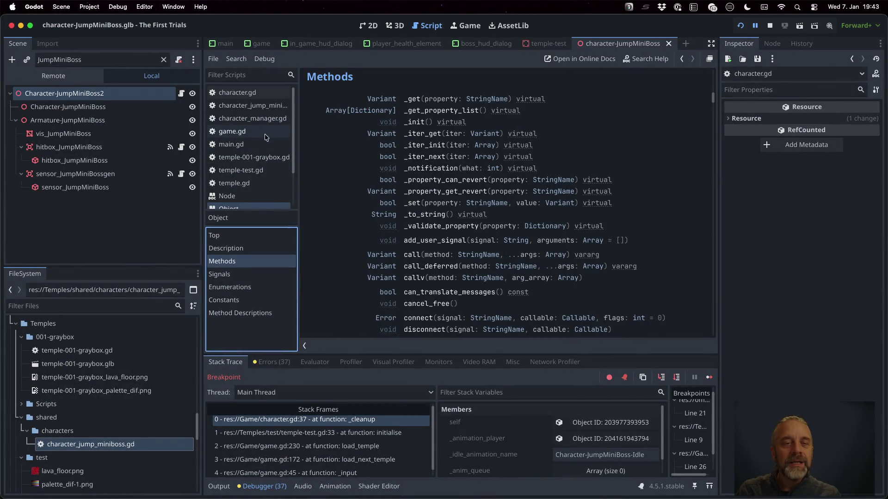
Step: Paste the 'Goodbye!' _notification handler below self.idle() in character.gd, breakpoint its print line, and resume
left_click(232, 92)
left_click(381, 168)
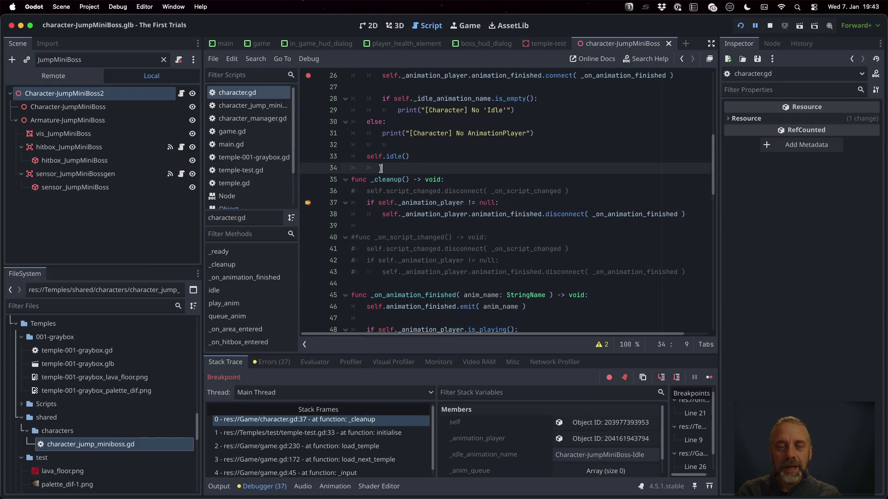
key("Return")
key("super+v")
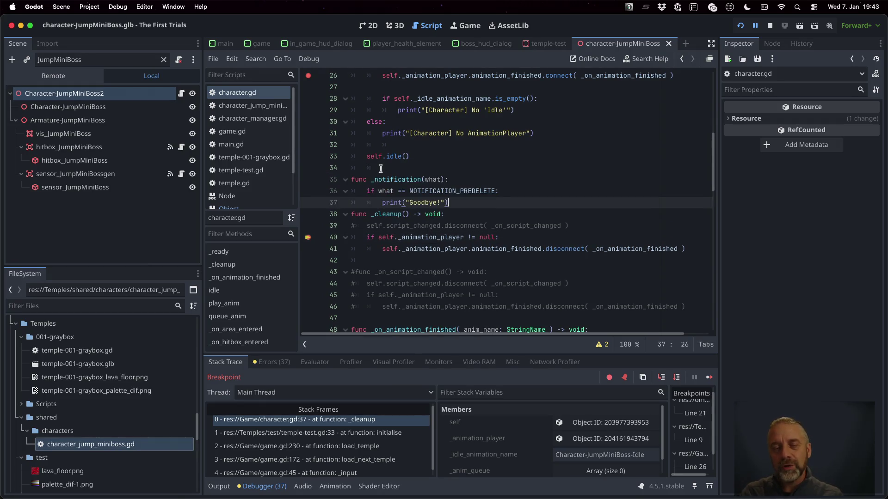
key("Return")
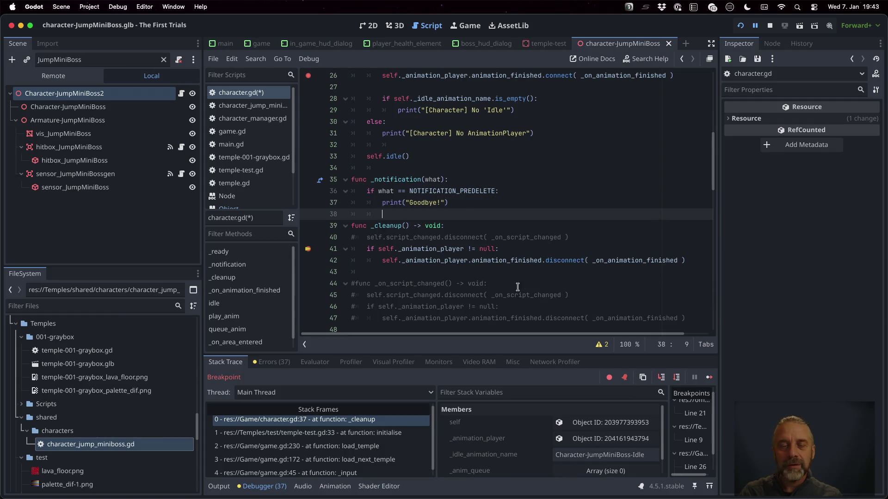
left_click(308, 202)
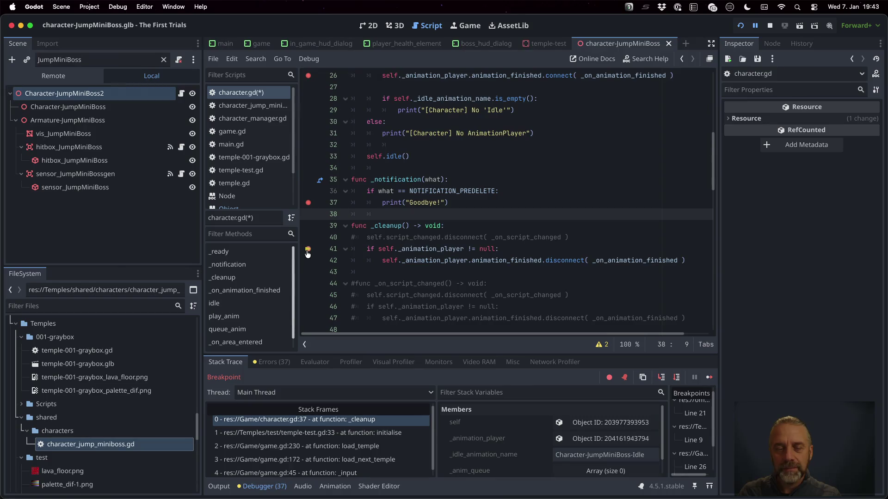
left_click(709, 377)
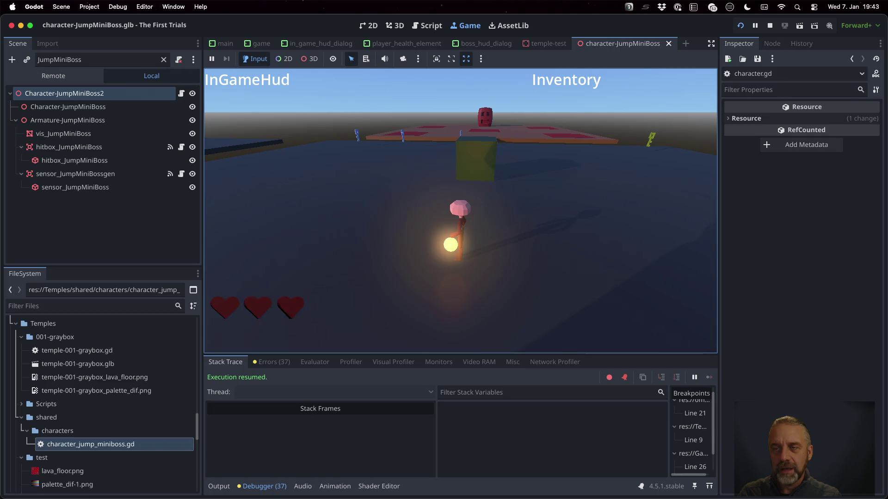
Step: Stop the game, comment out jmb._cleanup() on line 33 of temple-test.gd, and save
left_click(769, 26)
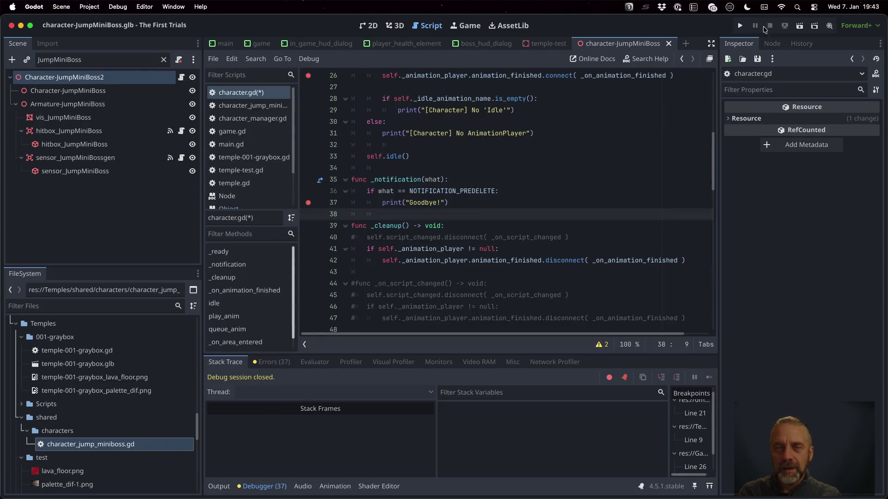
left_click(240, 170)
left_click(414, 168)
key("super+Left")
key("super+Left")
type("#")
key("super+s")
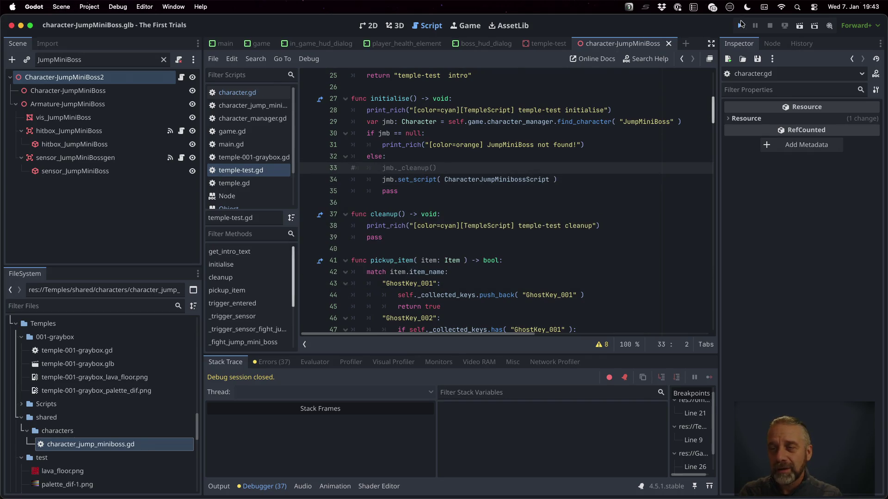
Step: Run the project, continue past and remove the line 26 breakpoint, reaching the _notification breakpoint
left_click(740, 25)
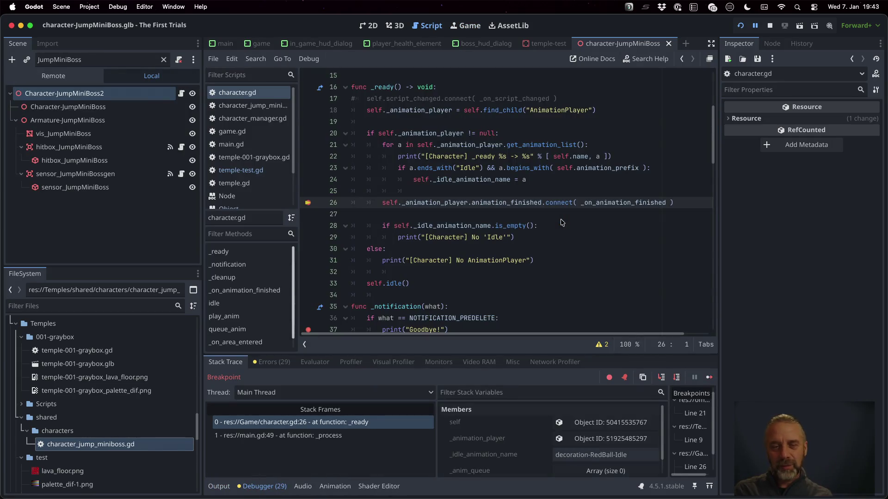
left_click(703, 378)
left_click(308, 202)
left_click(708, 377)
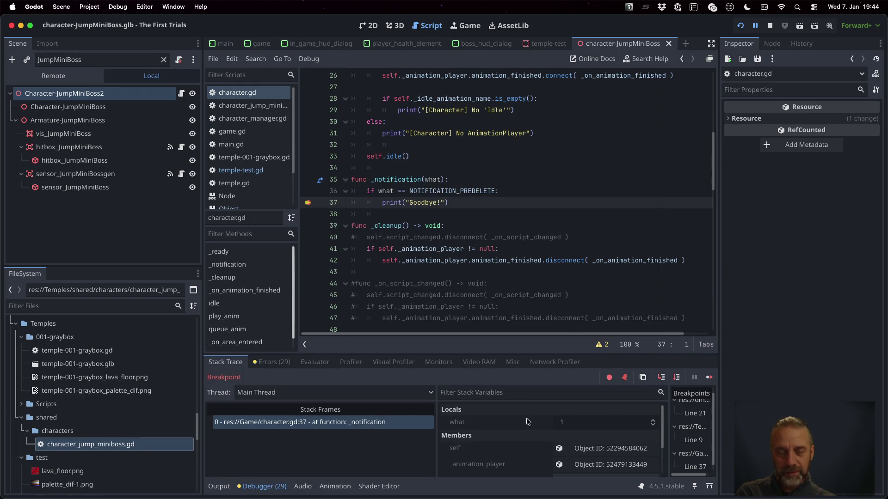
Step: Check the output log and stack trace, then resume execution and watch the running game
scroll(428, 161, "up", 5)
scroll(430, 163, "down", 3)
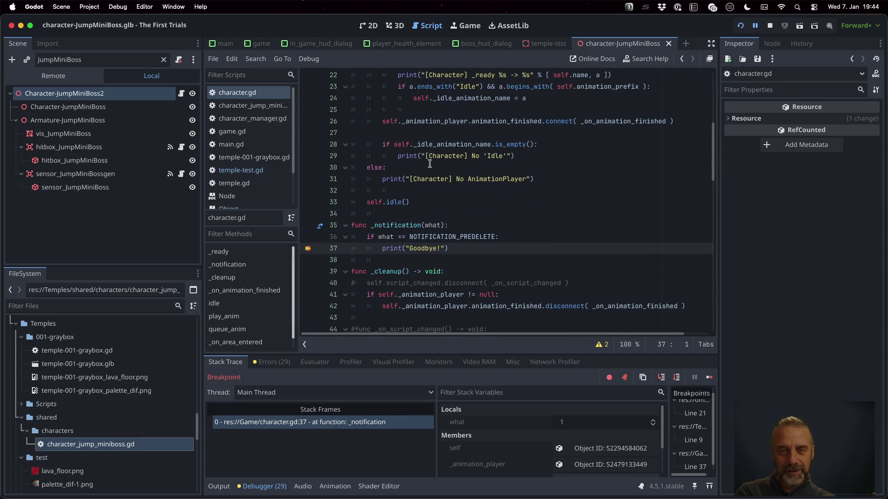
left_click(219, 486)
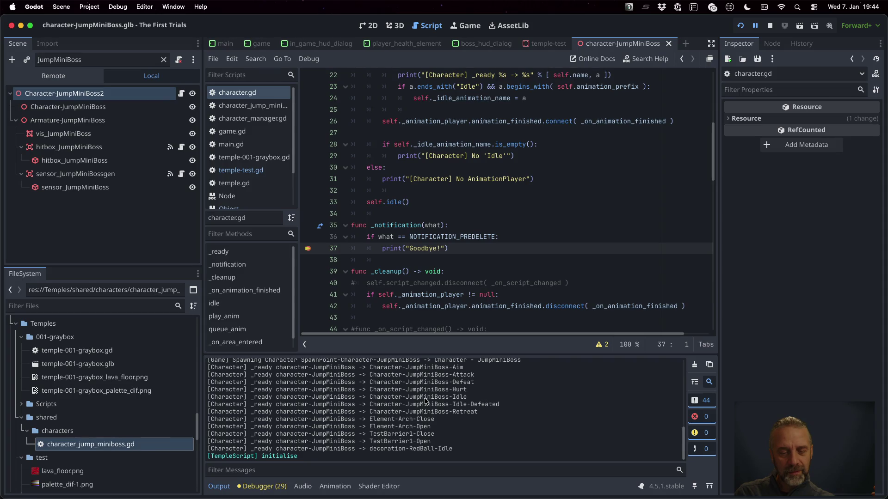
left_click(262, 486)
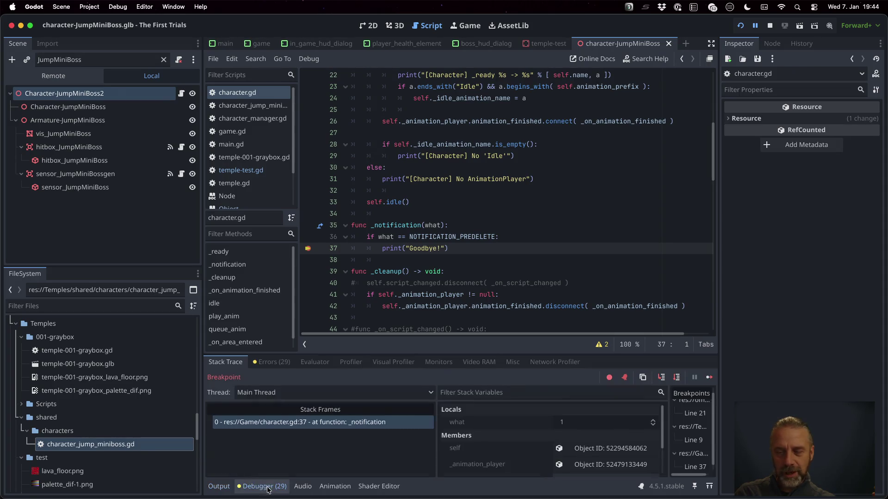
left_click(709, 378)
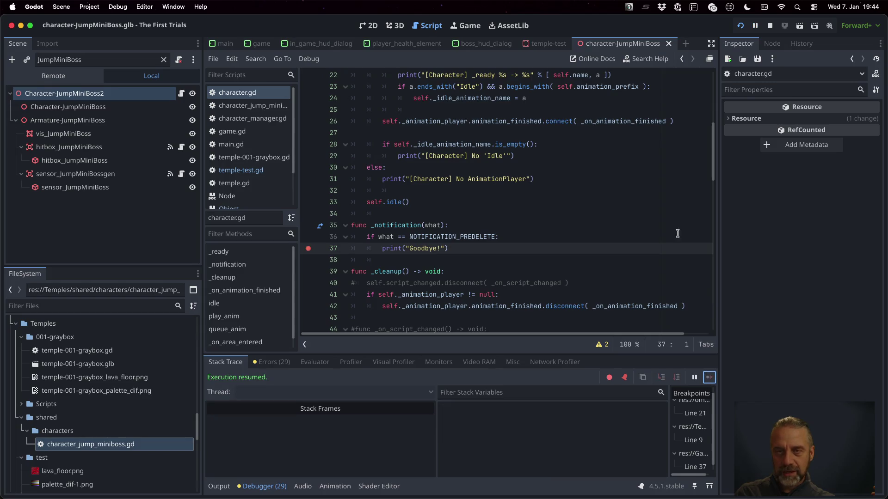
left_click(477, 28)
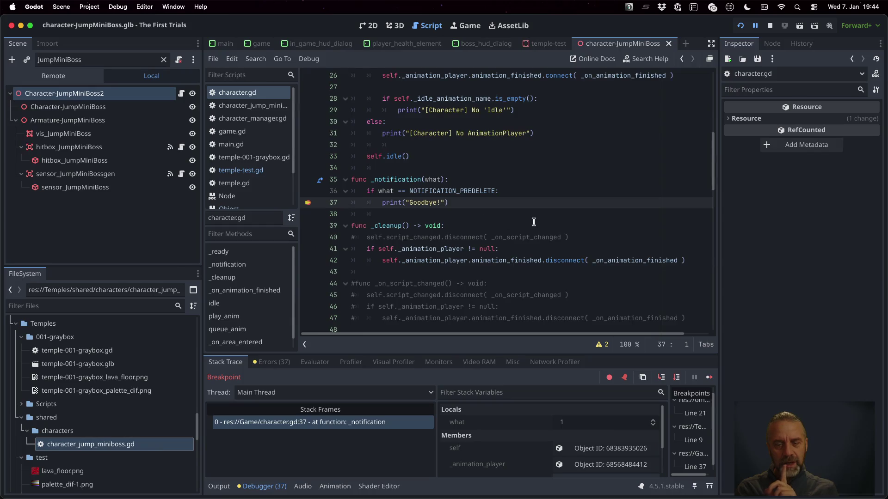
scroll(559, 439, "down", 1)
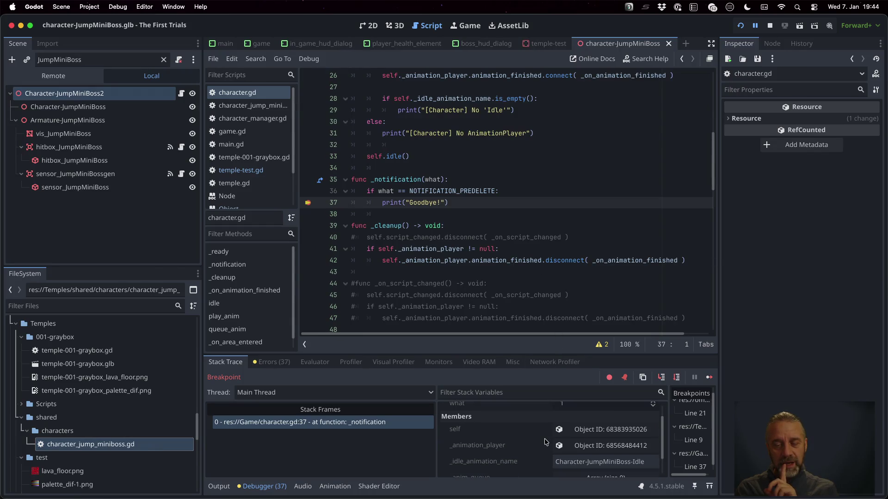
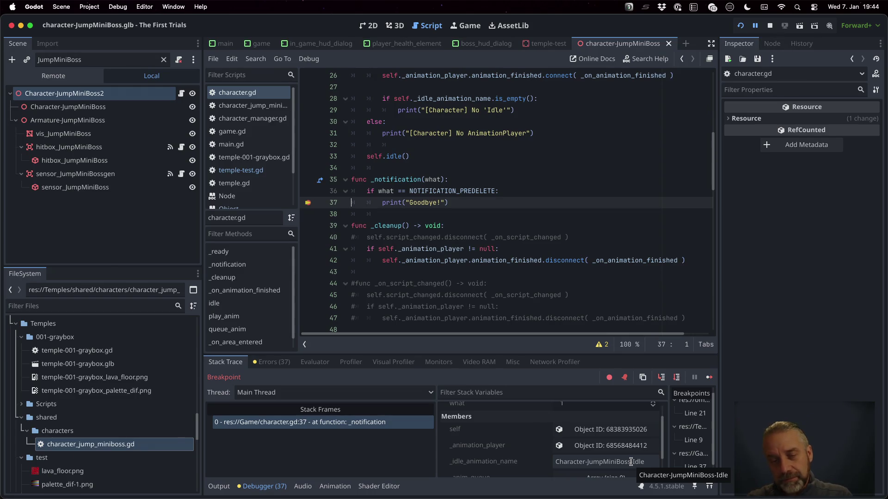
Step: Check the temple-test initialise message in the output log, then stop the running game
left_click(219, 486)
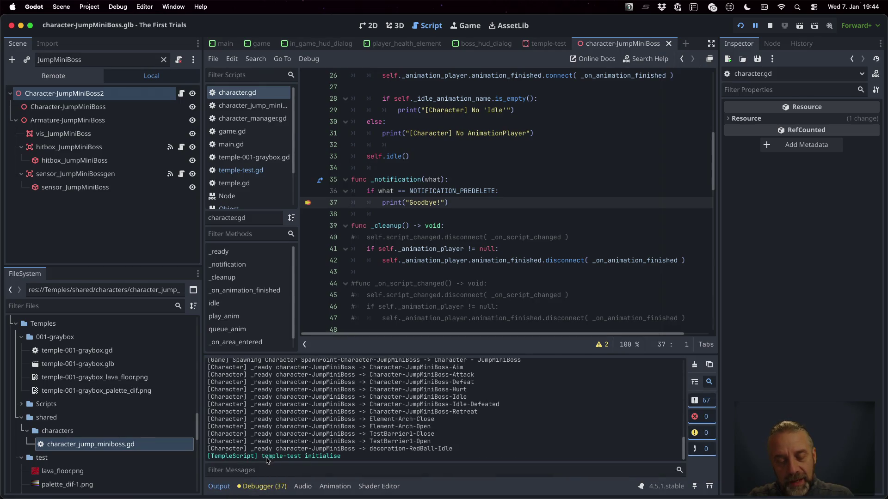
left_click_drag(261, 458, 350, 456)
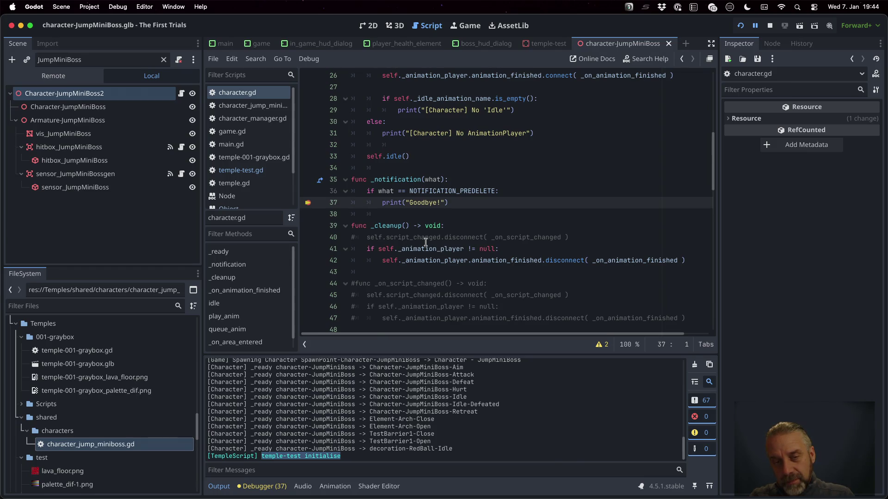
key("super+period")
Step: Replace print("Goodbye!") in _notification with _cleanup's null-check and disconnect lines, indented, and rerun
left_click(510, 238)
key("Down")
key("Home")
key("shift+Down")
key("shift+Down")
key("ctrl+c")
key("Up")
key("Up")
key("Up")
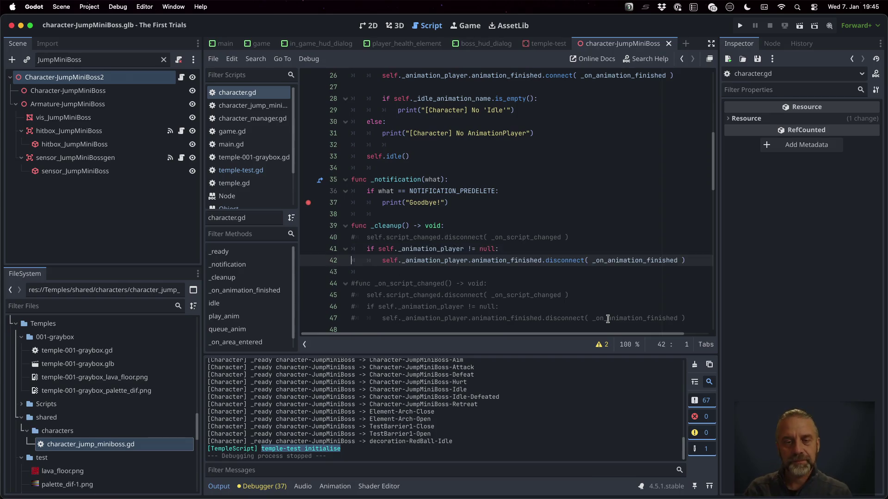
key("shift+Down")
key("ctrl+v")
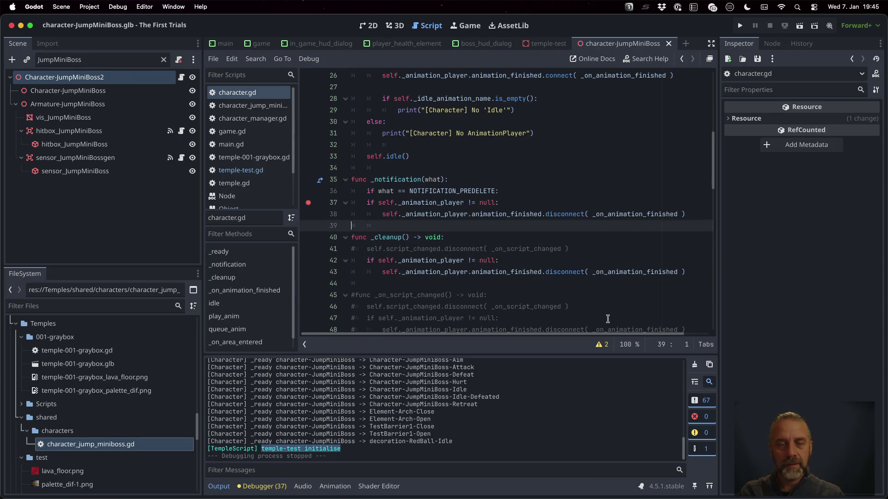
key("shift+Up")
key("shift+Up")
key("Tab")
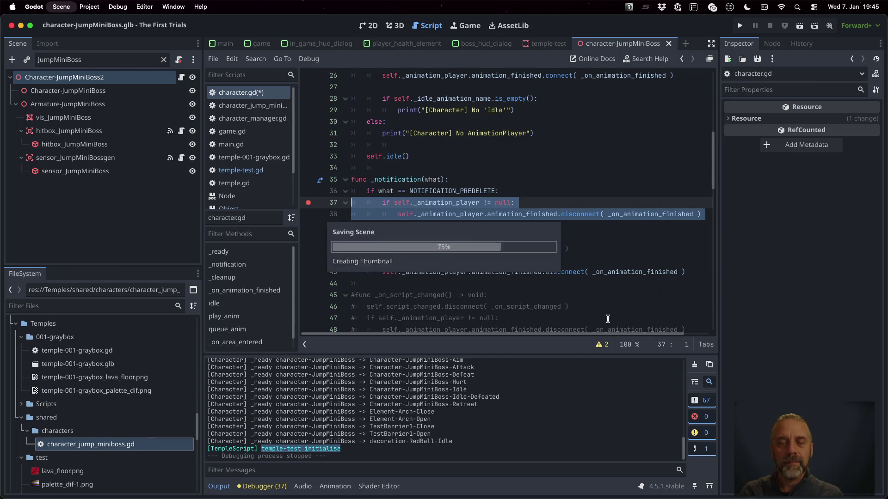
left_click(741, 25)
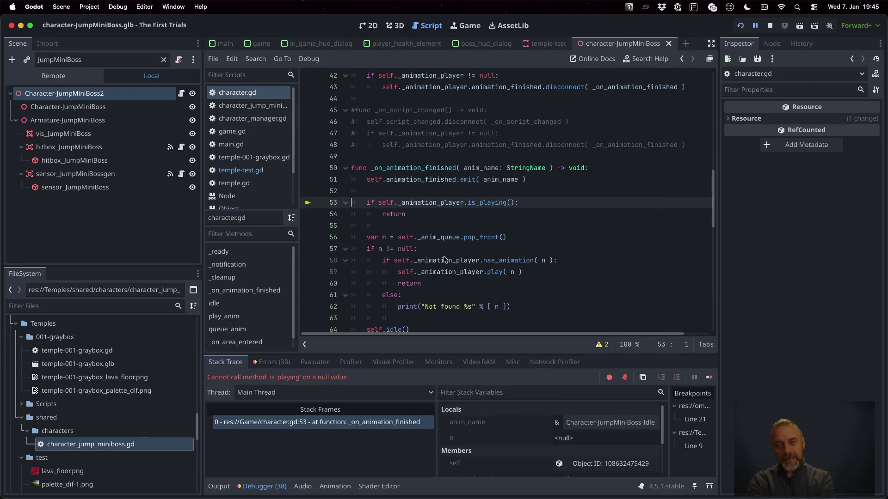
Step: Select _on_animation_finished at the null is_playing error and scroll through character.gd toward _ready
double_click(430, 169)
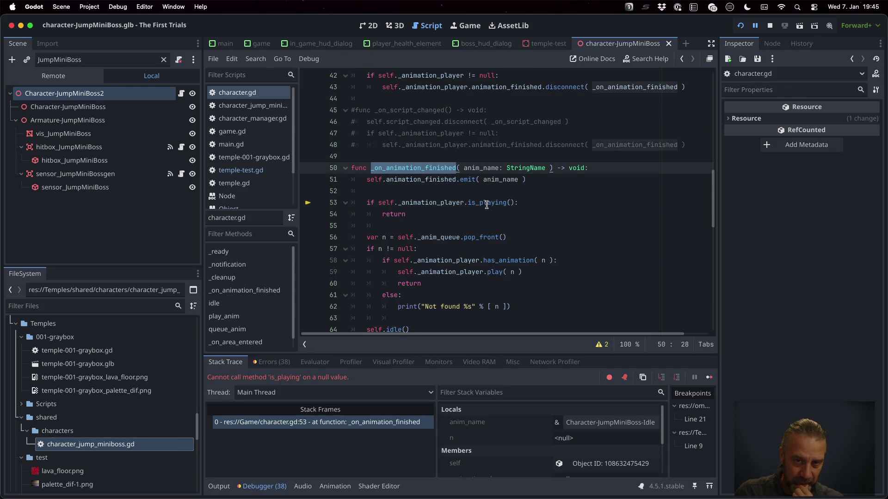
scroll(485, 203, "up", 2)
scroll(487, 205, "up", 7)
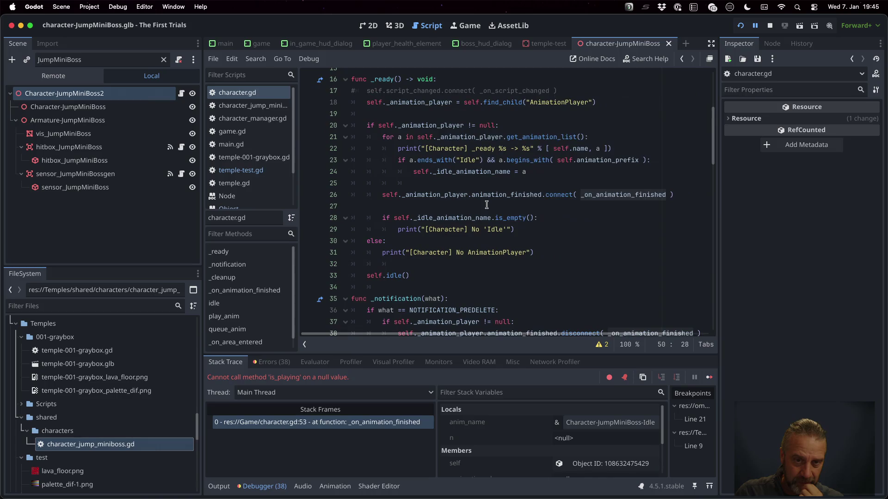
scroll(486, 205, "down", 4)
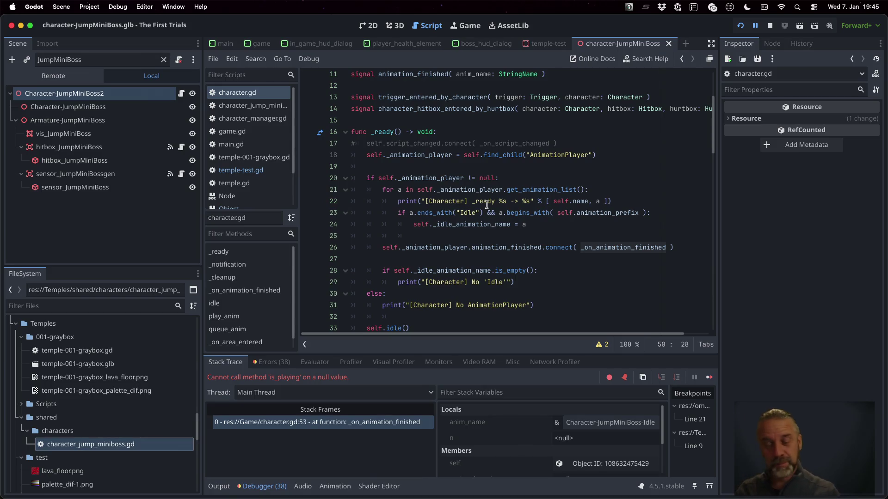
left_click(486, 201)
scroll(487, 205, "down", 2)
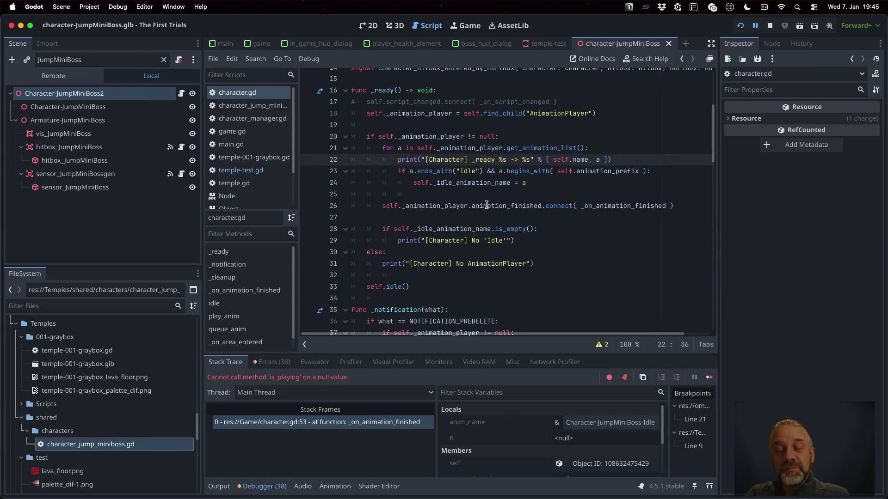
mouse_move(486, 205)
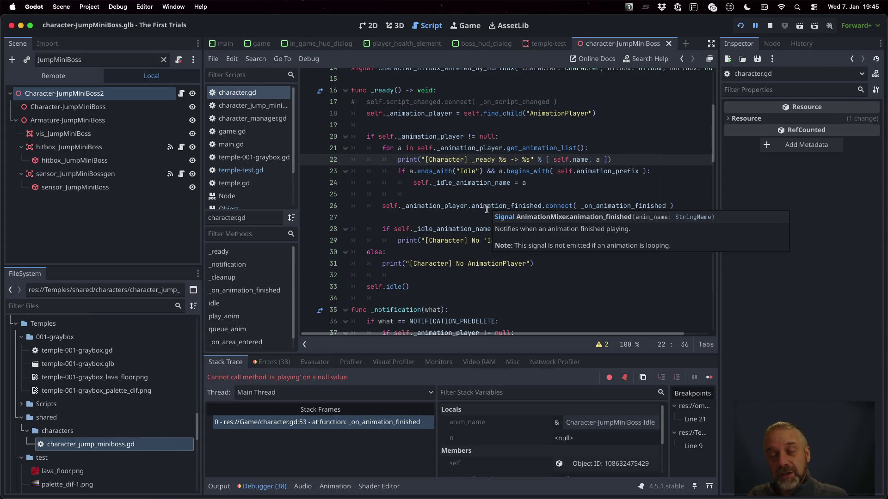
left_click(470, 322, "super")
scroll(523, 224, "up", 4)
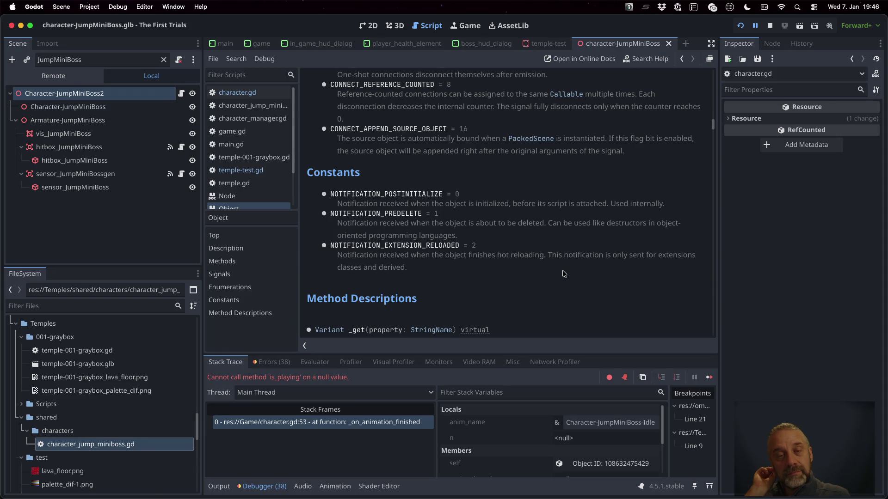
scroll(564, 274, "up", 5)
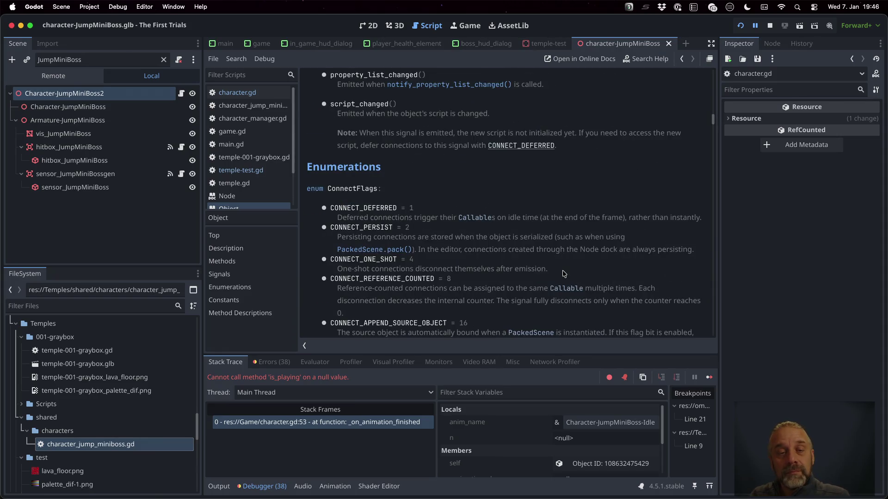
scroll(564, 274, "up", 4)
scroll(564, 273, "up", 10)
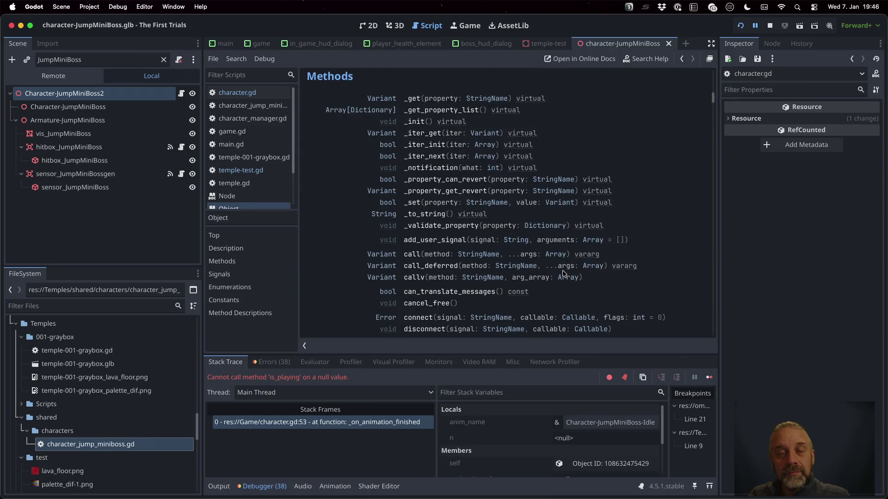
left_click(416, 122)
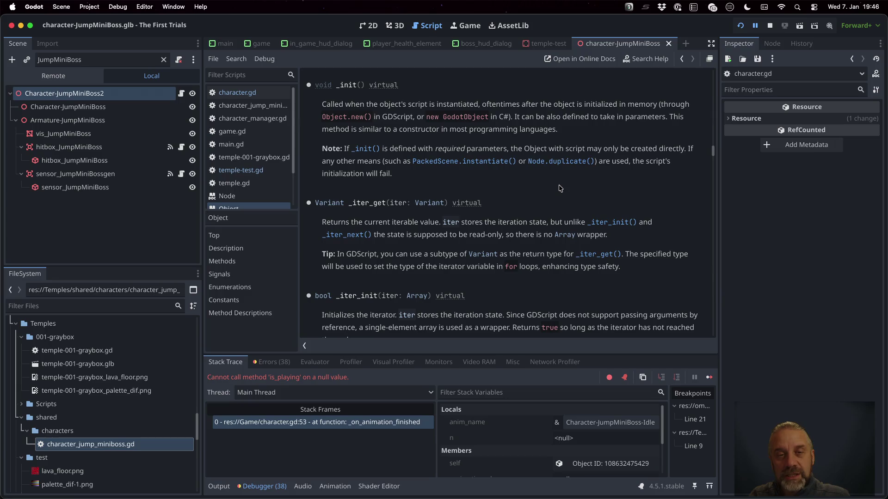
left_click(243, 91)
scroll(440, 197, "up", 5)
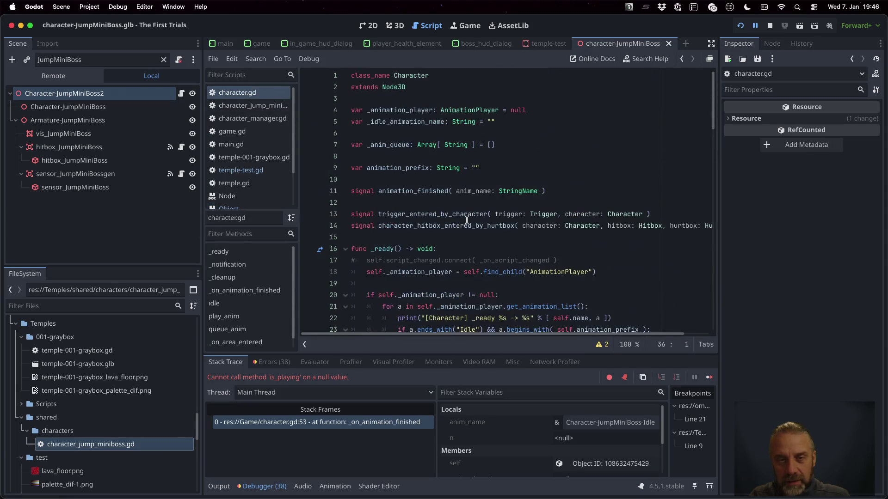
left_click(401, 94, "super")
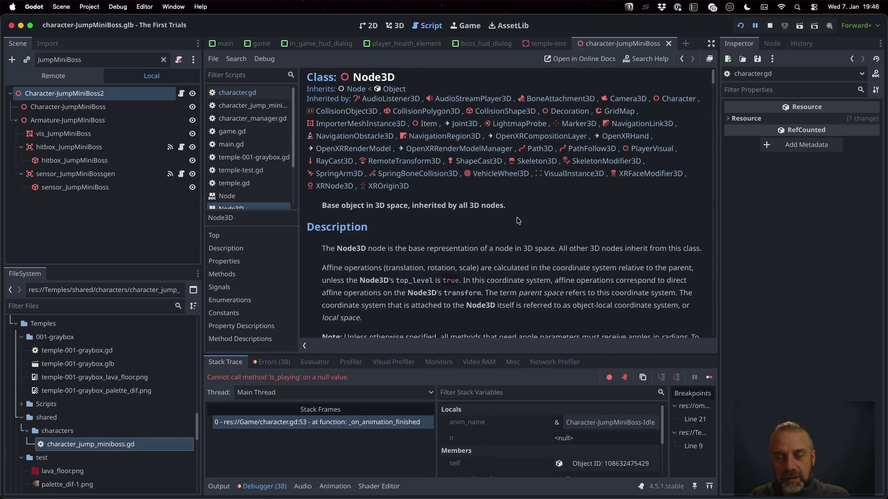
scroll(517, 220, "down", 15)
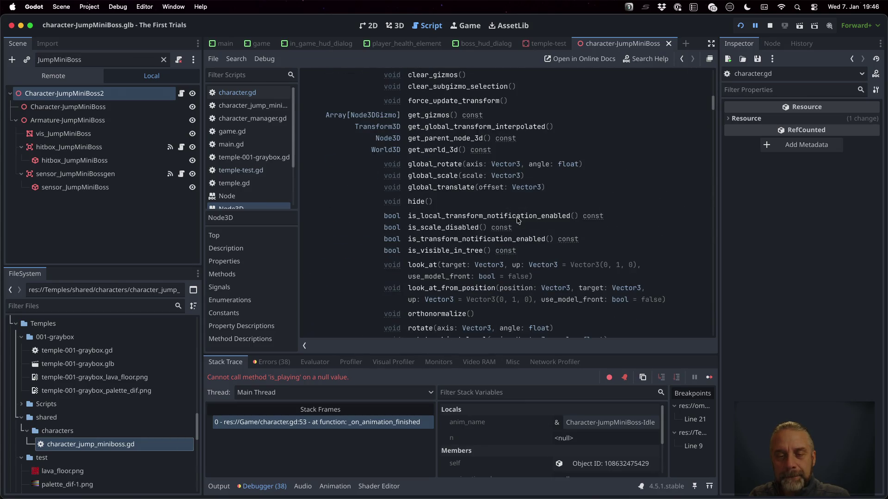
scroll(518, 220, "down", 5)
scroll(518, 220, "up", 20)
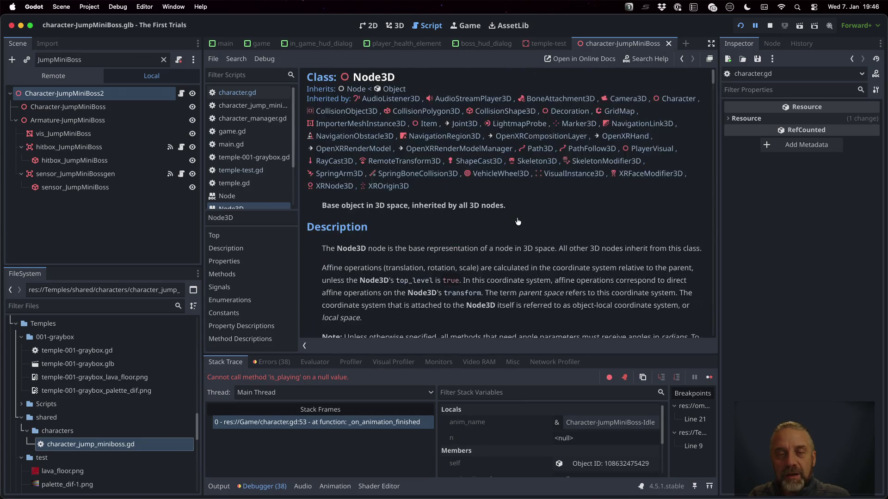
left_click(353, 89)
scroll(555, 286, "down", 15)
scroll(555, 286, "down", 8)
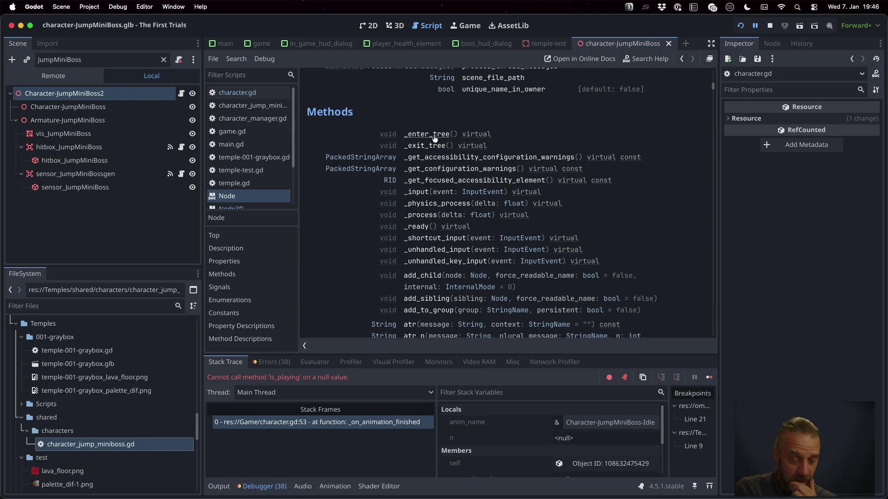
left_click(259, 92)
left_click(448, 190)
scroll(448, 189, "down", 8)
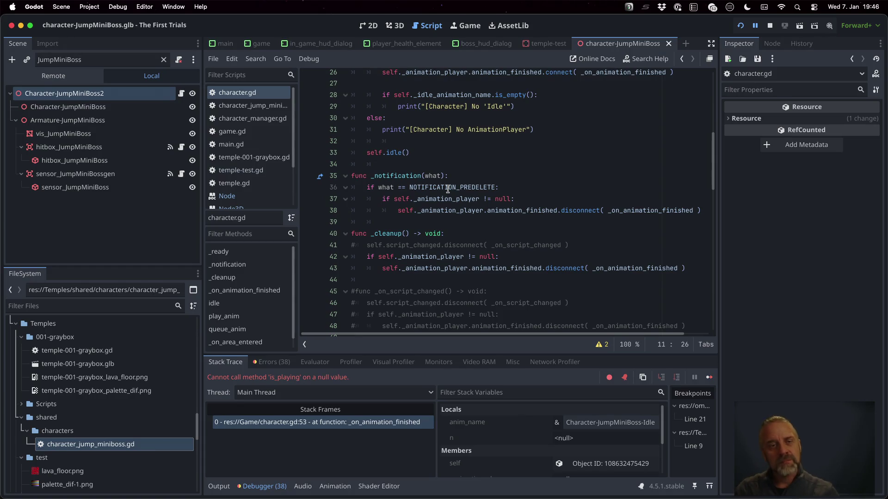
Step: Look over character_jump_miniboss.gd, then switch to the temple.gd script
left_click(281, 105)
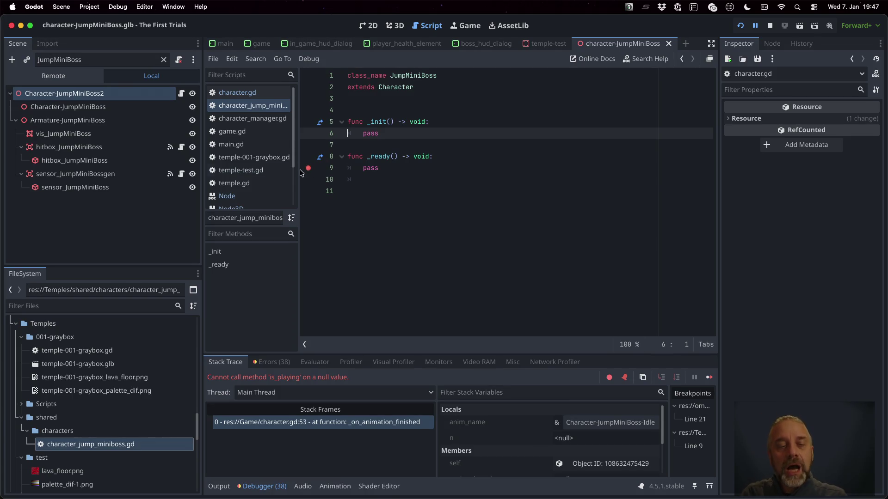
left_click(233, 183)
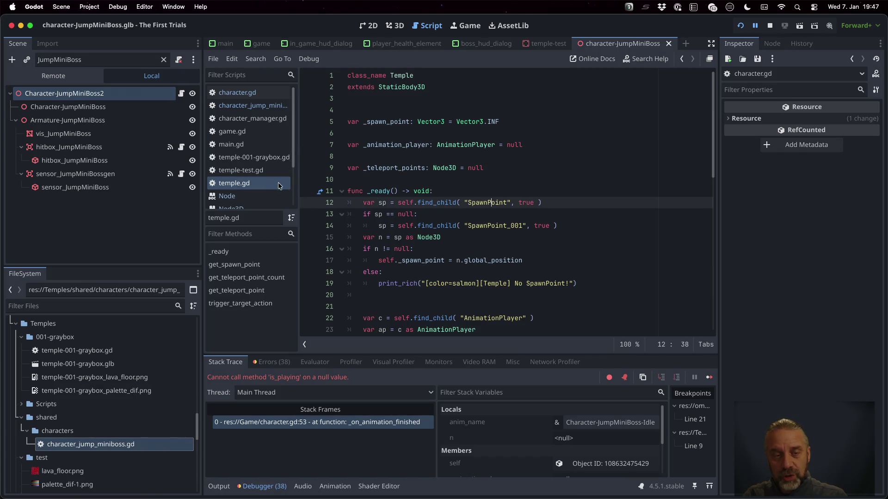
Step: In temple-test.gd's else block, add 'var p = jmb.get_parent()'
left_click(240, 171)
left_click(461, 159)
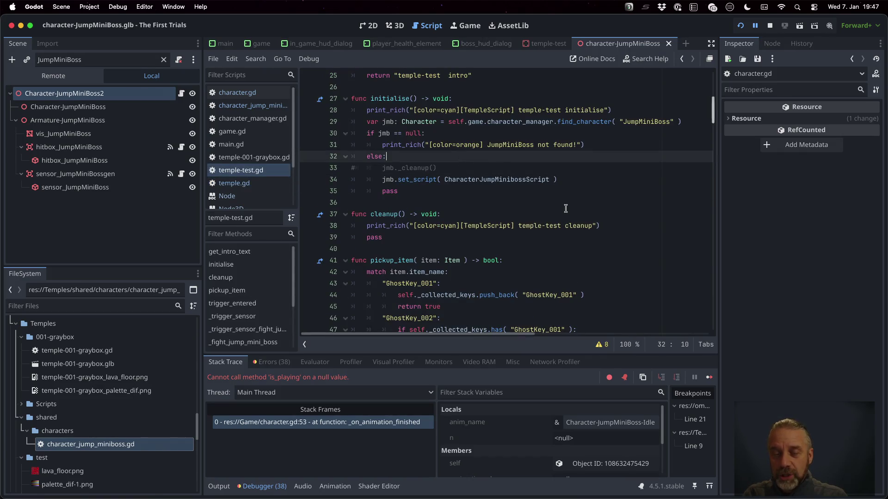
key("Down")
key("Down")
key("Up")
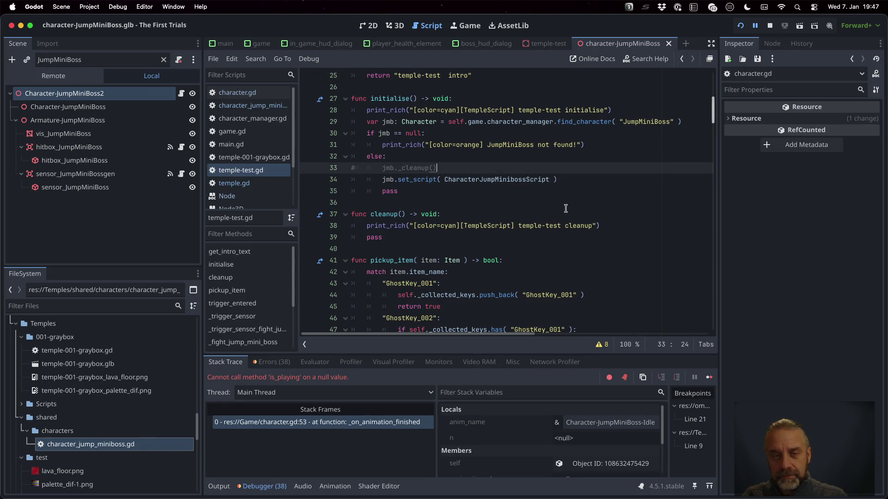
key("Return")
key("Tab")
key("Tab")
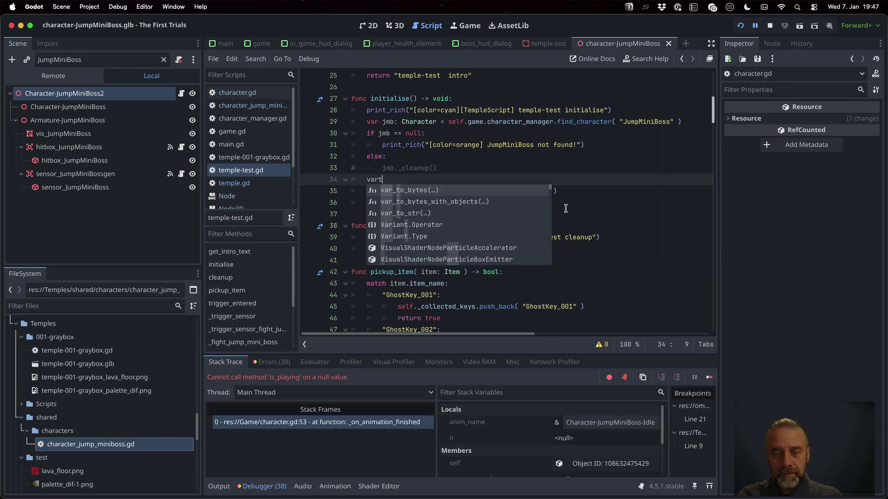
type("var")
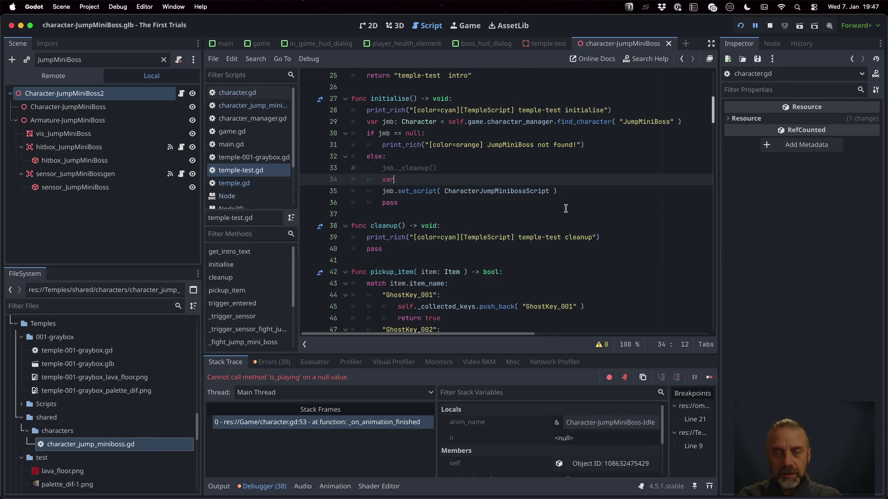
type(" p = ")
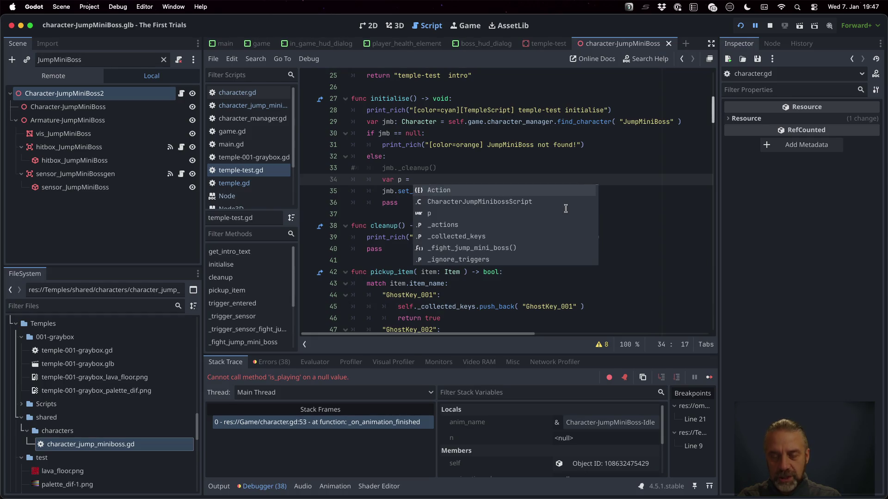
type("jmb.")
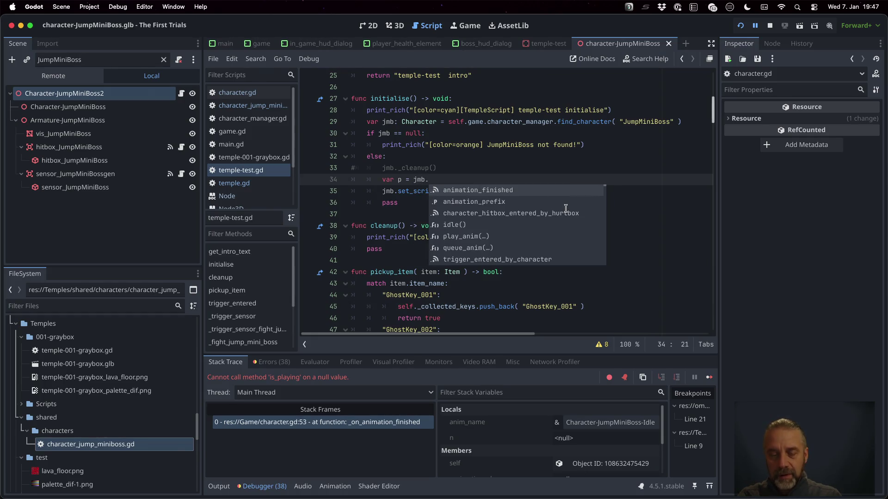
type("get_p")
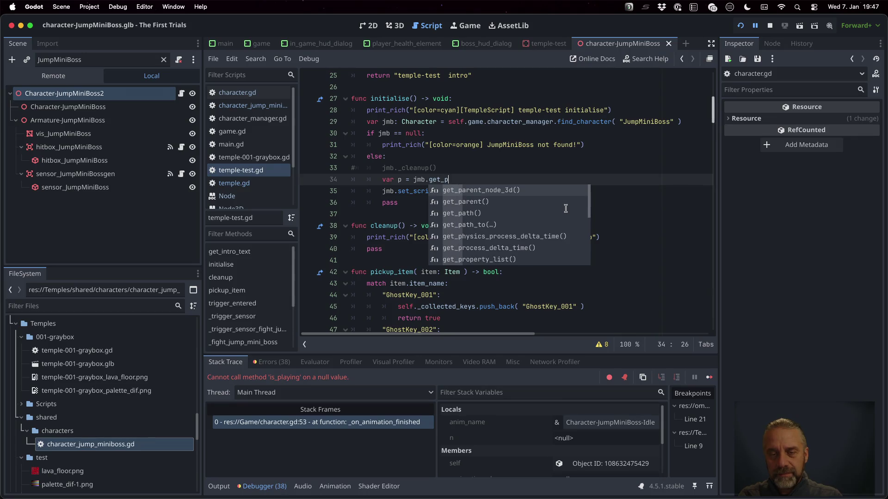
key("Down")
key("Return")
Step: Add 'p.remove_child(jmb)' and, after set_script, 'p.add_child(jmb, idx)'
key("Return")
type("p.rem")
key("Return")
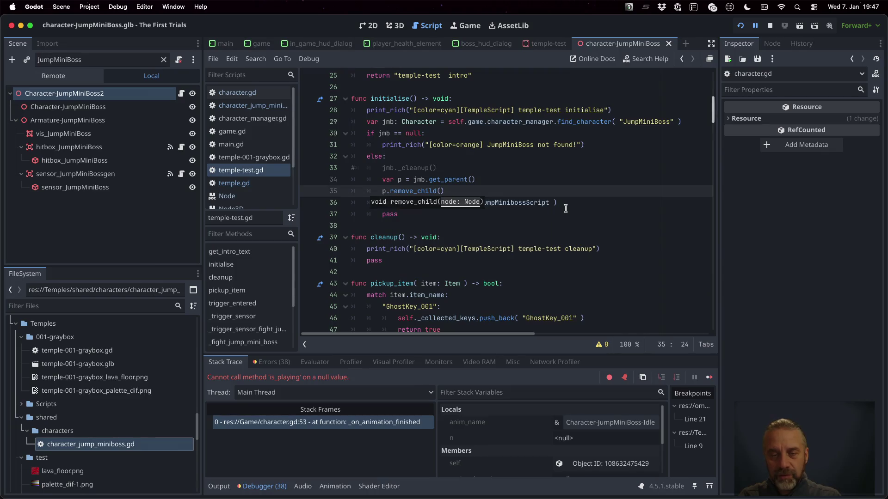
type("jmb")
left_click(566, 209)
key("Return")
type("p.add_ch")
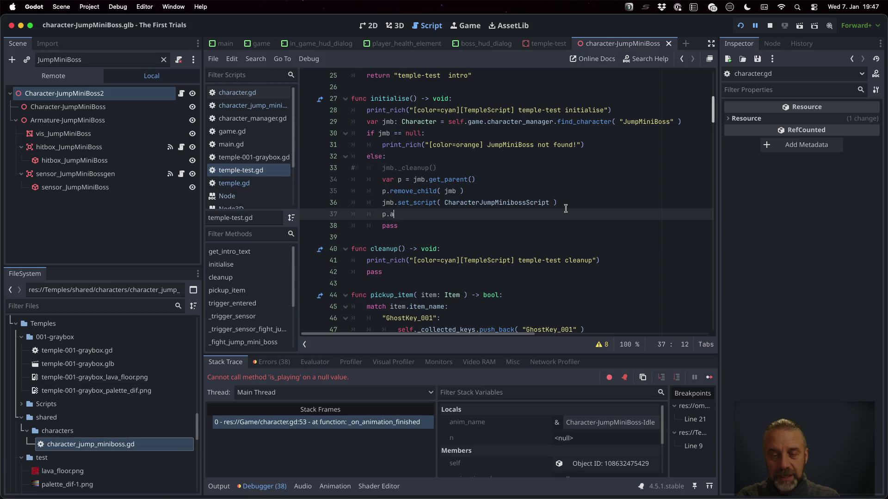
key("Return")
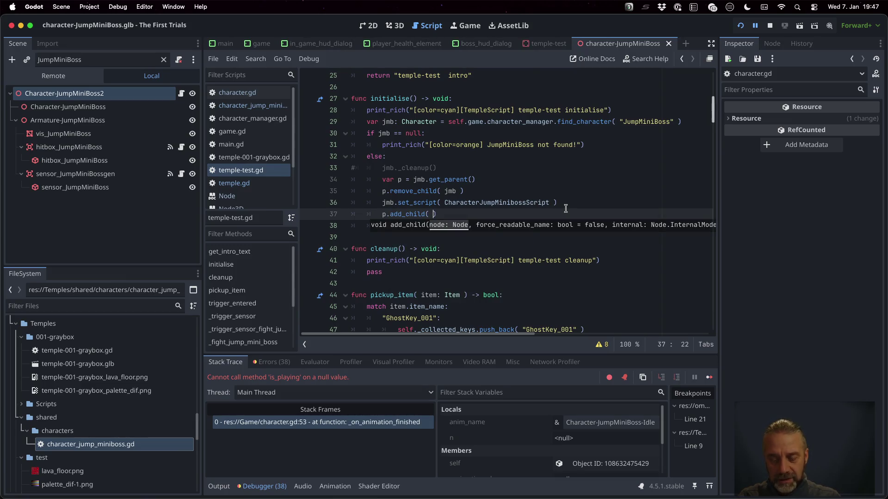
type("jmb")
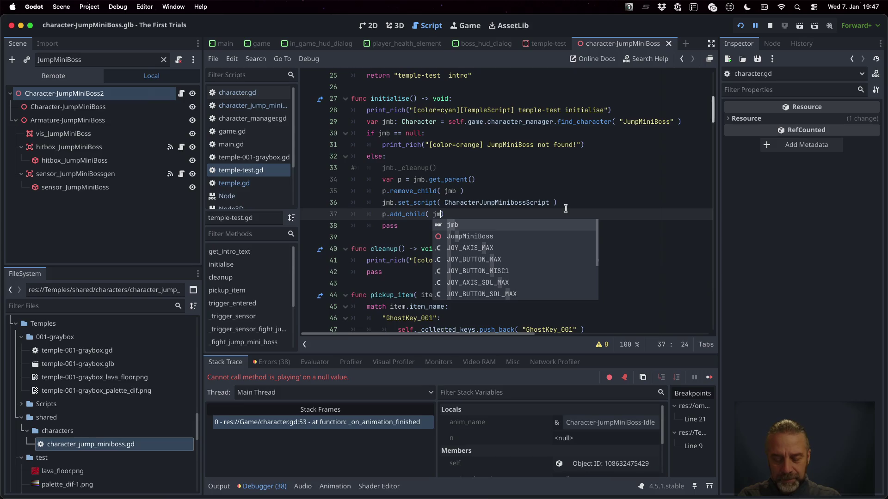
type(", idx")
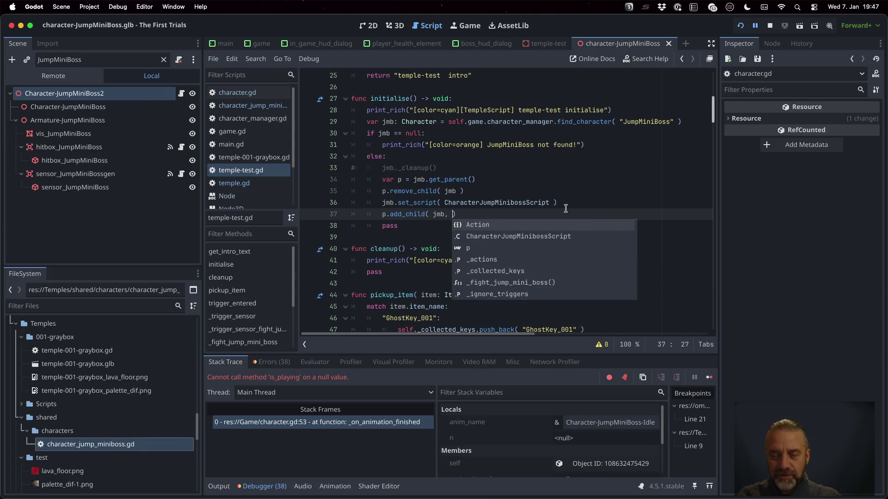
Step: Insert 'var idx = jmb.get_index()' below the get_parent line and save
key("Up")
key("Up")
key("Up")
key("End")
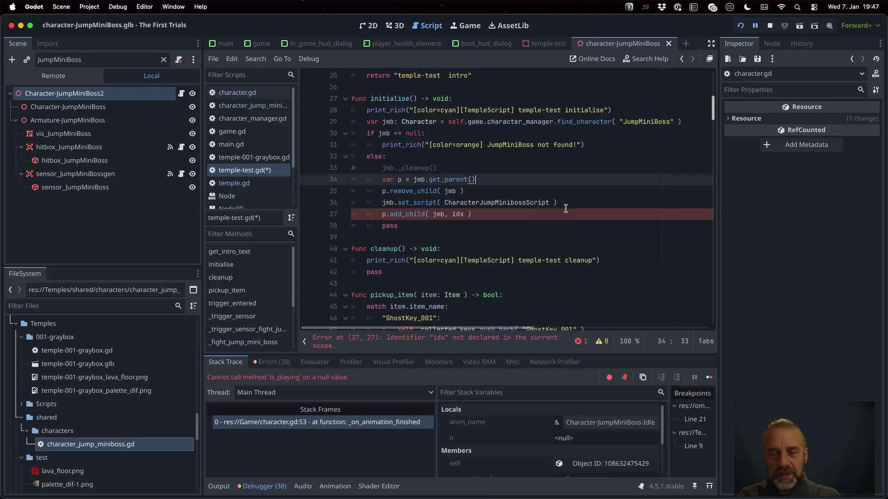
key("Return")
type("var idx = ")
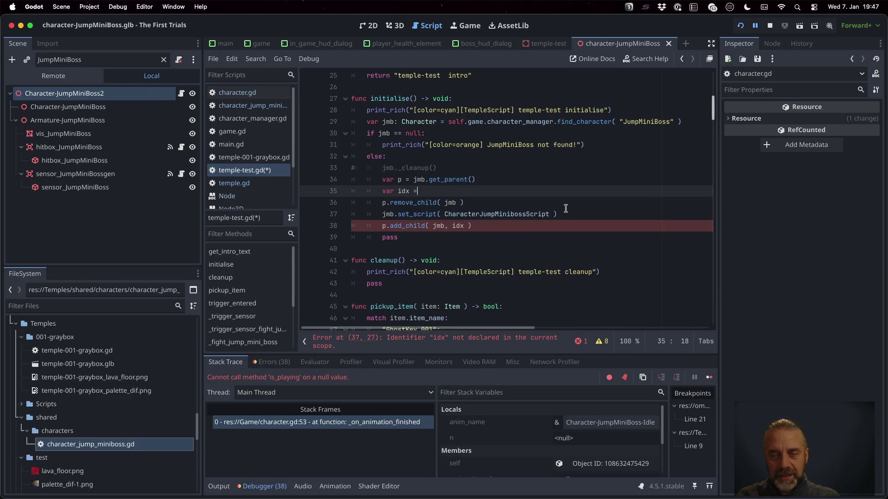
type("jm")
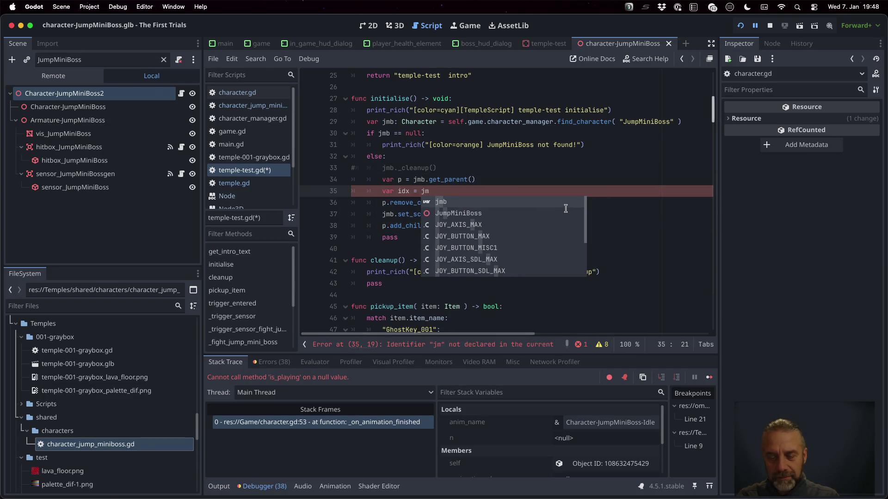
type("b.get_")
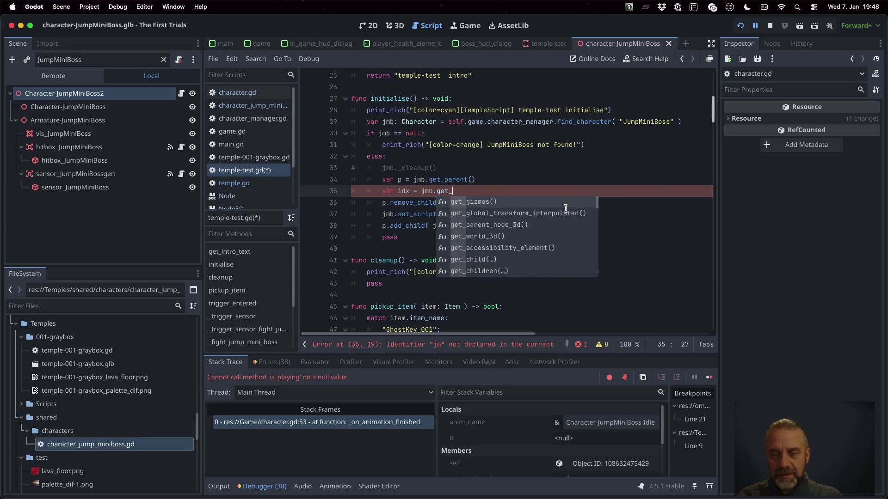
type("in")
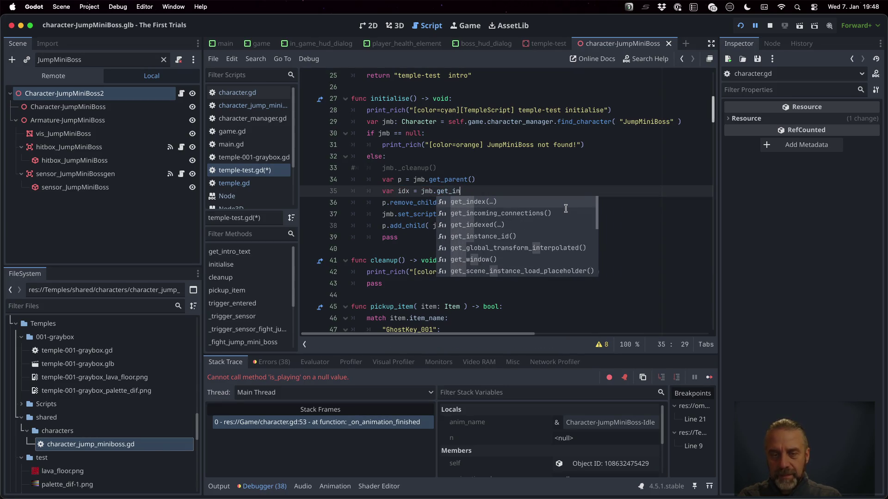
key("Return")
key("End")
key("Return")
key("super+s")
left_click(455, 246)
Step: Fix the blank line's indentation, delete the leftover pass, save, and stop the game
left_click(472, 226)
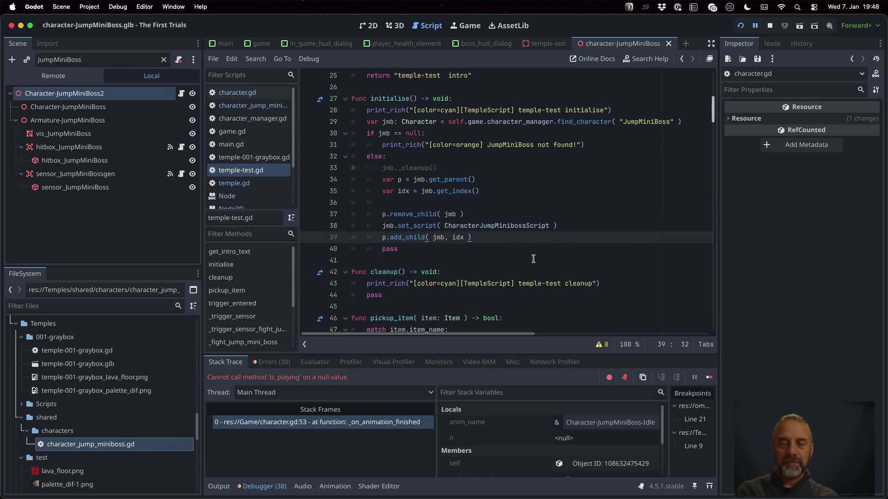
key("Up")
key("Up")
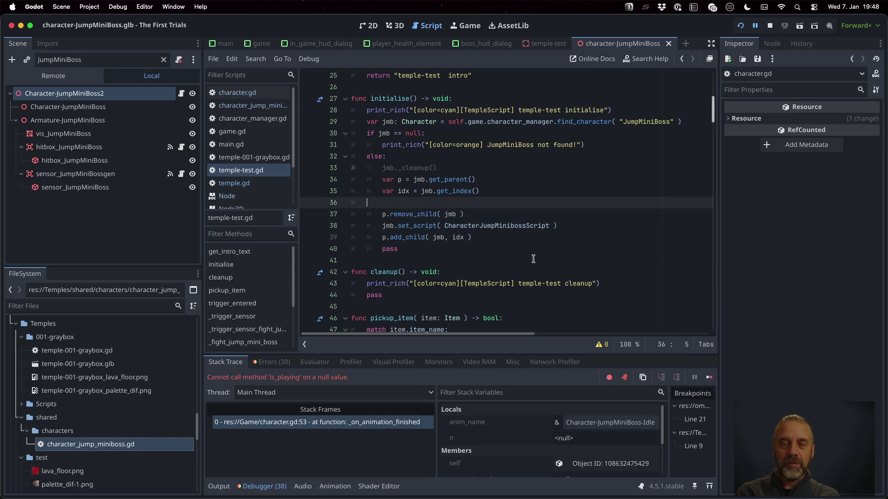
key("BackSpace")
key("Return")
key("Down")
key("End")
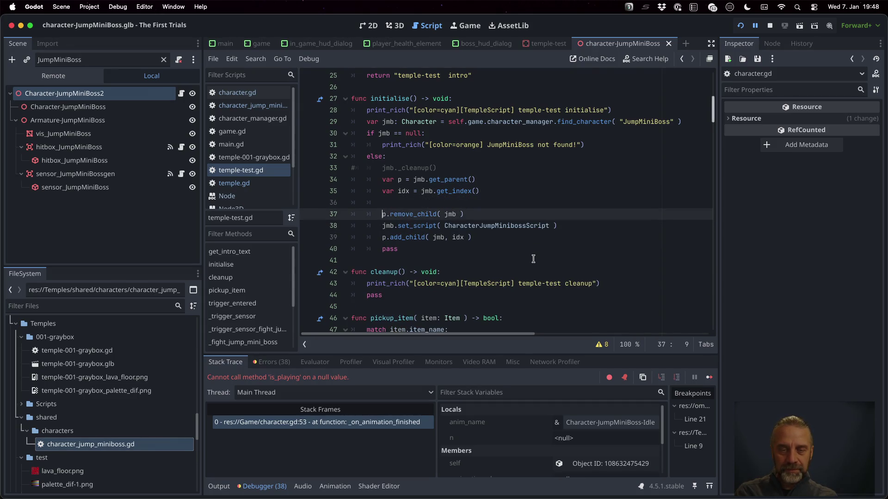
key("Down")
key("Down")
key("Down")
key("Home")
key("super+shift+k")
key("super+s")
key("Return")
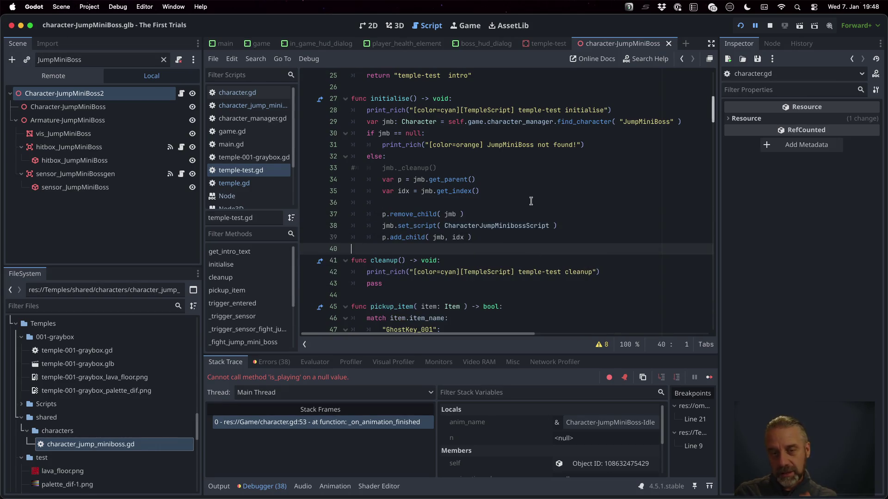
left_click(525, 196)
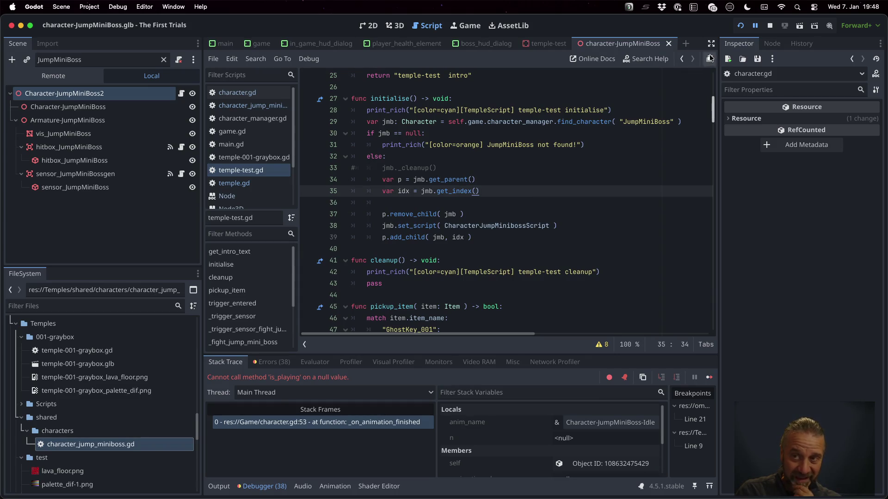
left_click(770, 27)
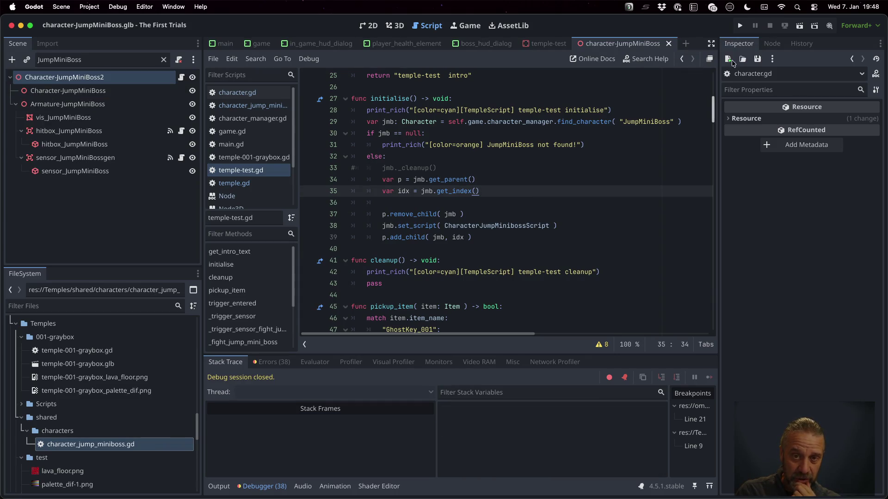
Step: In character.gd, add func _exit_tree() printing '[Character] _exit_tree %s' % [self.name]
left_click(237, 92)
scroll(470, 244, "up", 6)
scroll(470, 244, "down", 2)
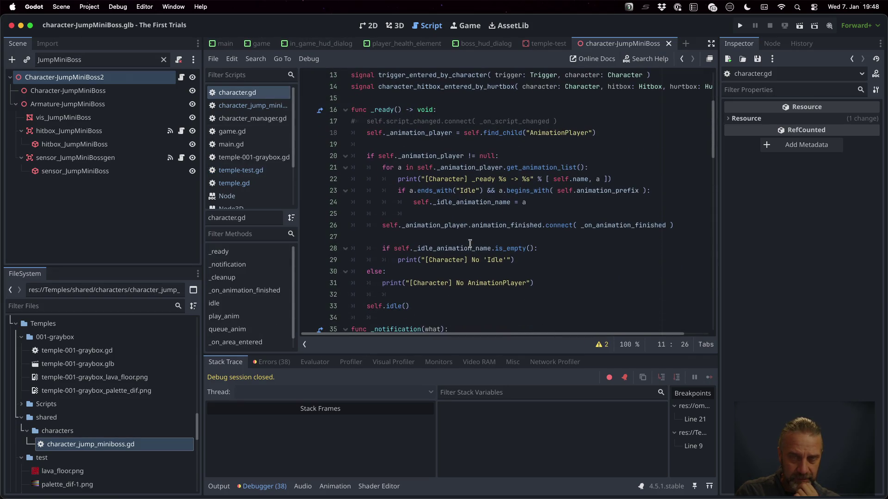
mouse_move(393, 180)
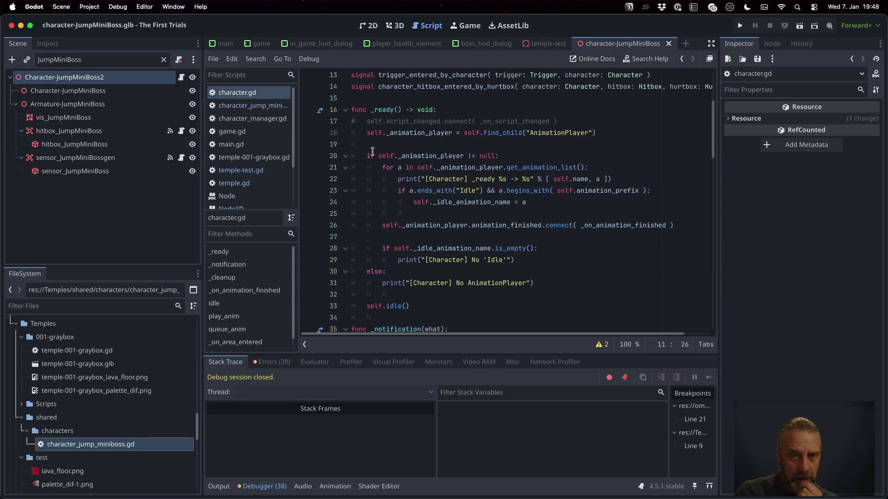
scroll(383, 229, "down", 2)
scroll(383, 228, "down", 5)
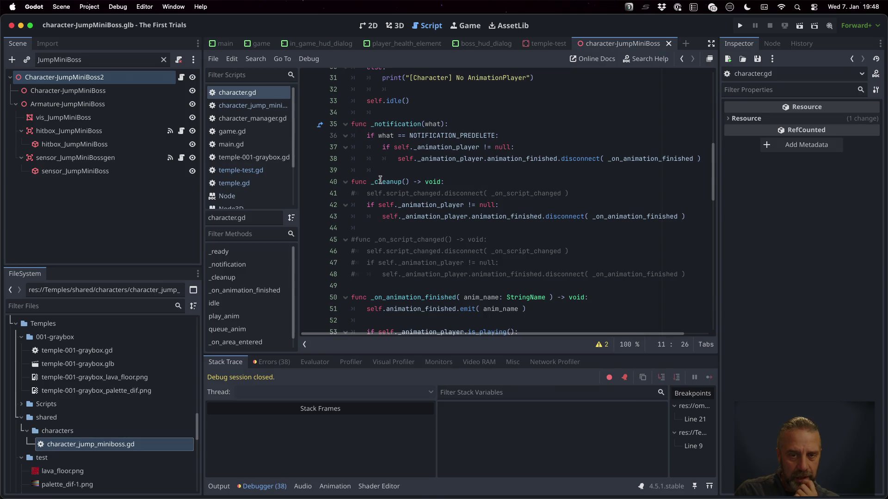
scroll(397, 234, "up", 2)
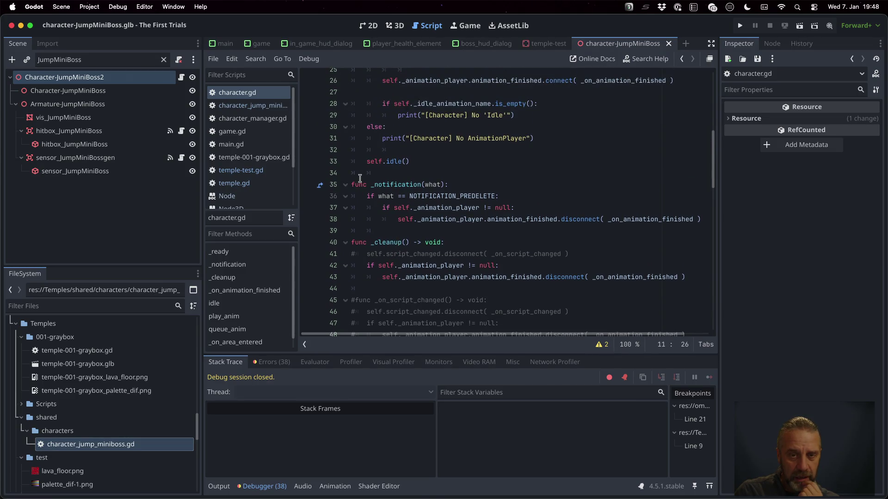
left_click(360, 173)
key("BackSpace")
key("BackSpace")
key("Return")
type("func _")
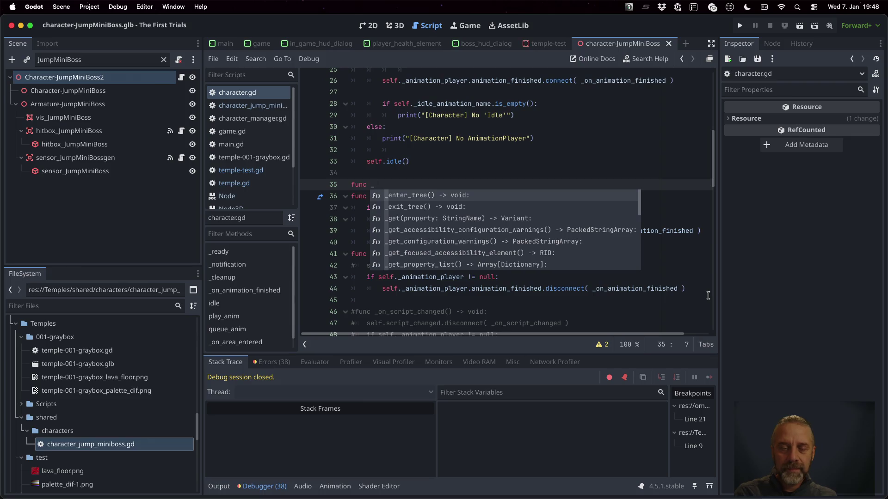
key("Down")
key("Return")
key("Return")
type("prin")
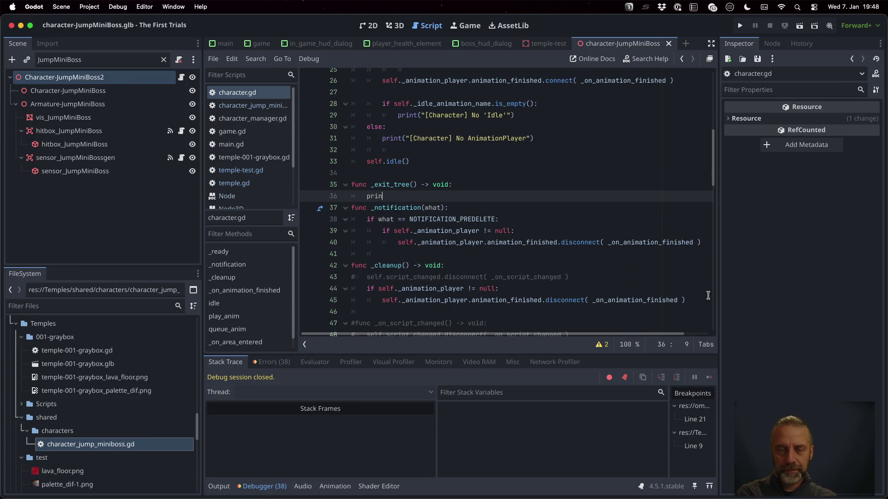
type("t(\"[Chara")
type("r] _exit")
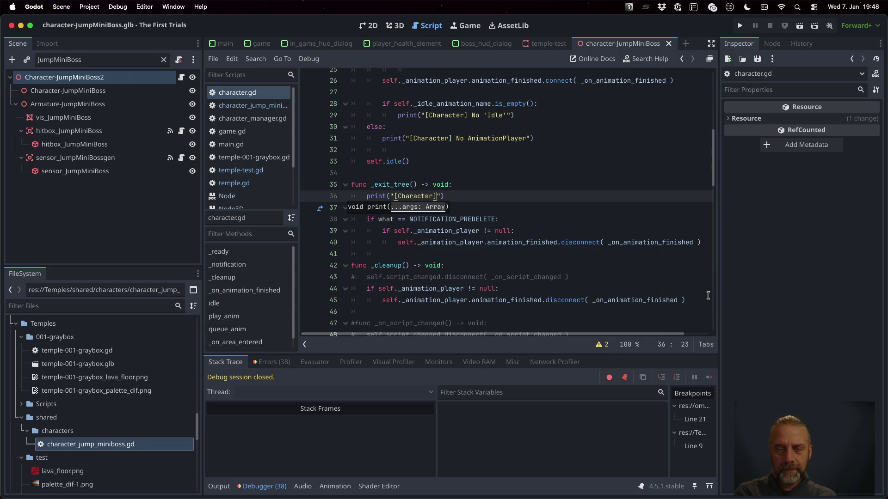
type("_tree %s\"")
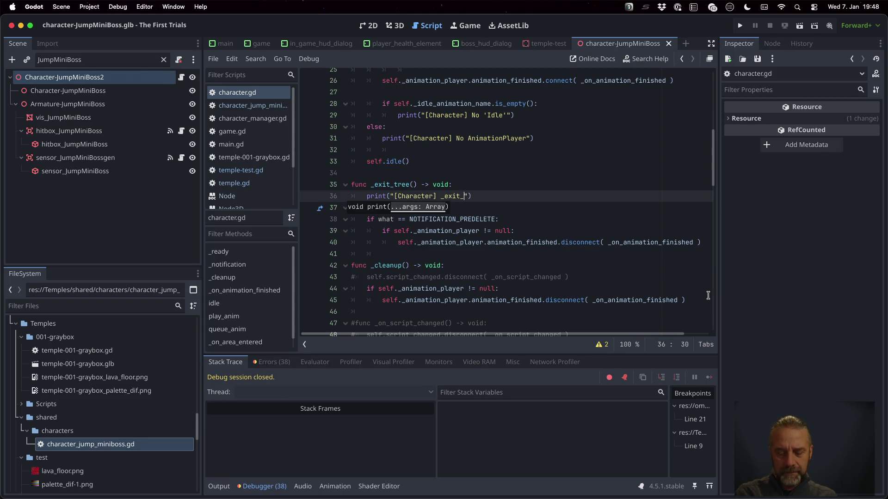
type(" % [ self.name")
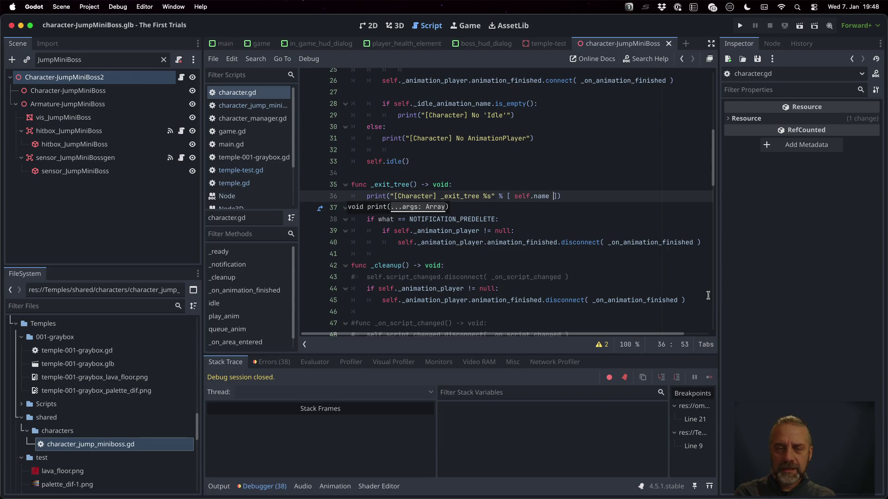
Step: Copy that print into _ready, change its label to '_ready', and save character.gd
key("Home")
key("Return")
key("Up")
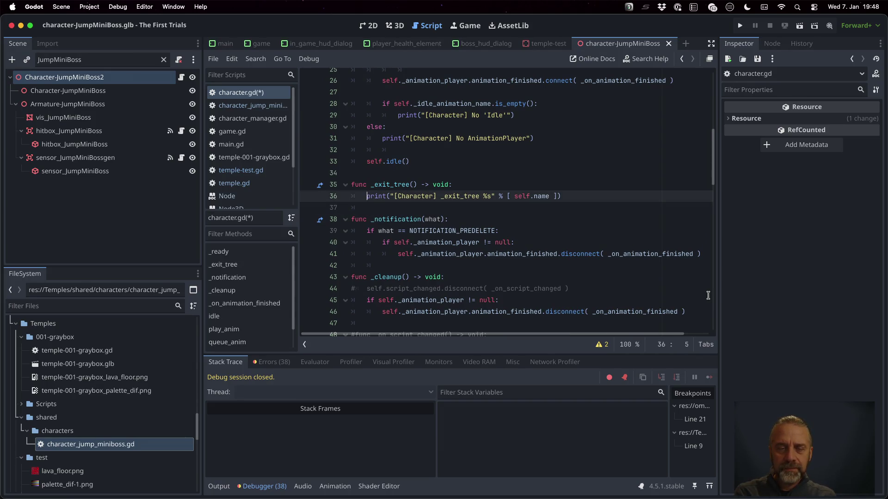
key("shift+Down")
key("super+c")
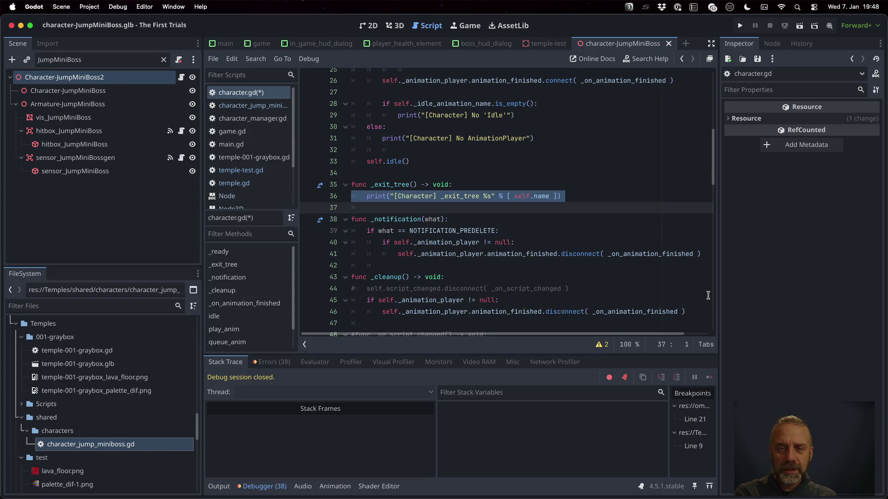
key("Up")
key("Up")
key("Up")
key("Down")
key("Down")
key("Down")
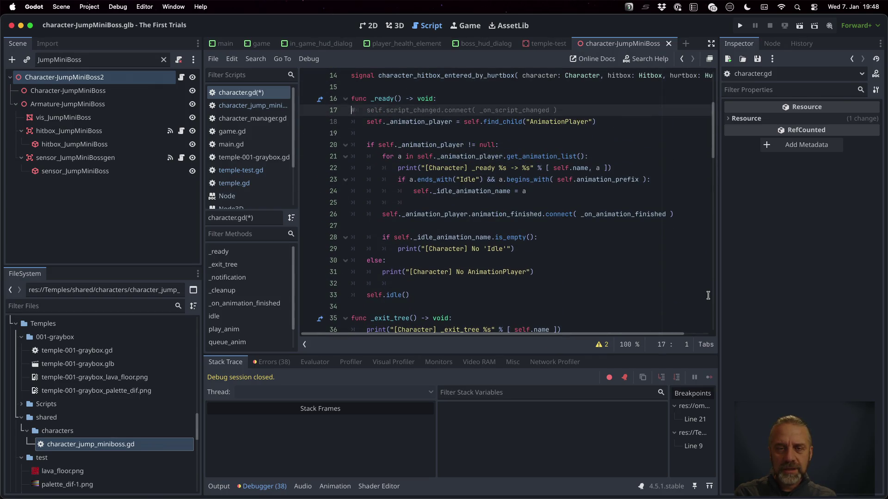
key("super+v")
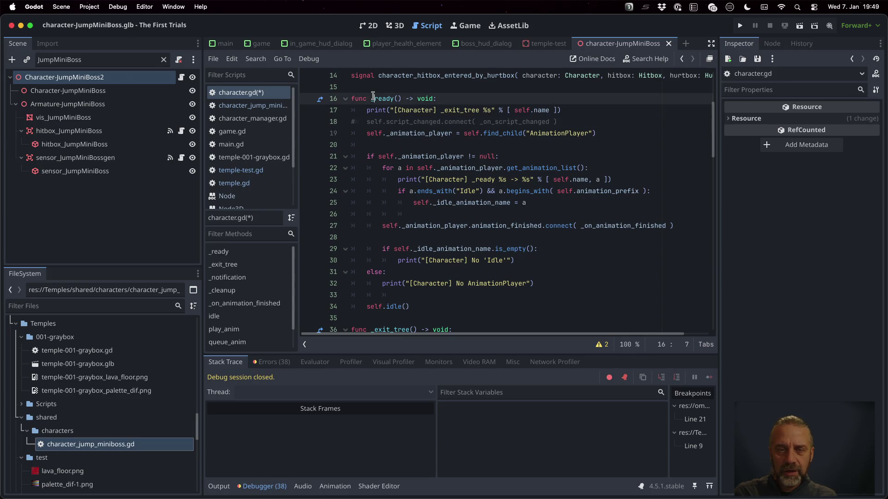
double_click(459, 110)
type("_ready")
key("super+s")
key("Return")
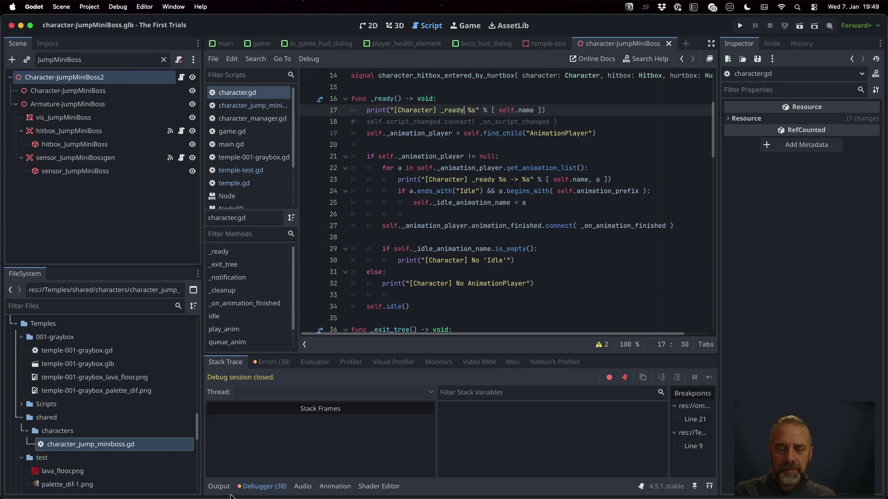
Step: Filter the output log to messages matching '[Characte'
left_click(219, 486)
left_click(260, 471)
type("[C")
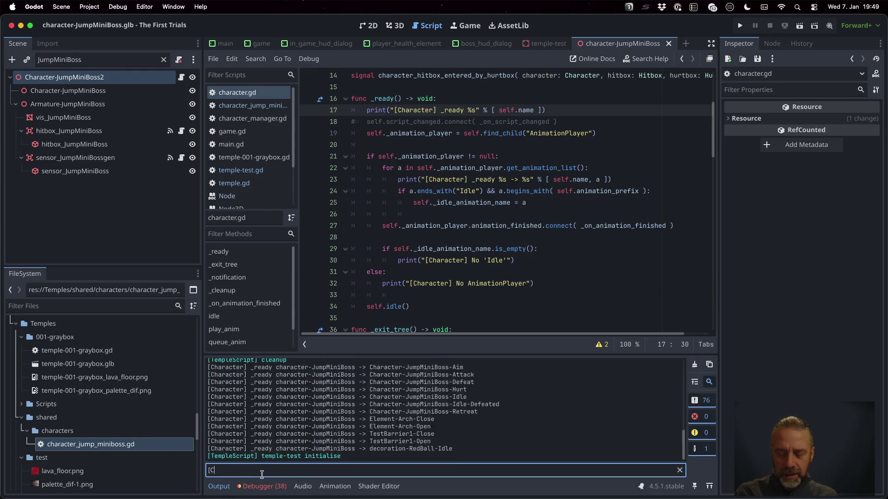
type("haracter")
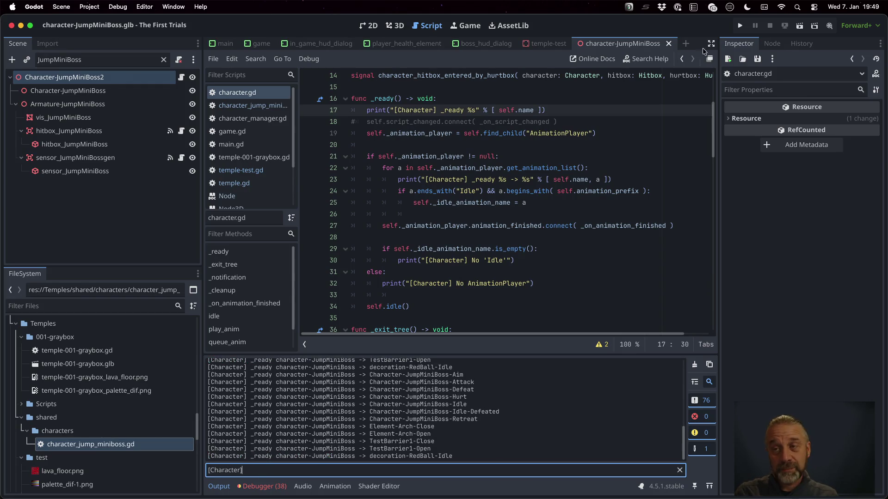
Step: Run the game, then restart it to reproduce the null is_playing error at line 57
left_click(740, 26)
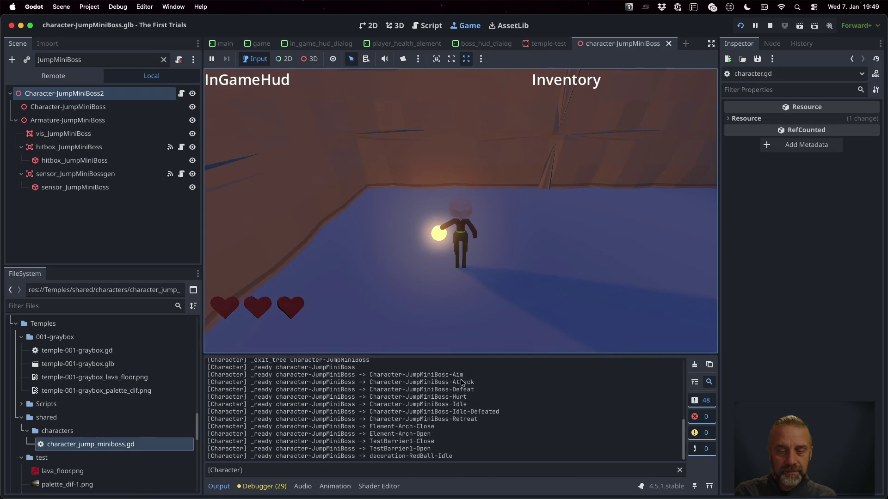
scroll(427, 419, "up", 2)
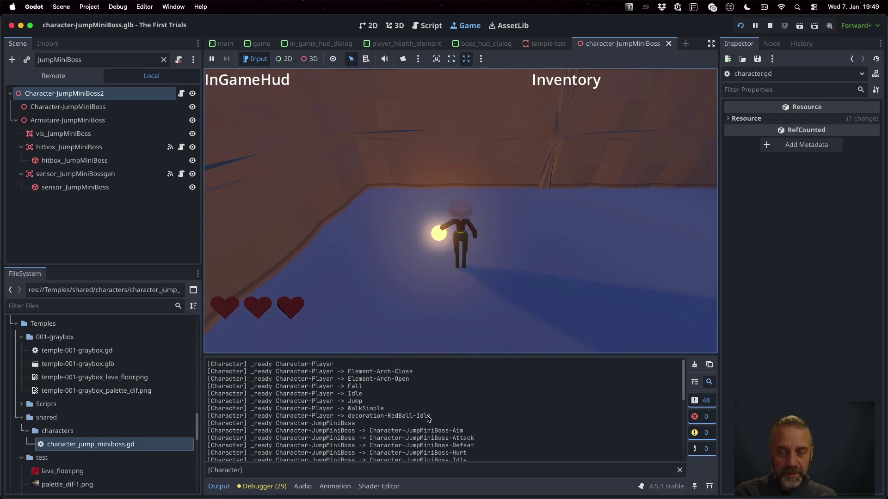
scroll(263, 366, "up", 1)
scroll(263, 367, "down", 5)
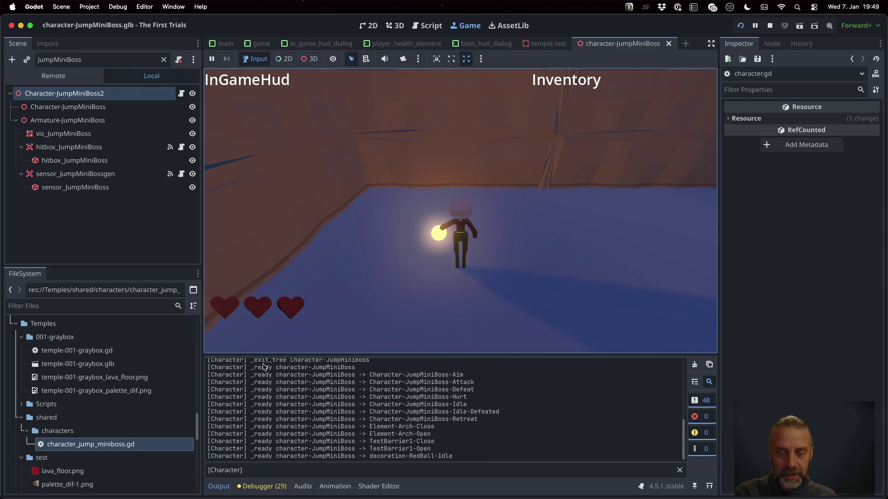
left_click(696, 367)
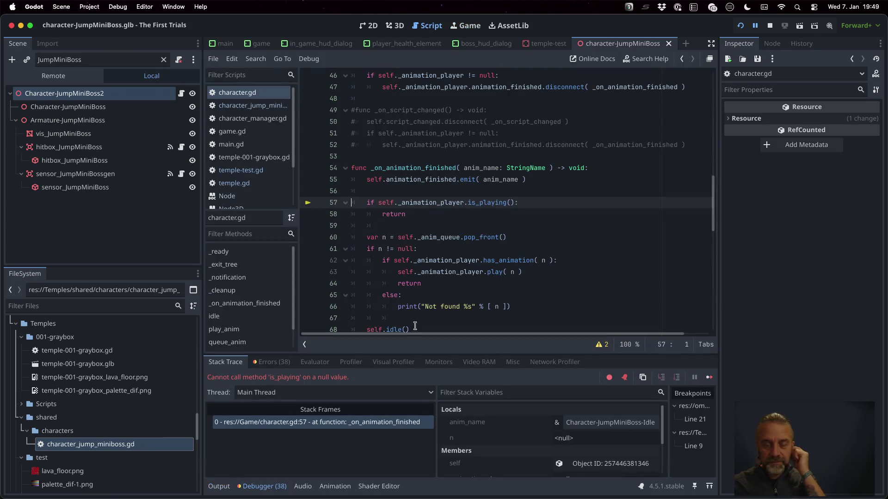
Step: Show the output log and highlight the first and final _exit_tree messages
left_click(219, 486)
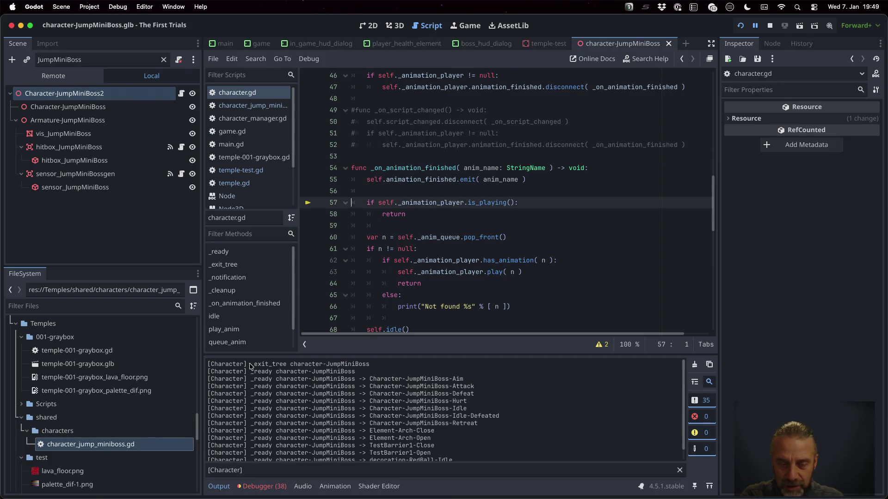
left_click_drag(253, 364, 374, 359)
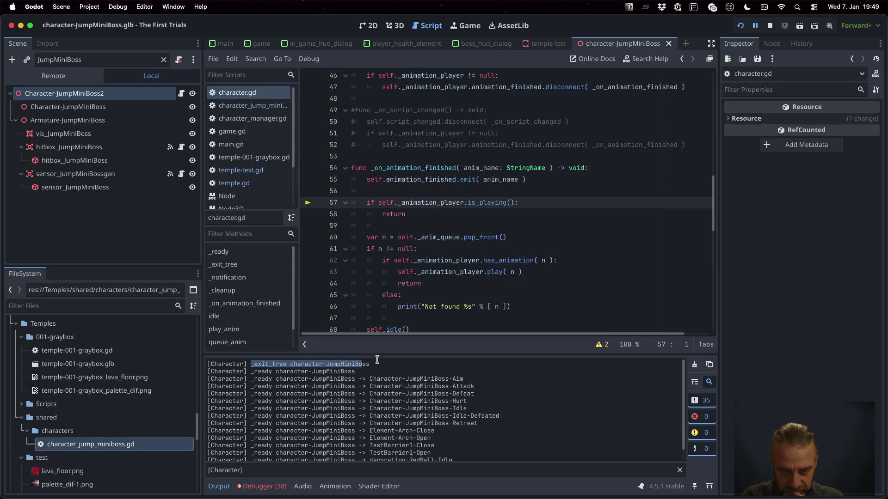
left_click(294, 382)
left_click_drag(251, 372, 359, 372)
scroll(359, 372, "down", 1)
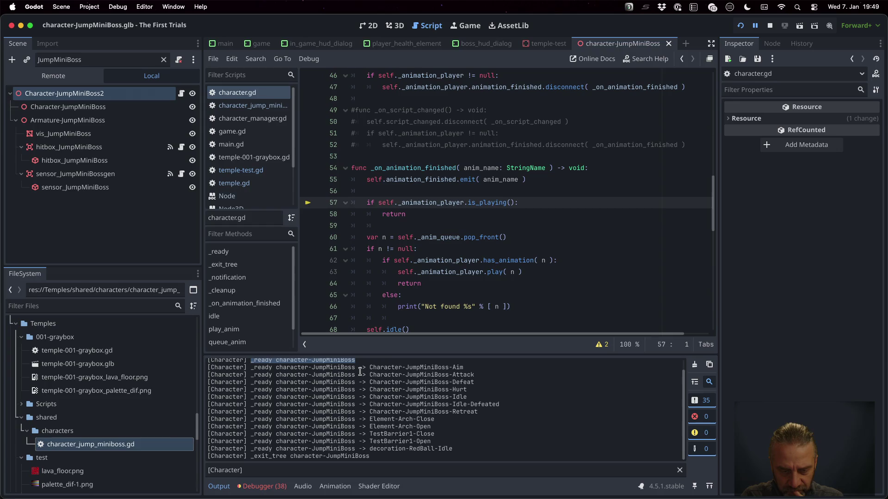
left_click_drag(251, 457, 379, 457)
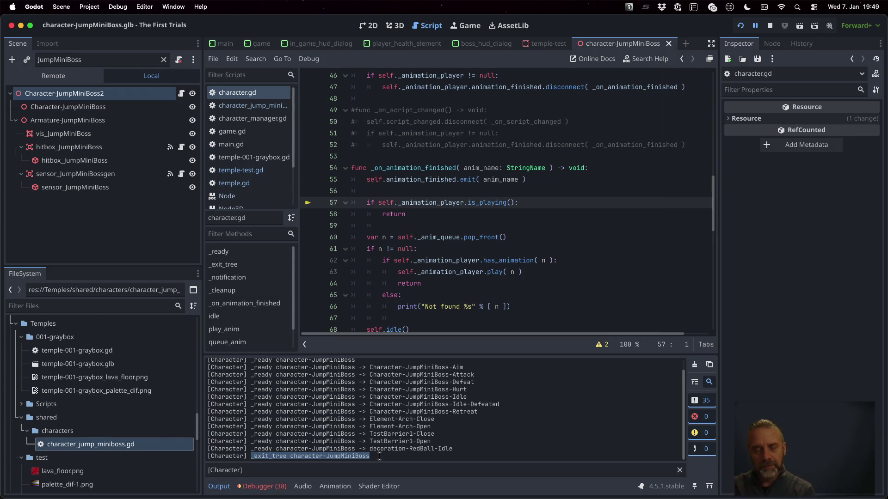
Step: Recheck the earlier and final _exit_tree lines, note Character in the print, and open temple.gd
scroll(378, 409, "up", 1)
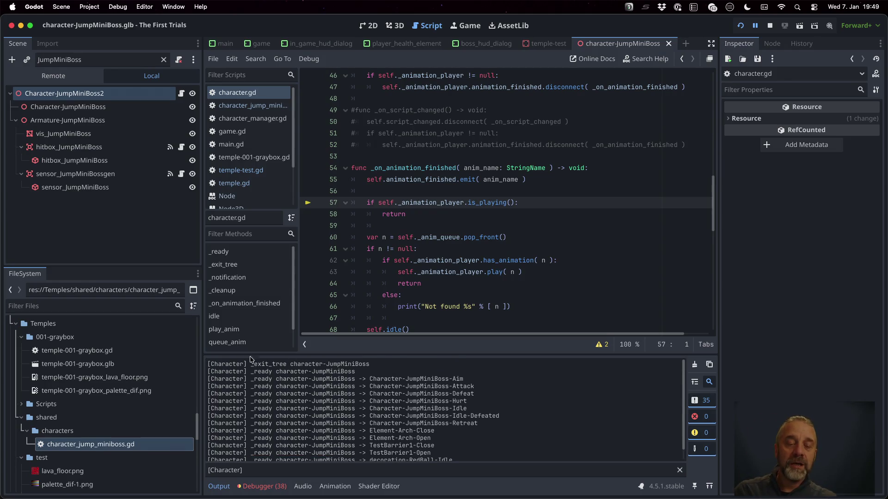
left_click_drag(255, 366, 366, 368)
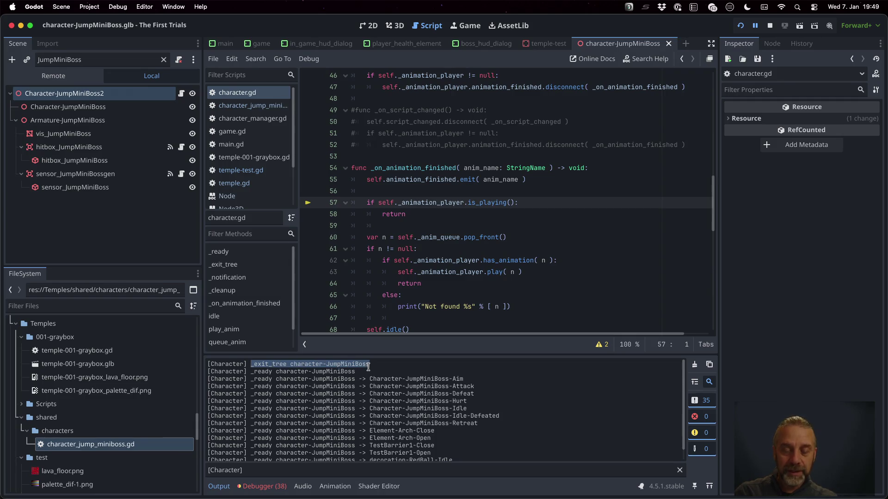
scroll(334, 385, "down", 1)
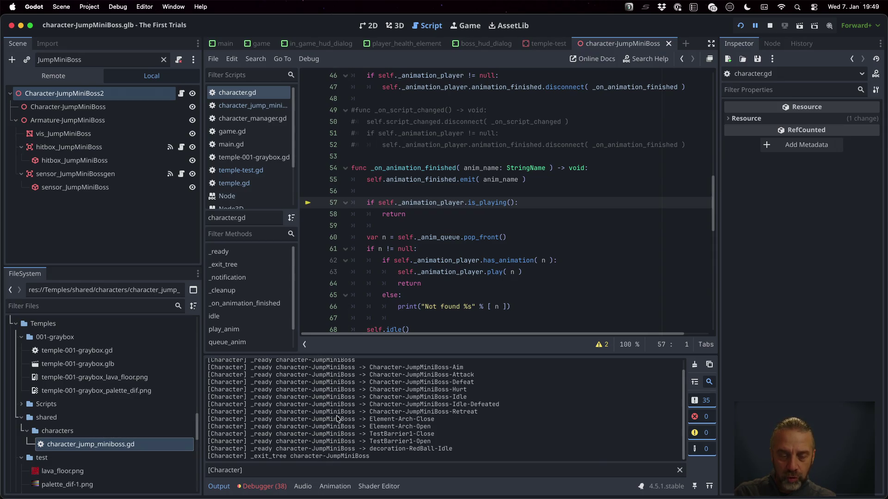
left_click_drag(251, 457, 374, 456)
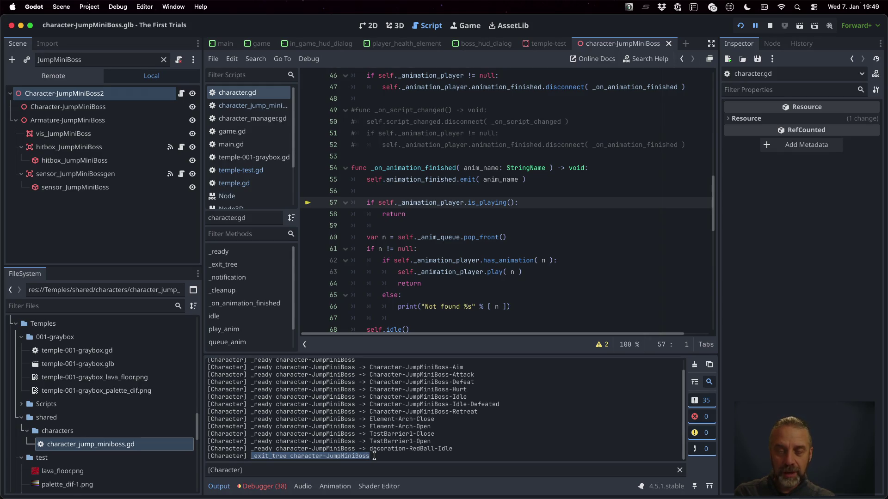
scroll(434, 245, "up", 5)
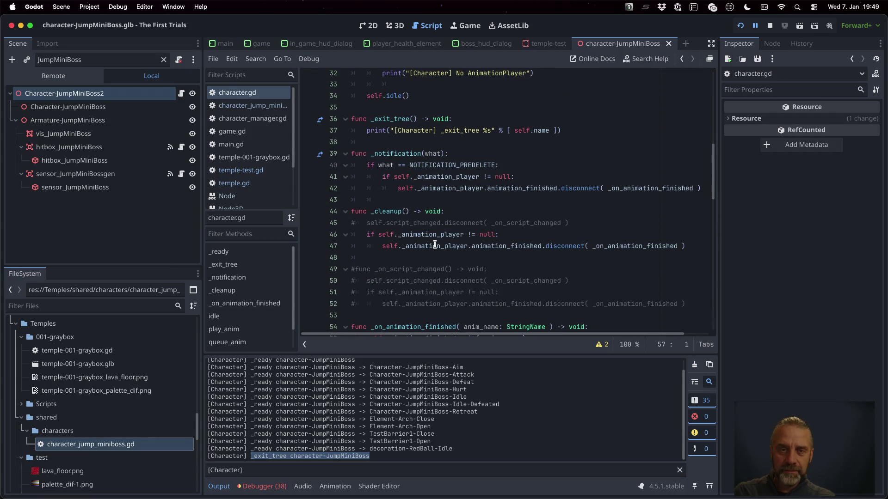
double_click(423, 131)
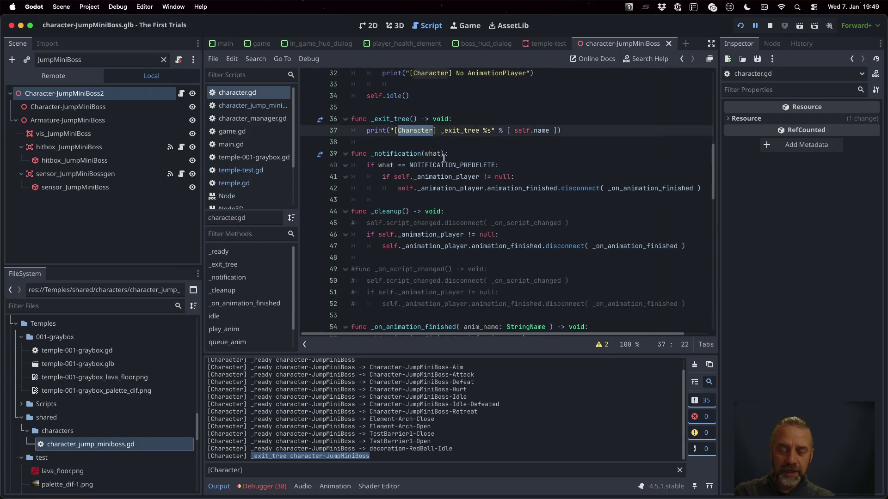
left_click(234, 183)
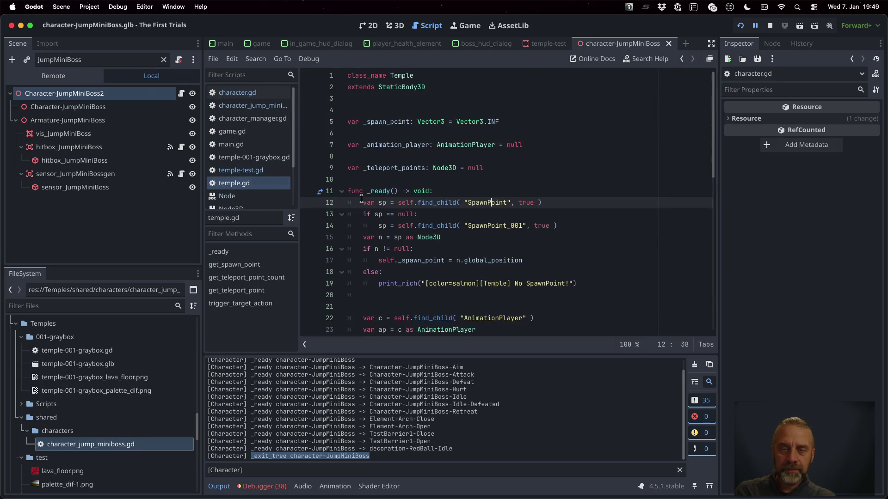
Step: In temple-test.gd, add print("[Character] Removing from tree %s" % [jmb.name]) above remove_child
scroll(443, 259, "down", 6)
scroll(443, 259, "up", 6)
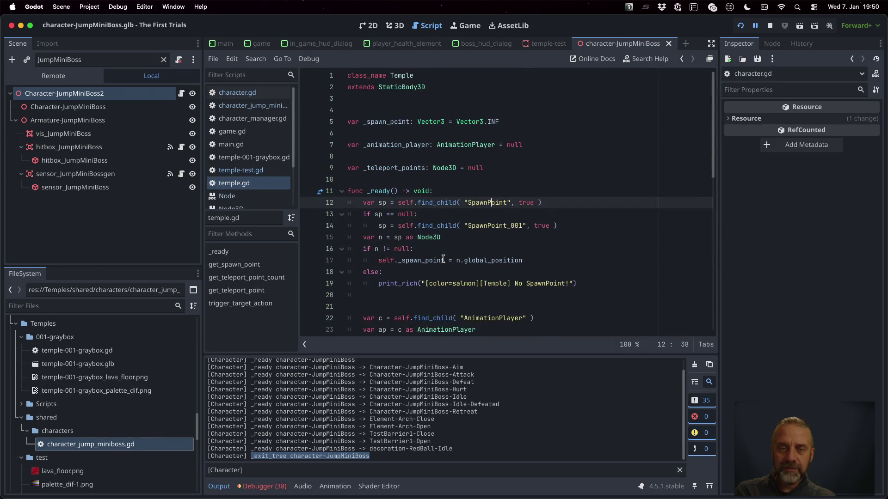
left_click(254, 172)
key("Up")
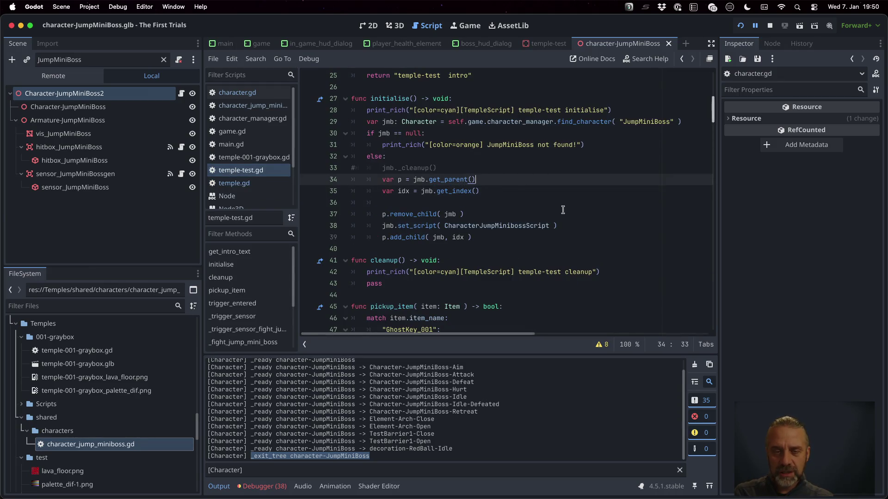
key("Down")
key("Down")
key("Down")
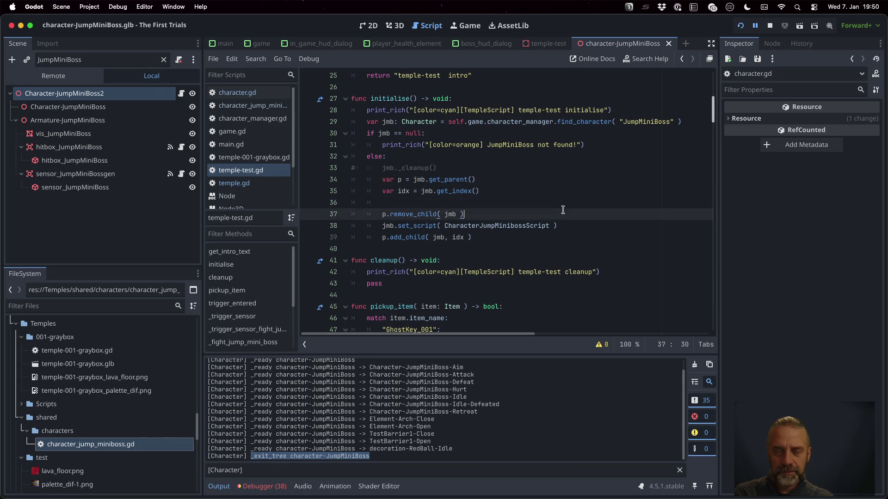
key("Up")
key("Return")
type("print")
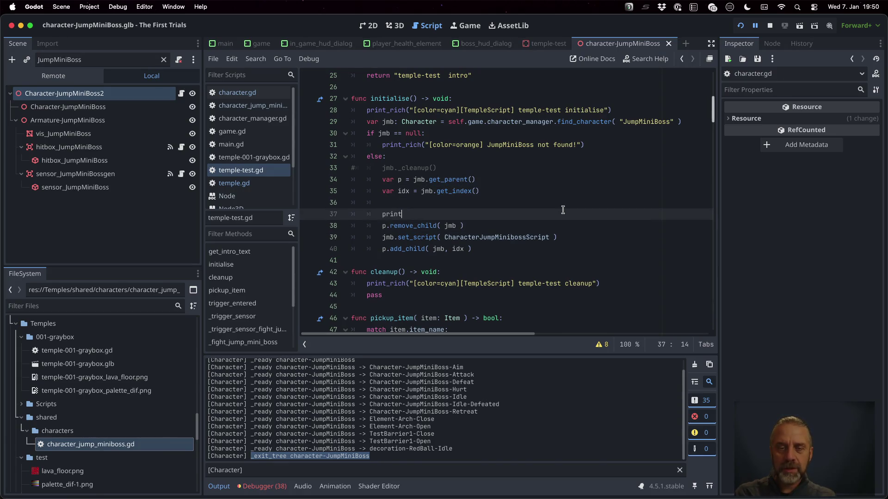
type("(\"[Character] ")
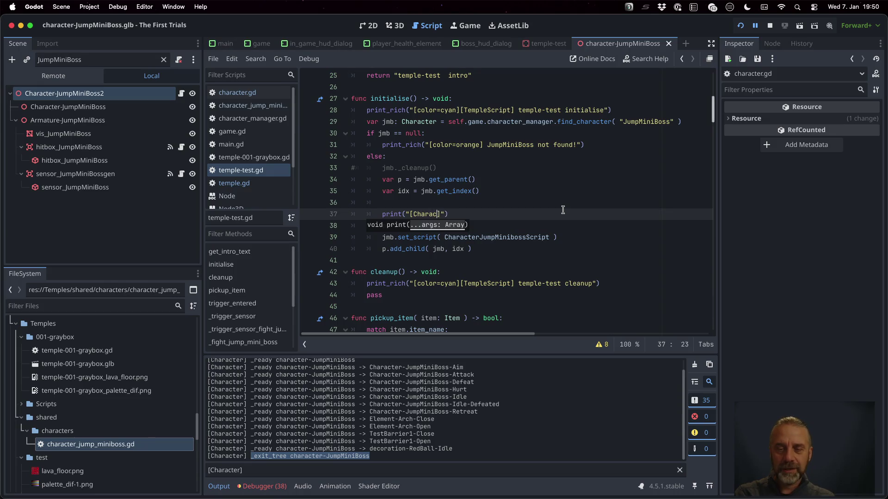
type("Remov")
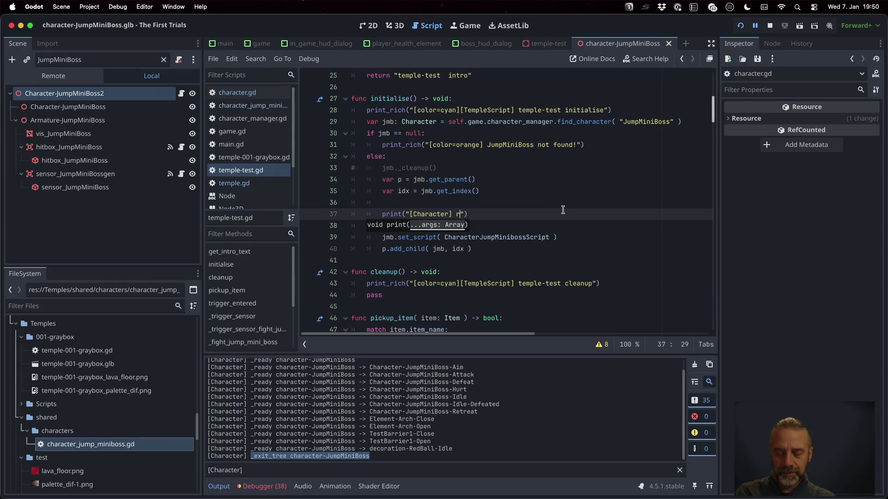
type("ing from tree %s\"")
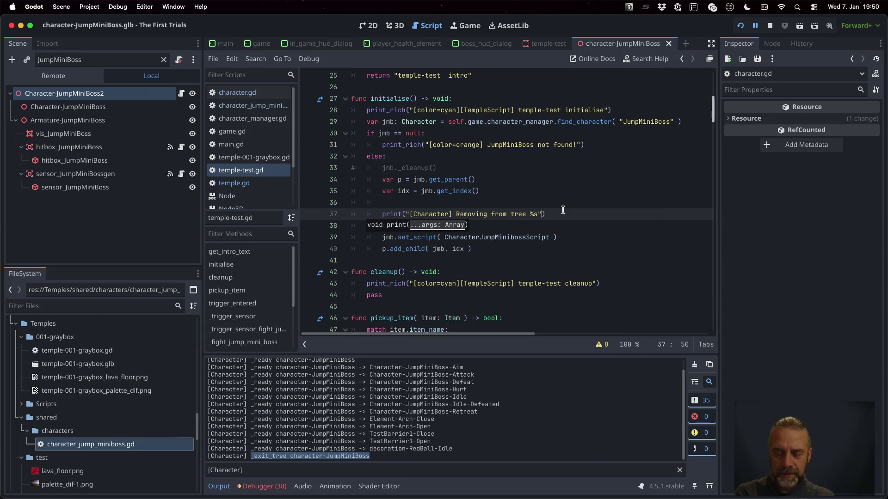
type(" % [")
key("Escape")
type(" jmb")
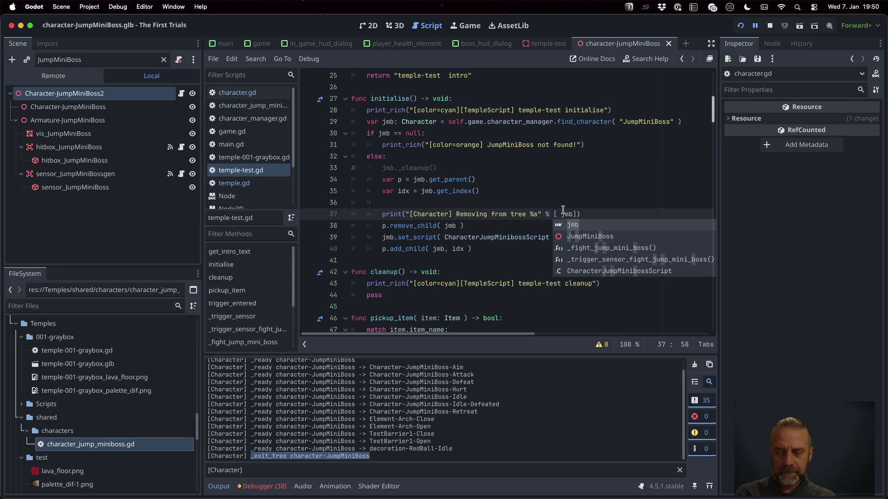
type(".name ")
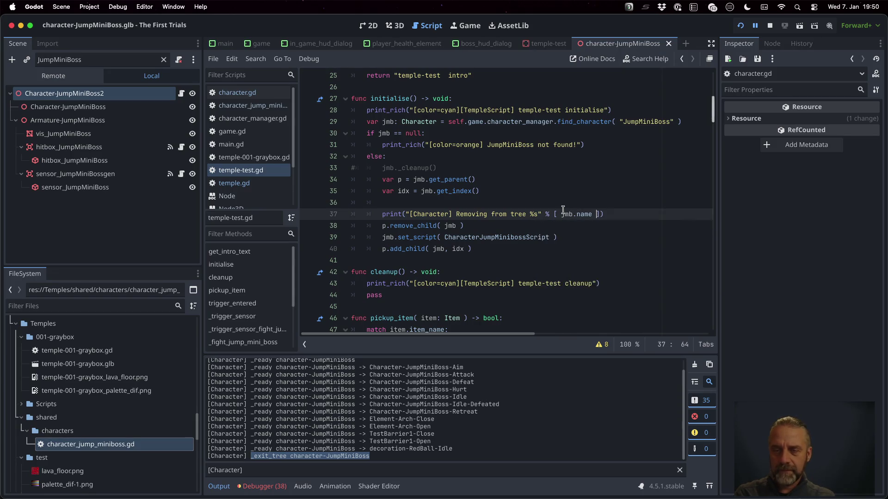
type("]")
key("Down")
key("Down")
key("Down")
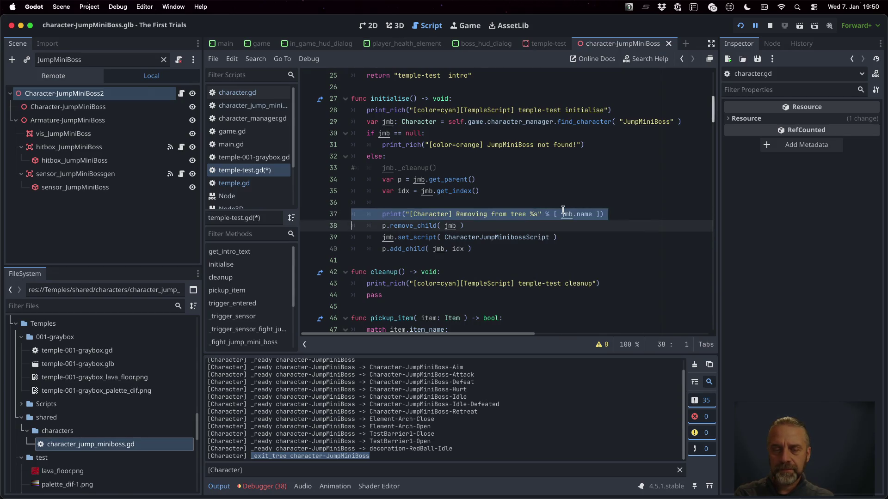
Step: Duplicate it above add_child as 'Adding to tree', save, and clear the output log
key("Up")
type("print(\"[Character] Removing from tree %s\" % [ jmb.name ])")
left_click(455, 252)
double_click(463, 249)
type("Adding")
key("shift+Right")
key("shift+Right")
key("shift+Right")
type("to")
key("super+s")
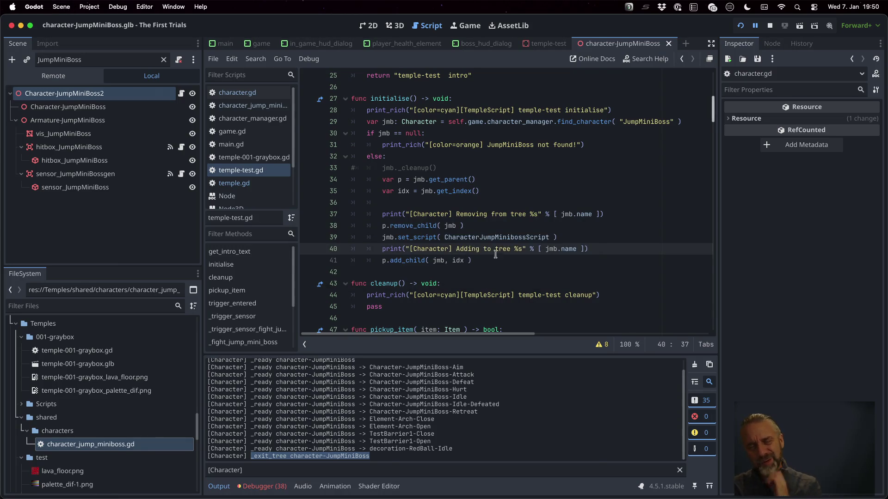
left_click(694, 365)
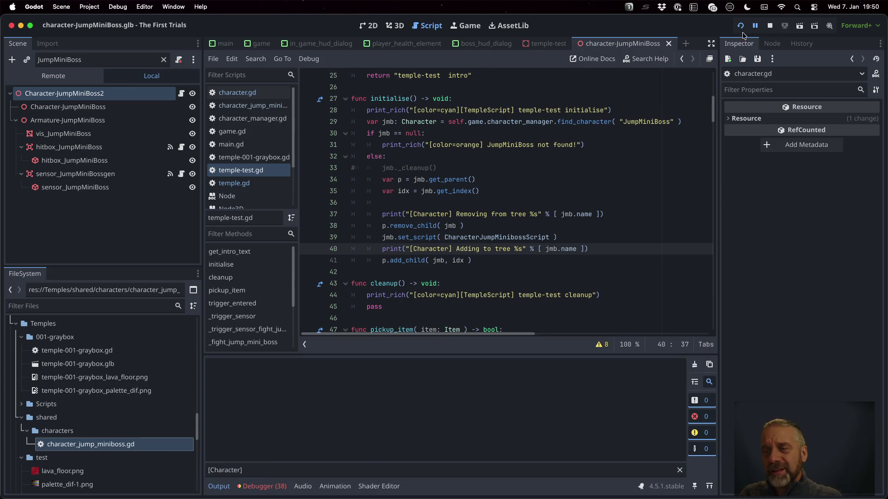
Step: Restart the game and highlight the Removing from tree, _exit_tree and Adding to tree log lines
left_click(741, 25)
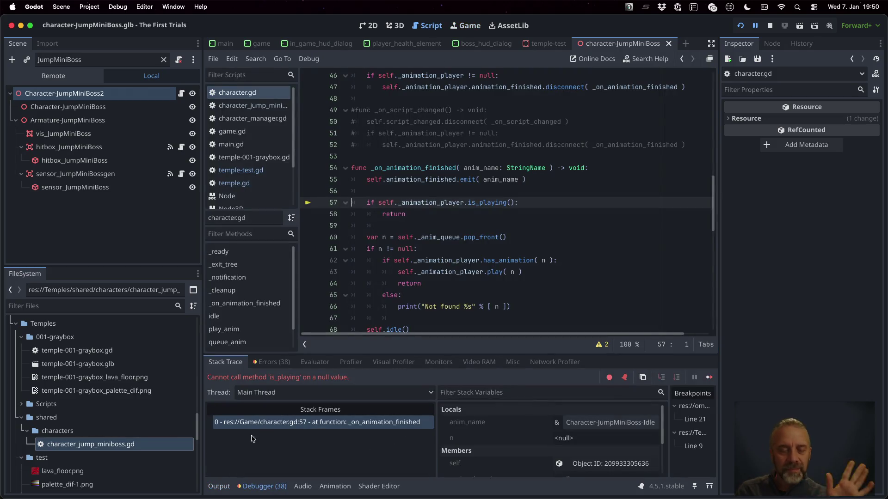
left_click(219, 486)
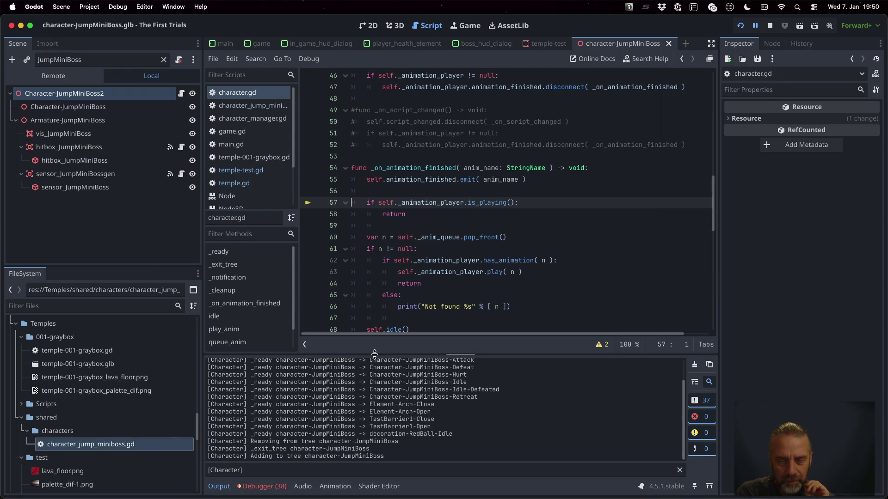
left_click_drag(375, 357, 391, 233)
mouse_move(251, 344)
left_mouse_down()
mouse_move(452, 336)
mouse_move(399, 344)
left_mouse_up()
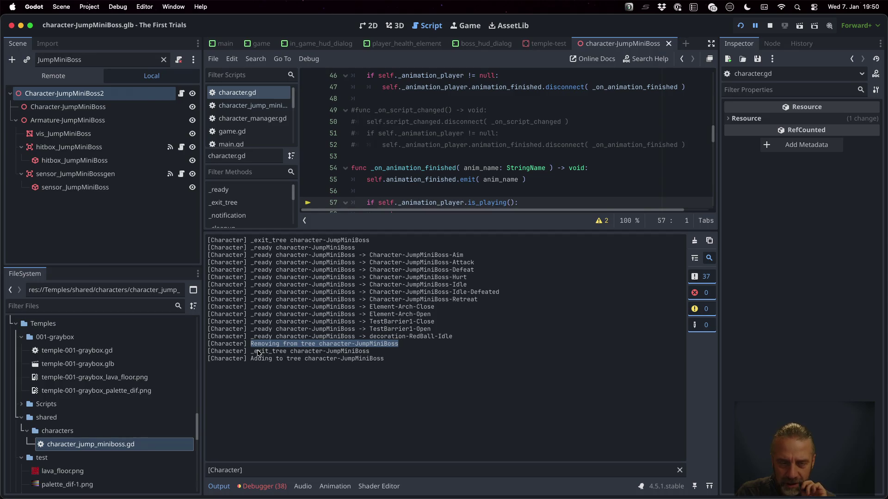
left_click_drag(251, 351, 372, 352)
left_click_drag(249, 359, 390, 360)
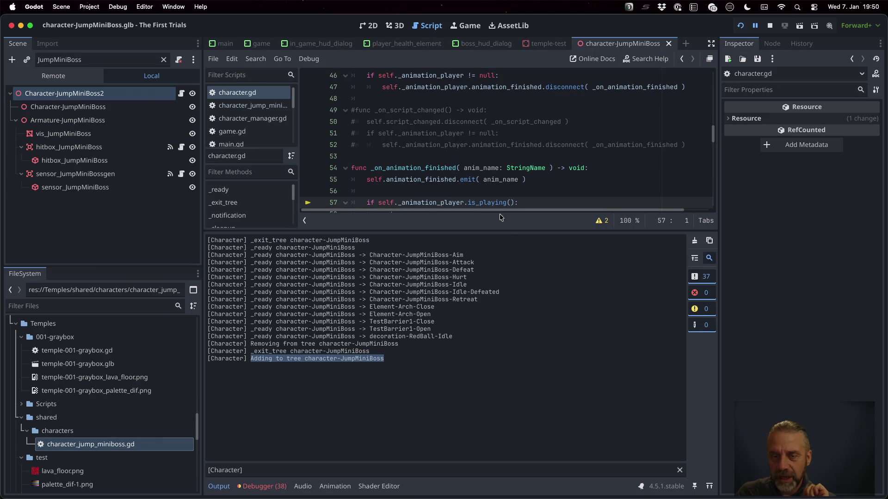
Step: Shrink the log panel back to show more code and stop the game
left_click_drag(507, 231, 507, 358)
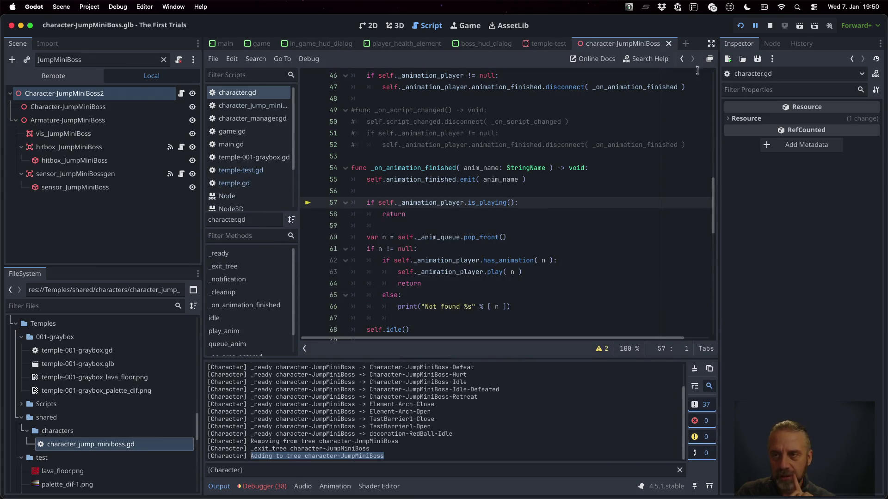
left_click(768, 28)
left_click(473, 214)
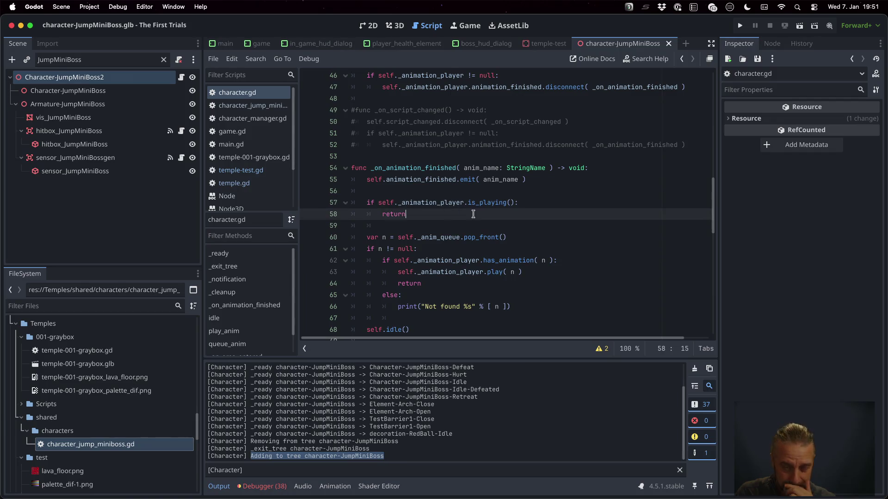
Step: Add self._cleanup() under the print line in character.gd's _exit_tree and save
scroll(473, 214, "up", 5)
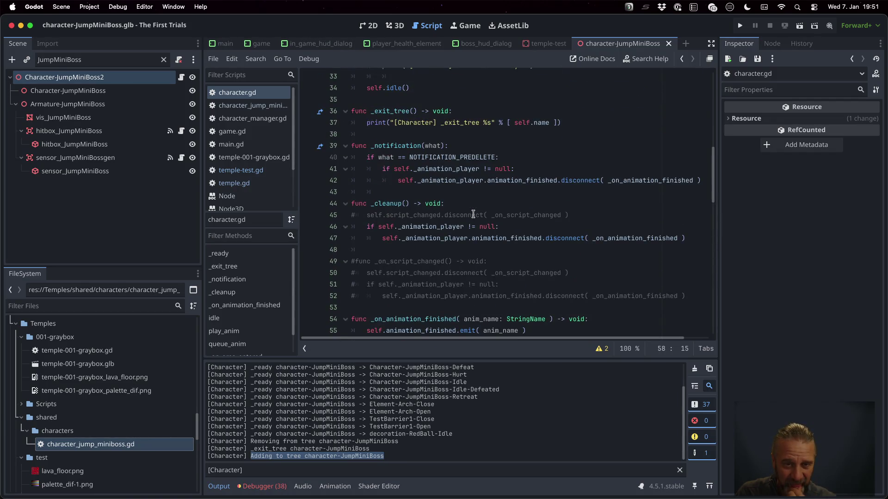
scroll(472, 214, "up", 1)
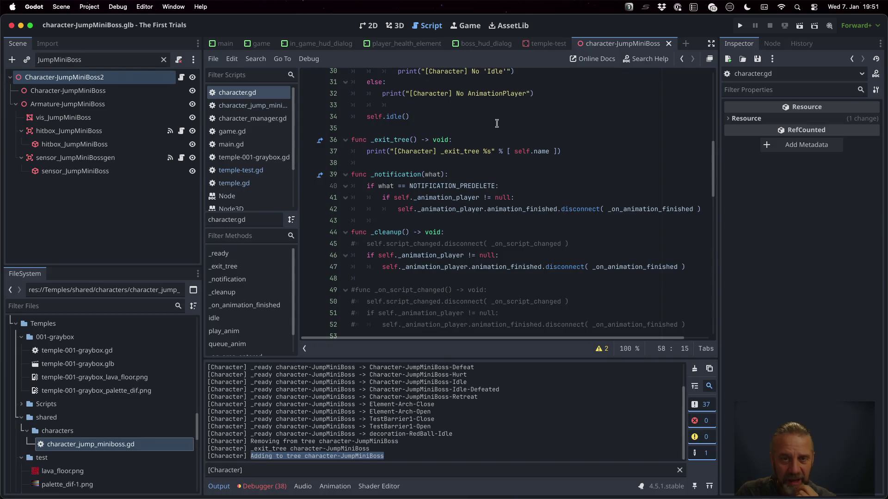
left_click(486, 142)
key("Down")
key("End")
key("Return")
type("s")
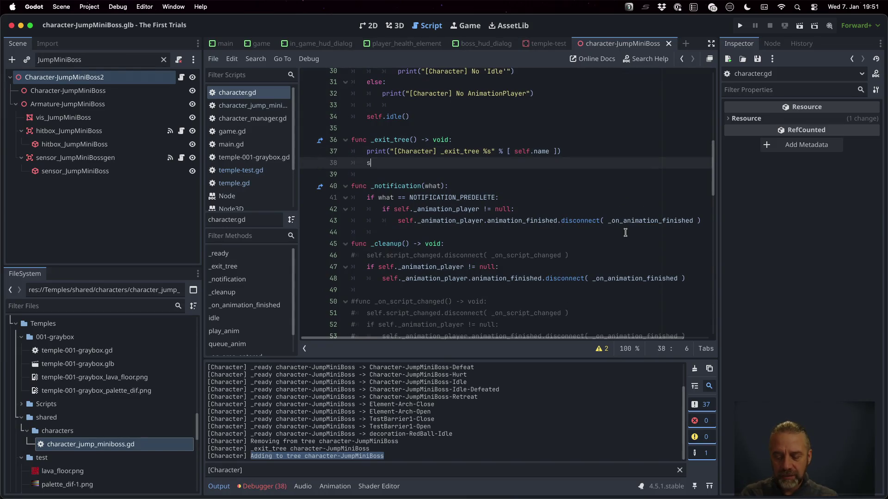
type("elf._cl")
key("Return")
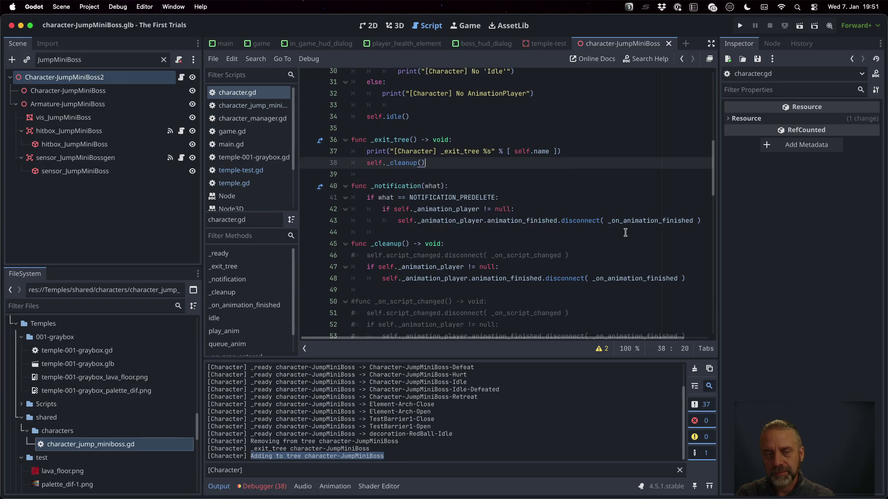
key("ctrl+s")
key("Return")
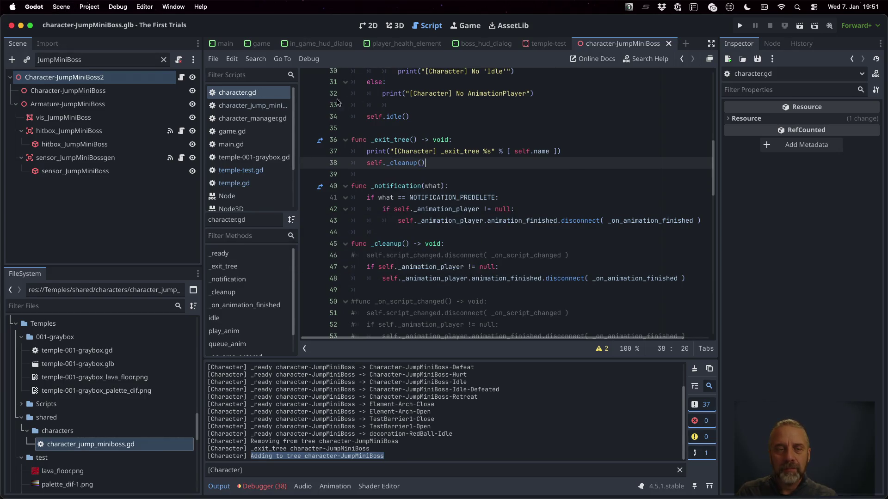
Step: Open temple-test.gd, save it, and select its commented jmb._cleanup line
left_click(234, 183)
scroll(458, 238, "down", 3)
left_click(241, 170)
left_click(444, 224)
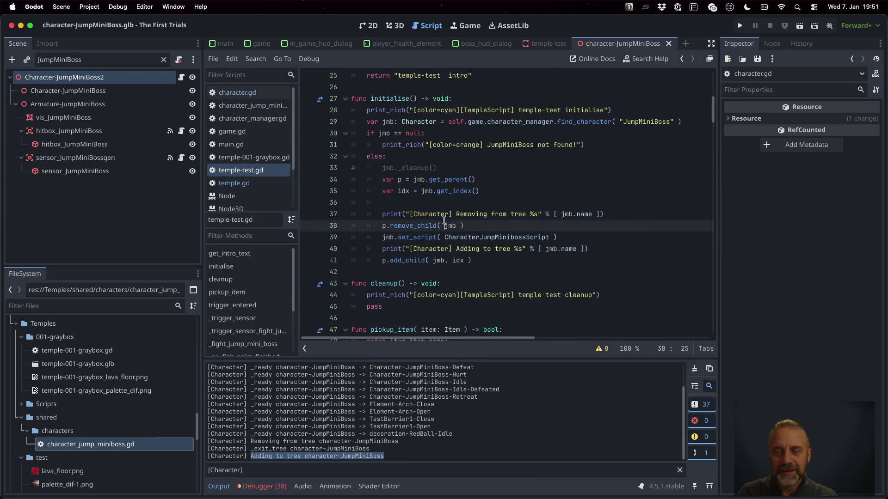
key("Up")
key("Up")
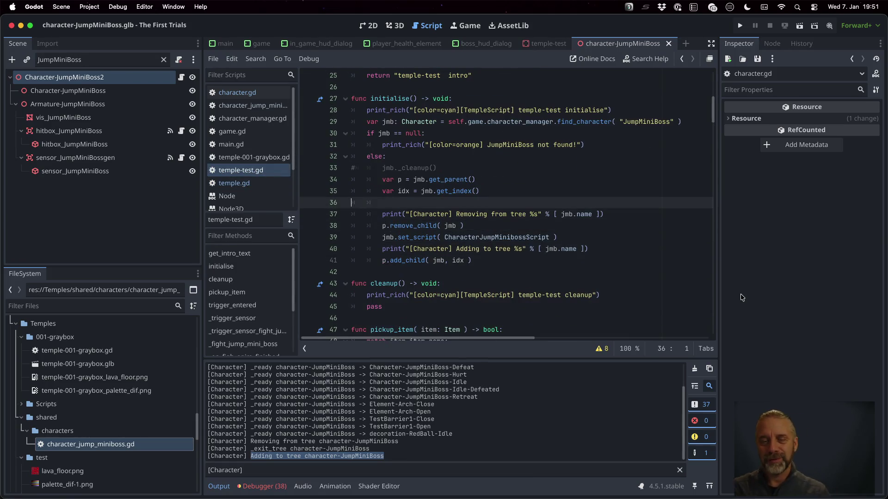
key("super+s")
key("Return")
key("Up")
key("Up")
key("Up")
key("shift+Down")
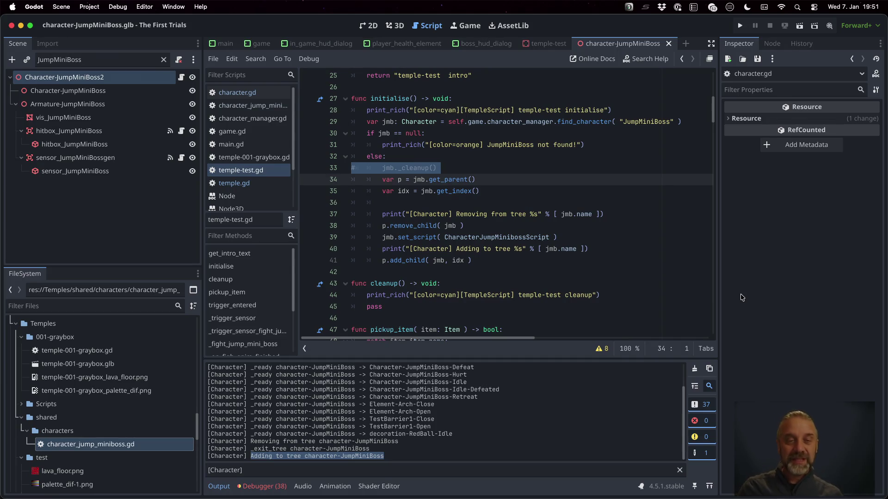
left_click(237, 92)
Step: Uncomment _on_script_changed in character.gd, give it a 'pass' body, and save
scroll(469, 234, "down", 5)
left_click(431, 242)
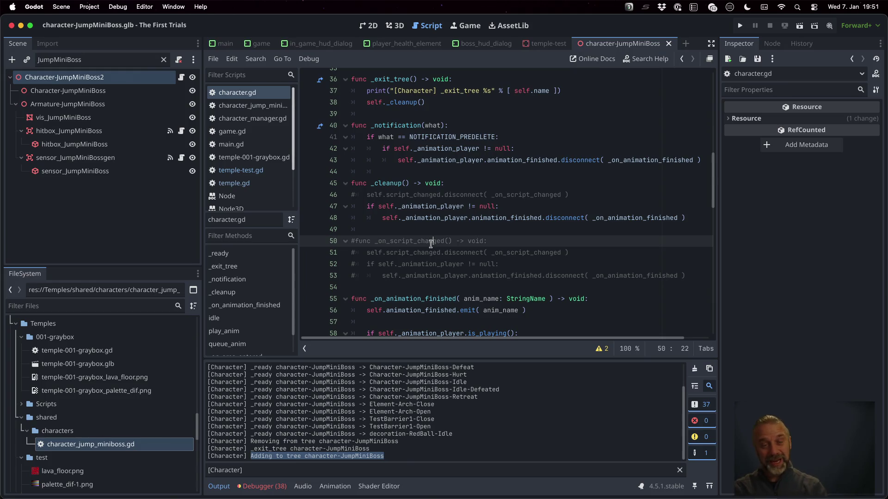
key("Delete")
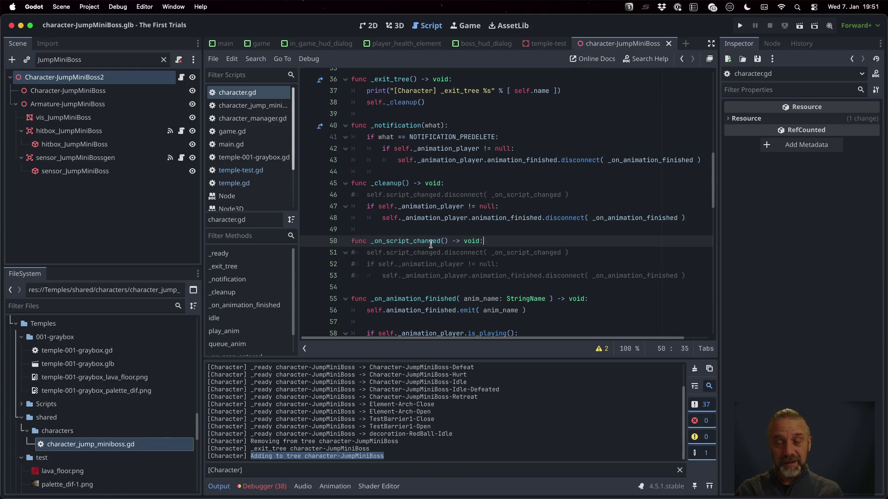
key("Return")
type("pass")
key("cmd+s")
key("Return")
Step: Delete the 'pass' line, comment _on_script_changed back out, and save again
left_click(401, 235)
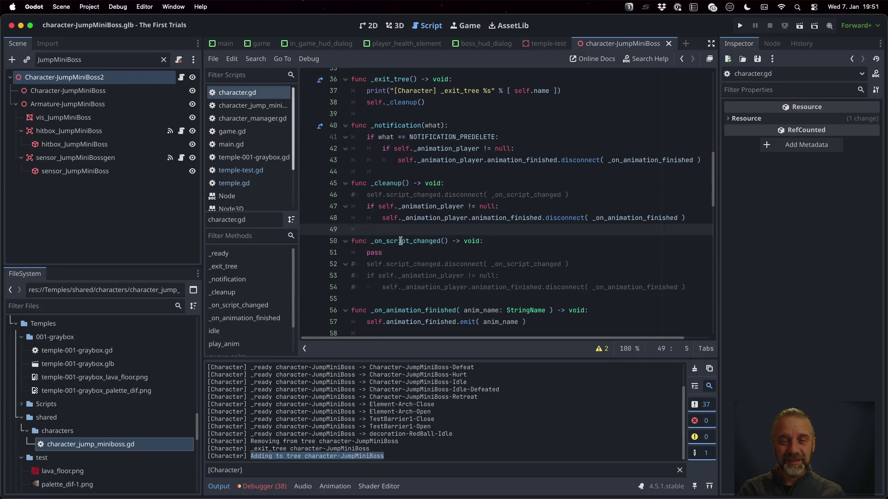
scroll(400, 239, "up", 5)
scroll(401, 241, "down", 8)
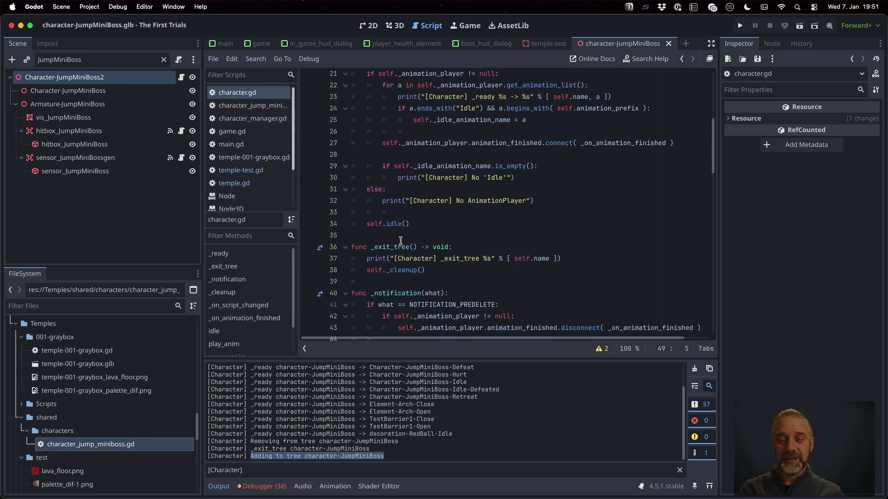
left_click(404, 169)
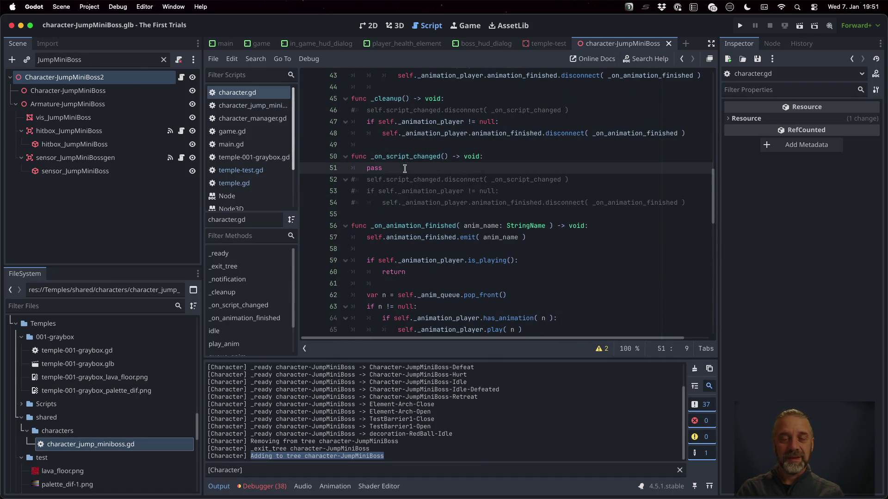
key("shift+End")
key("BackSpace")
key("BackSpace")
key("super+k")
key("super+s")
key("Return")
scroll(475, 184, "up", 7)
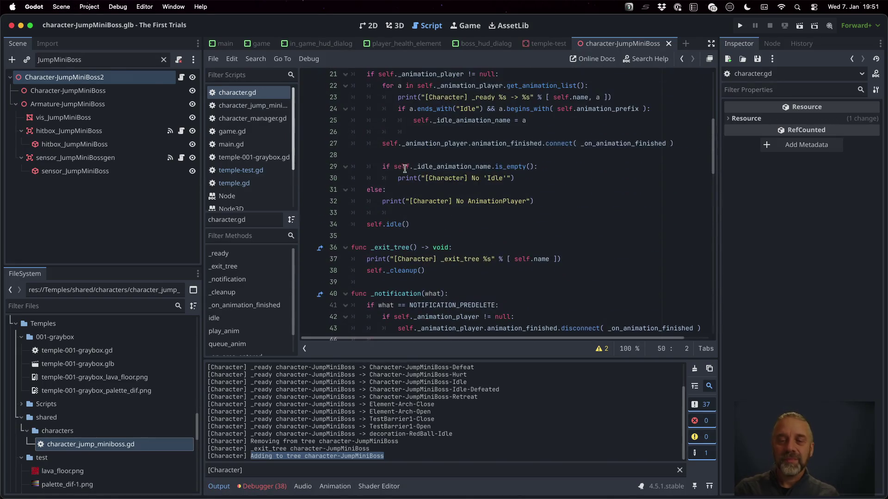
scroll(474, 184, "up", 2)
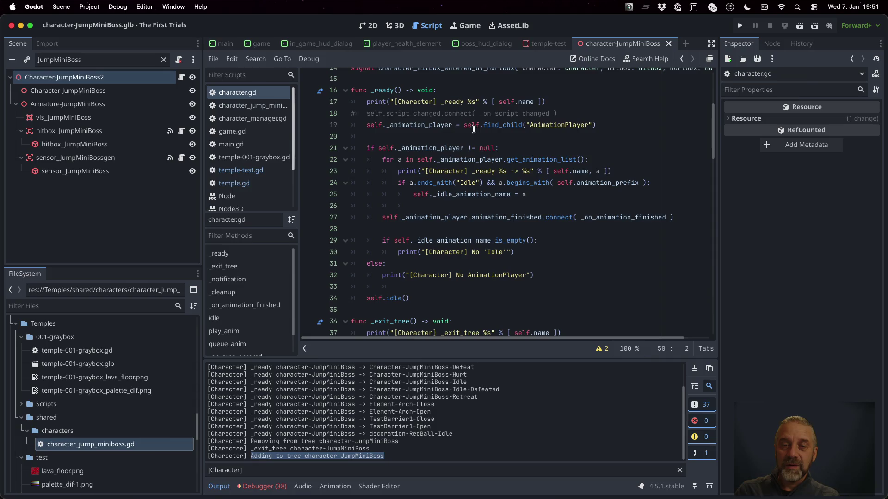
double_click(393, 113)
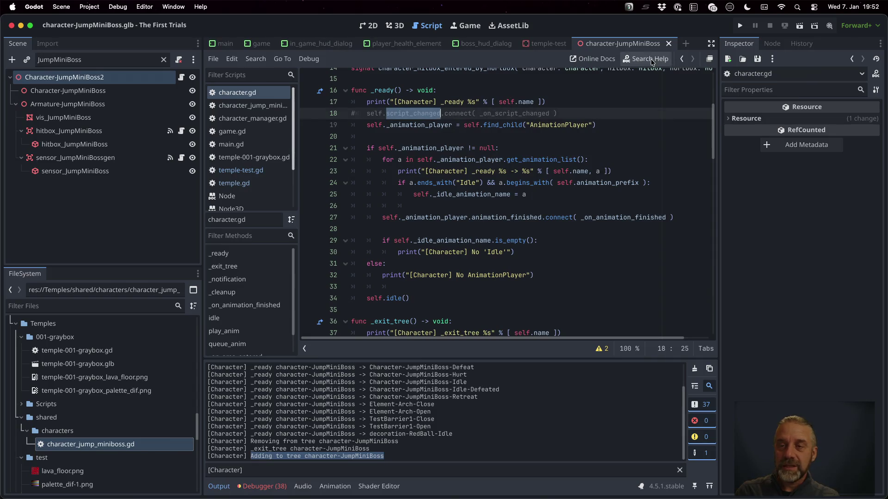
left_click(645, 58)
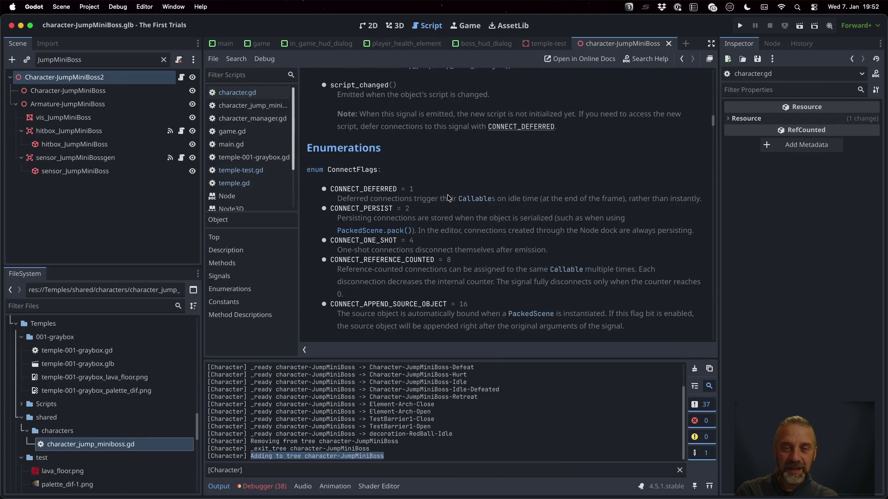
scroll(450, 198, "up", 2)
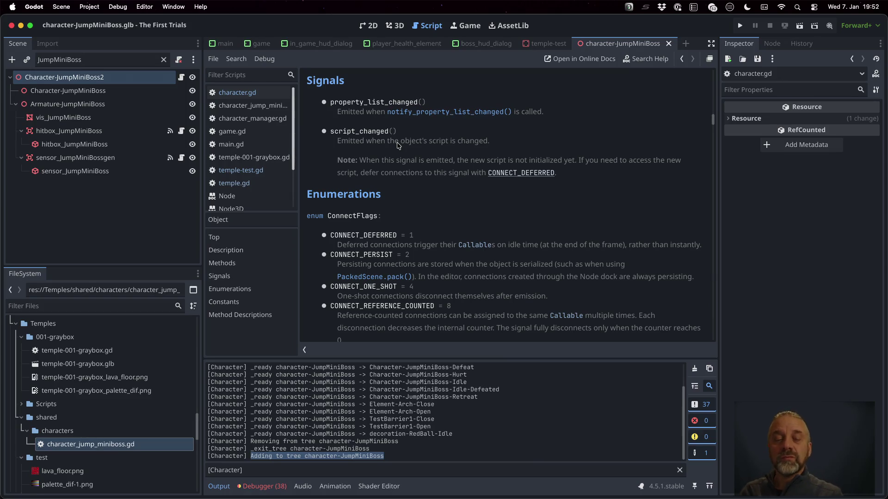
scroll(398, 145, "down", 3)
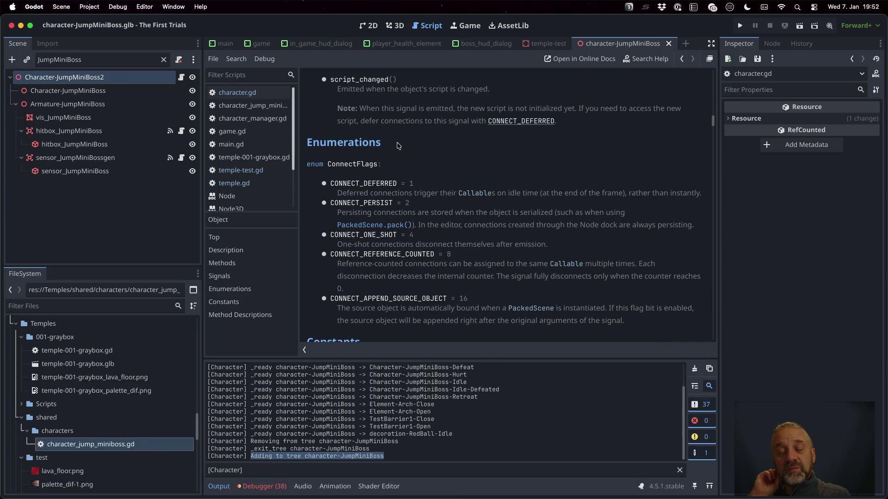
scroll(398, 146, "down", 1)
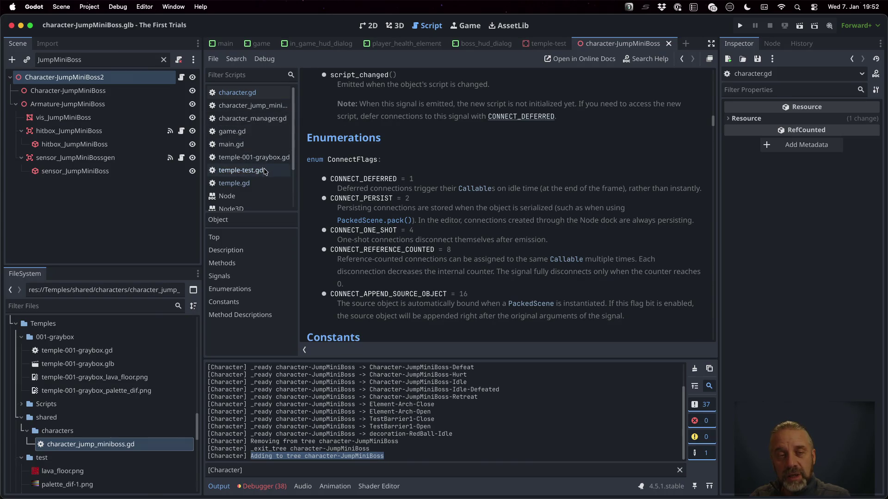
left_click(258, 95)
scroll(503, 253, "down", 5)
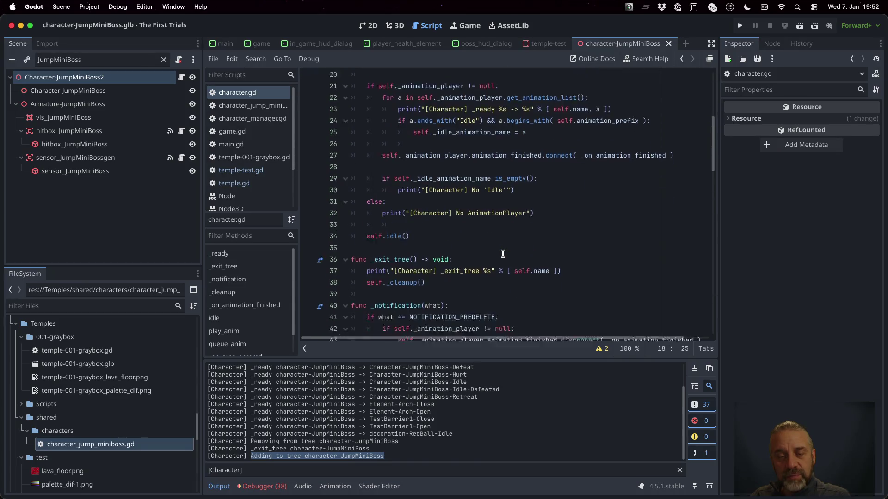
Step: Add the '## Too late to cleanup :(' note under _on_script_changed, save, then run and stop the game
scroll(503, 254, "down", 4)
left_click(494, 223)
key("Return")
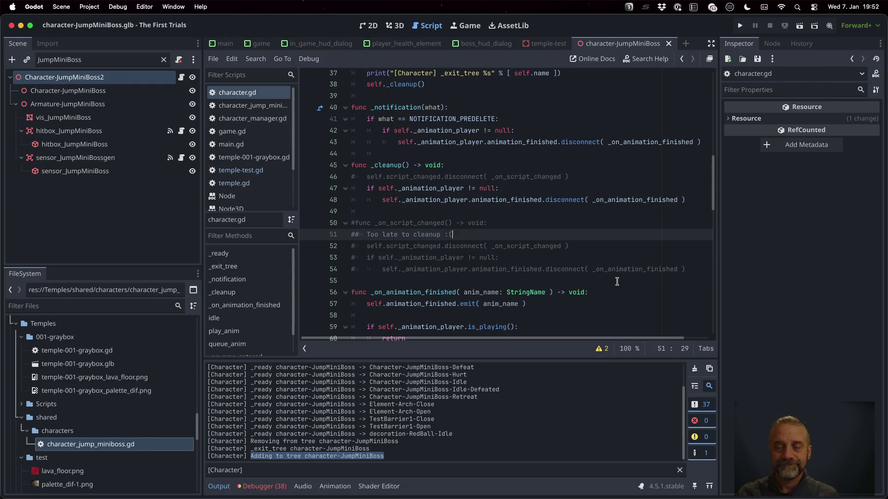
key("Return")
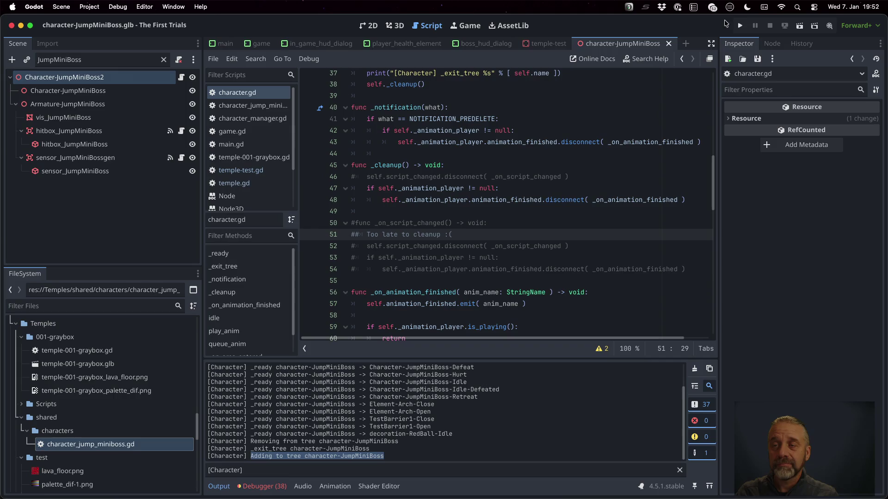
left_click(739, 27)
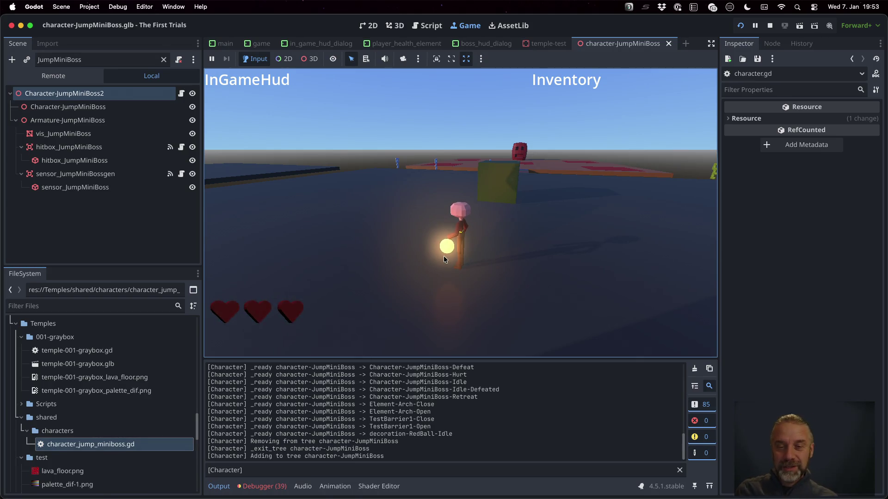
left_click(771, 25)
Step: Switch to character_jump_miniboss.gd and insert a blank line above the _ready declaration
left_click(426, 227)
scroll(427, 227, "up", 10)
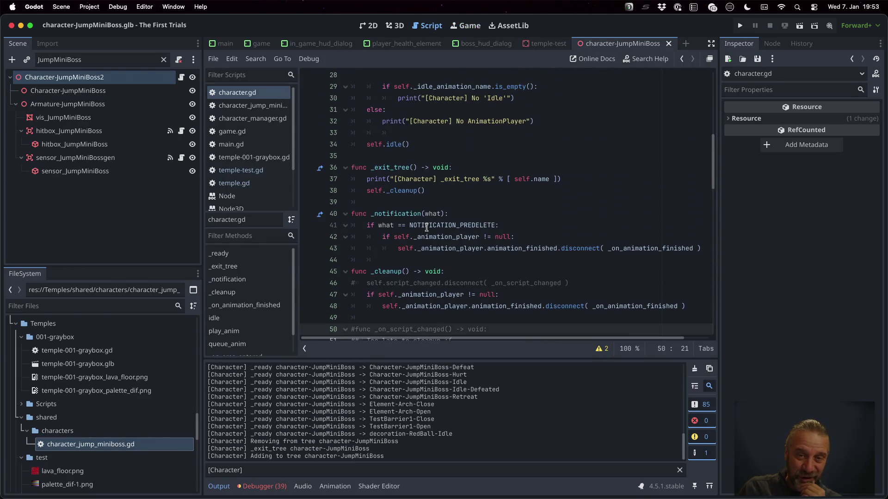
scroll(426, 227, "down", 2)
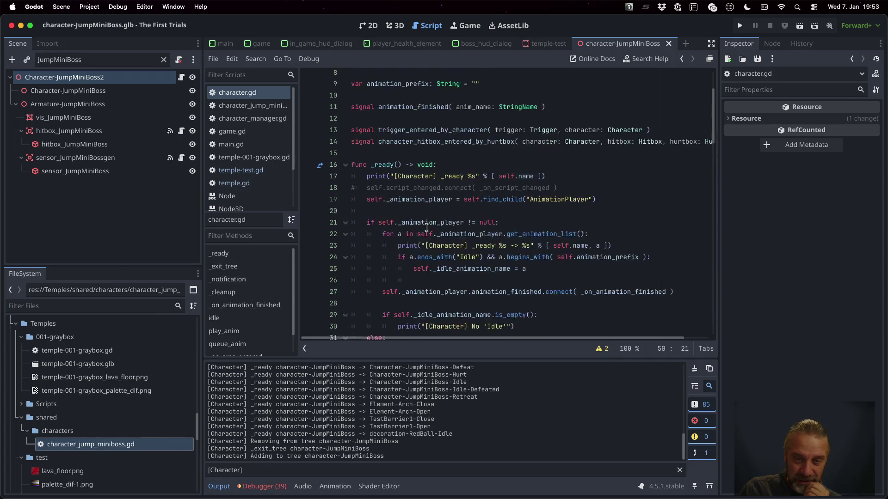
scroll(426, 227, "down", 1)
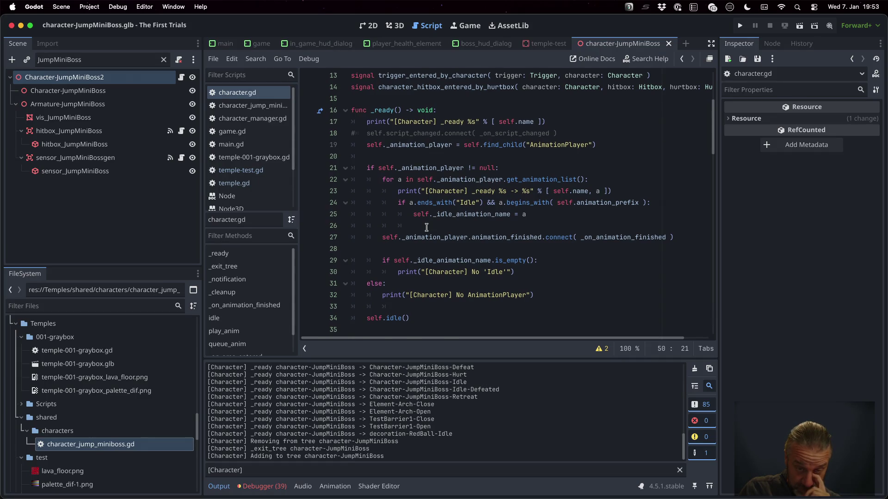
scroll(426, 227, "down", 1)
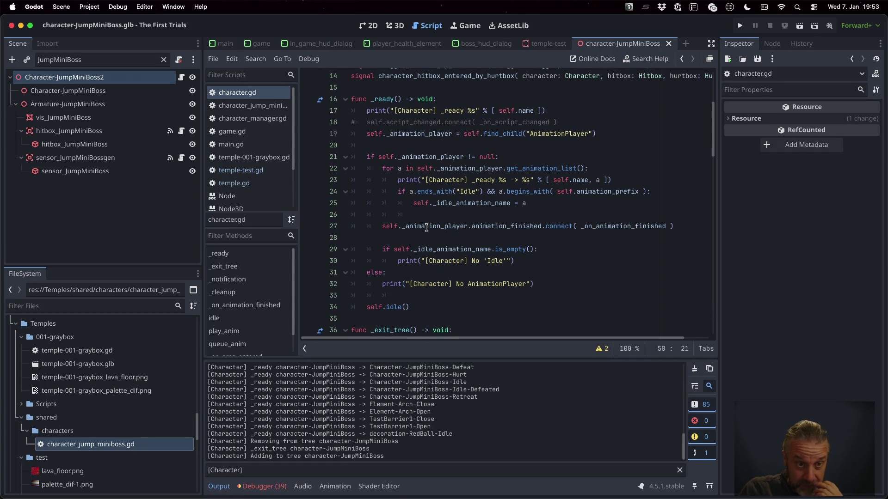
left_click(266, 107)
left_click(460, 160)
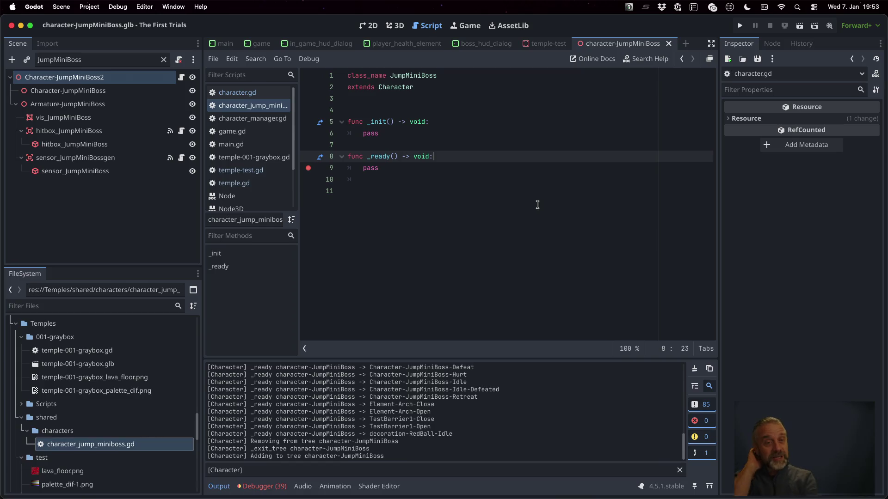
key("Up")
key("Return")
Step: Write an _enter_tree function with a pass body there and save the script
type("func _")
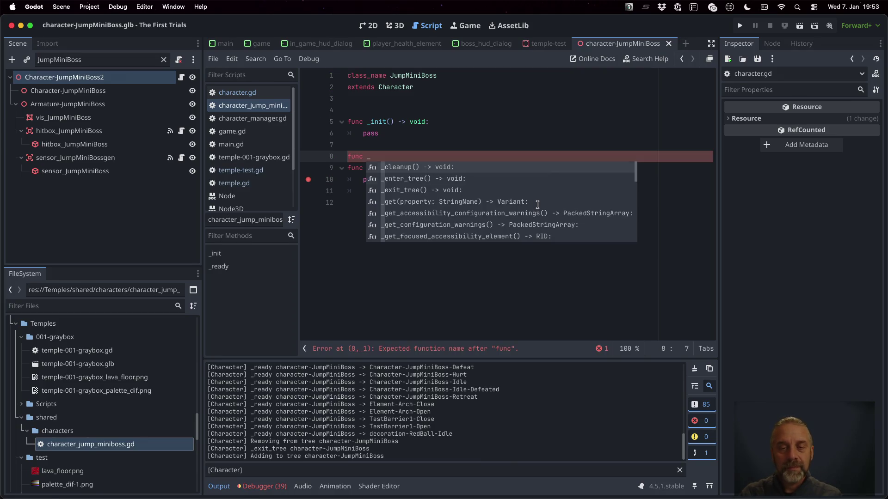
key("Down")
key("Return")
key("Return")
type("ss")
key("Return")
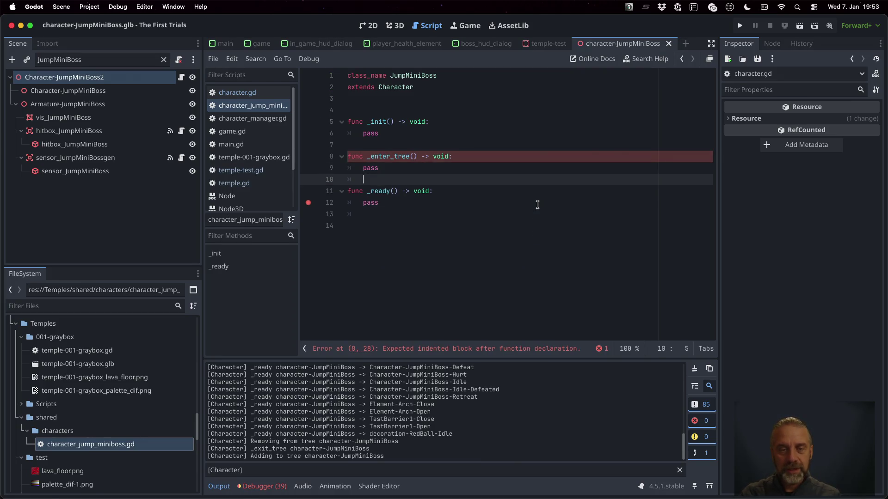
key("super+s")
key("Return")
Step: Set breakpoints on the _enter_tree pass and inside _init, then run the game
left_click(309, 168)
left_click(308, 133)
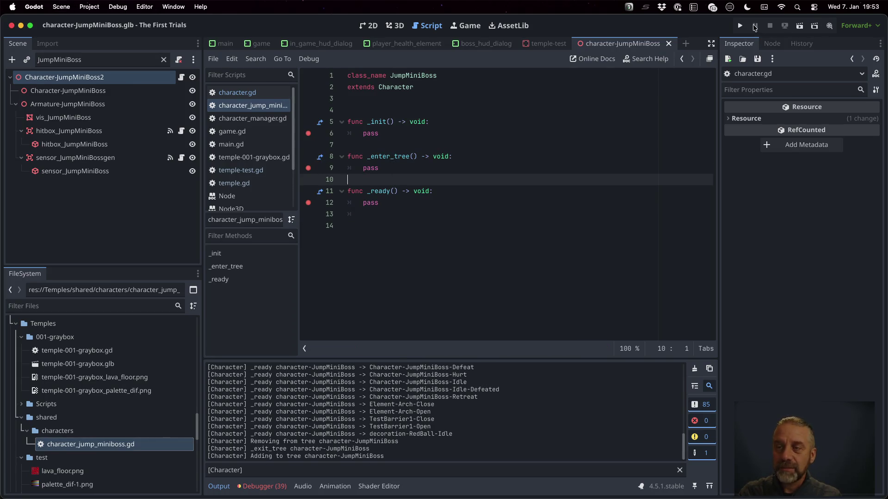
left_click(741, 27)
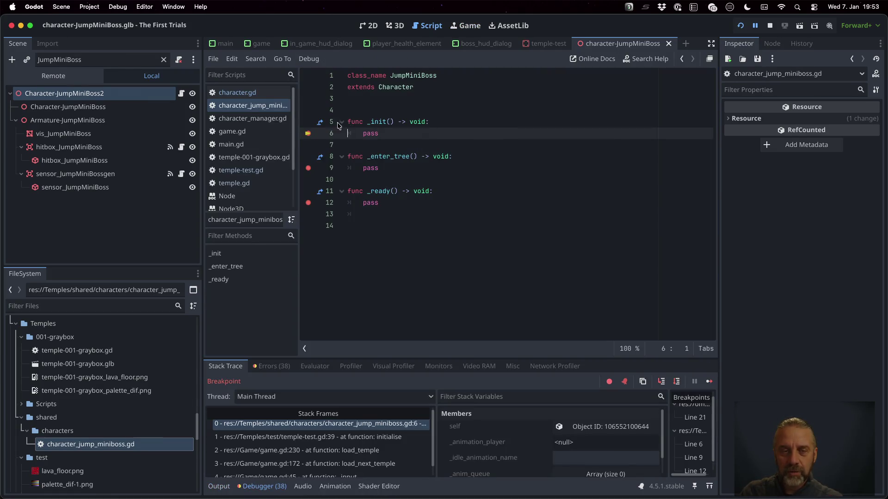
Step: Inspect the temple-test caller frames and continue from the _init breakpoint to _enter_tree
left_click(384, 437)
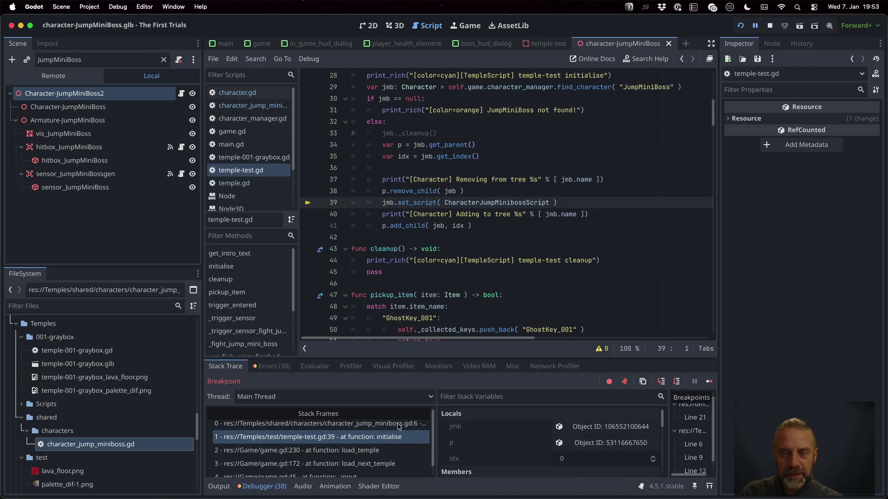
mouse_move(419, 203)
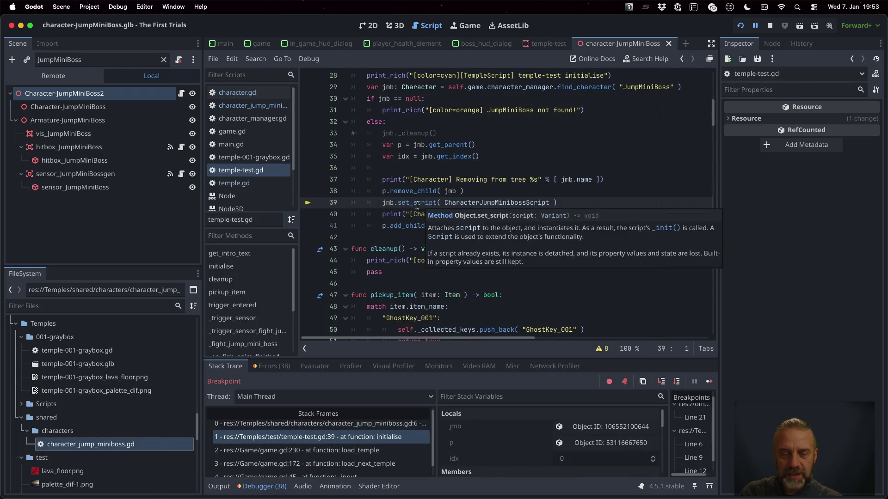
left_click(278, 423)
left_click(709, 381)
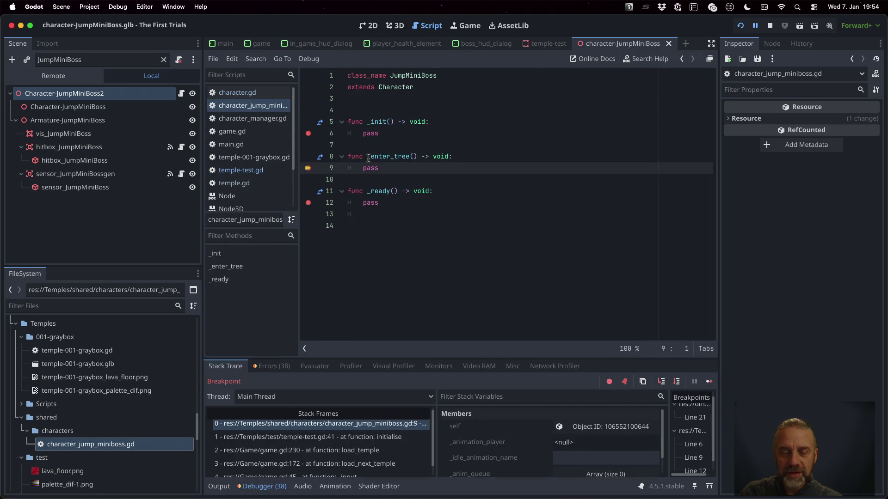
left_click(388, 437)
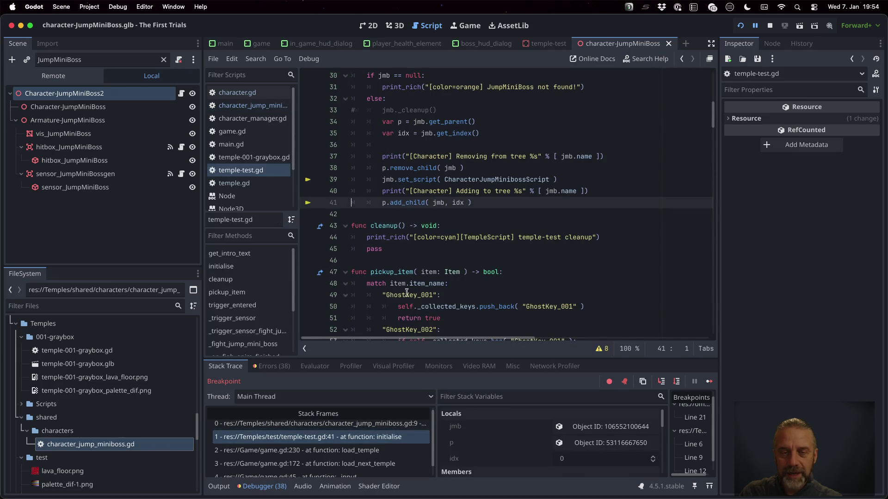
mouse_move(409, 204)
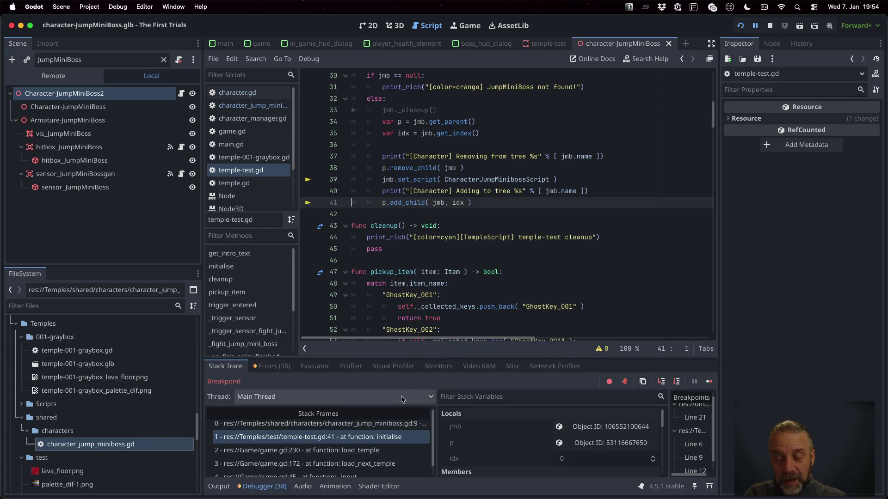
left_click(389, 424)
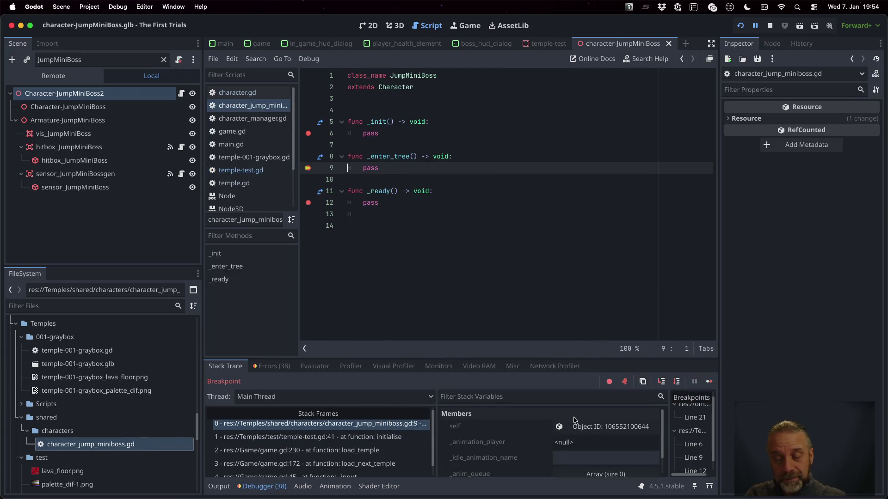
left_click(577, 443)
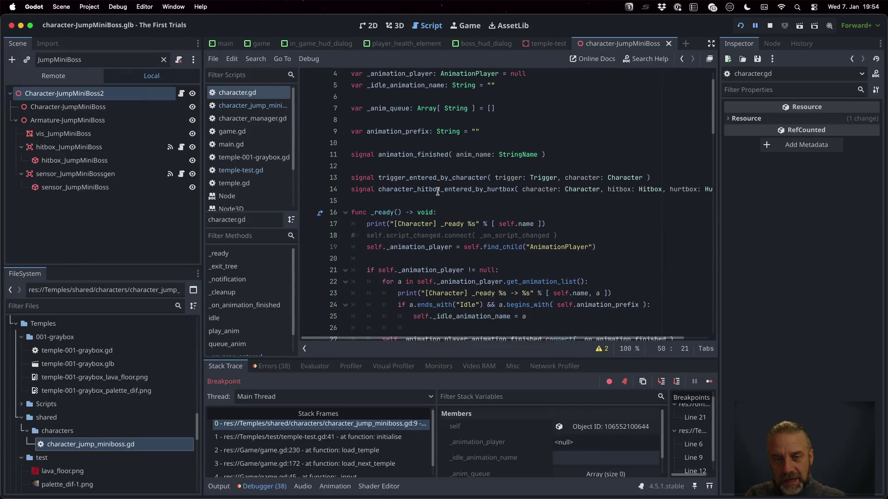
Step: Insert two blank lines above the find_child("AnimationPlayer") assignment, moving it to line 21
left_click(424, 163)
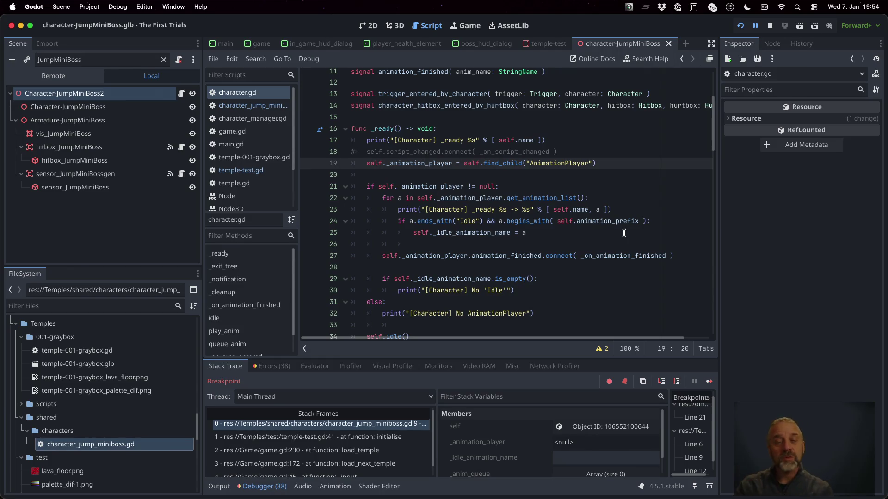
key("shift+Down")
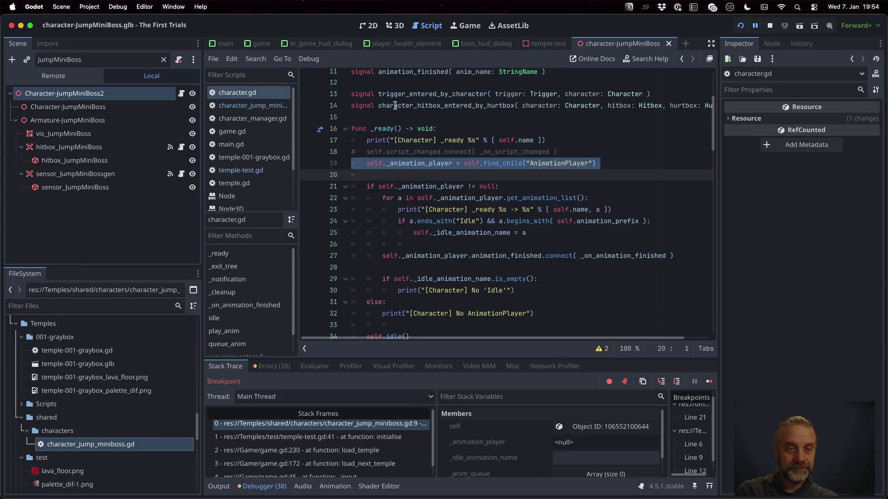
scroll(483, 182, "down", 2)
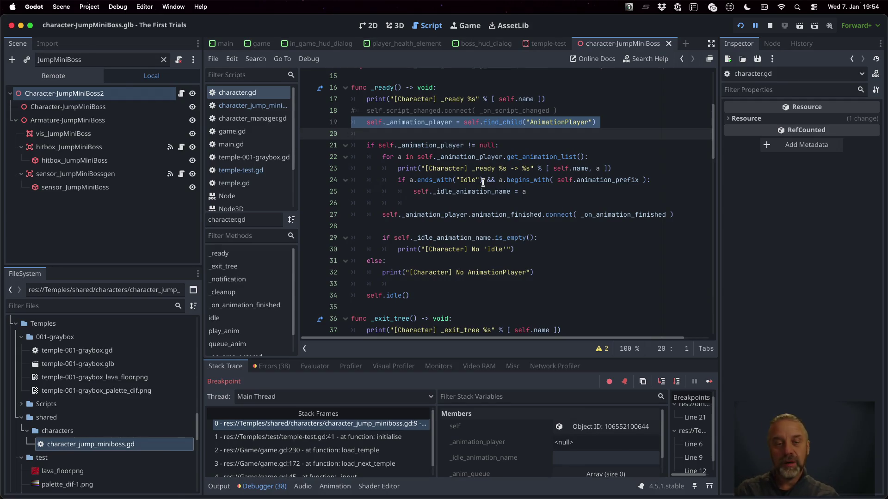
scroll(423, 222, "down", 4)
scroll(423, 223, "up", 5)
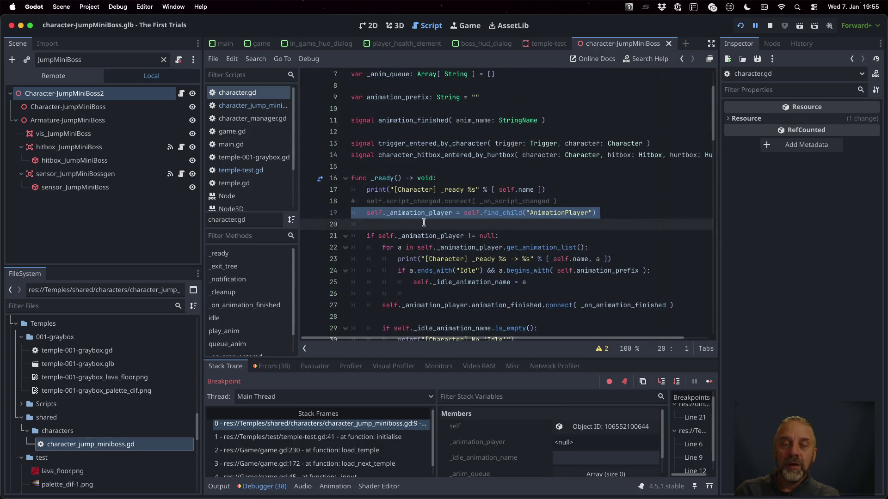
scroll(427, 217, "down", 3)
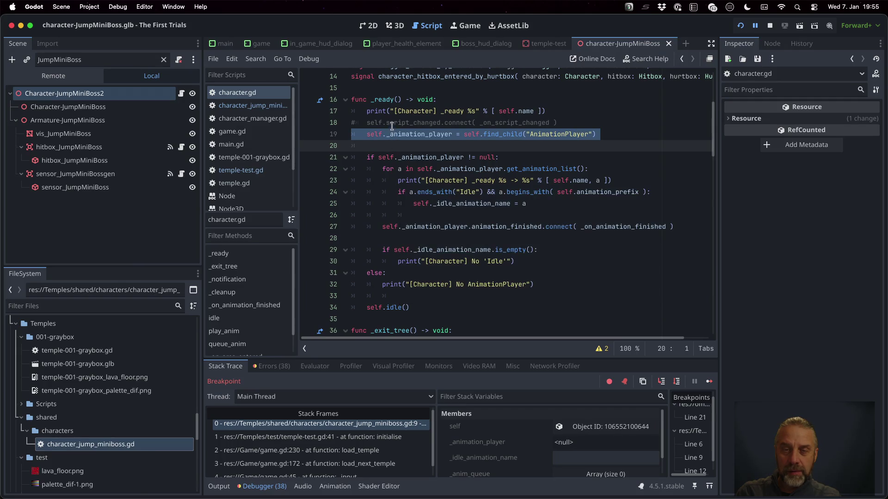
key("Return")
key("Return")
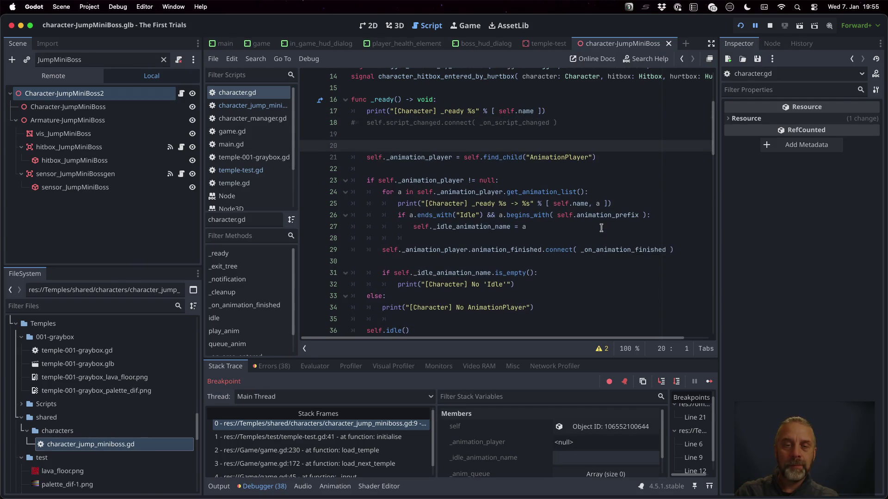
Step: Write the _enter_tree() -> void header and paste the _ready print statement beneath it
type("func _en")
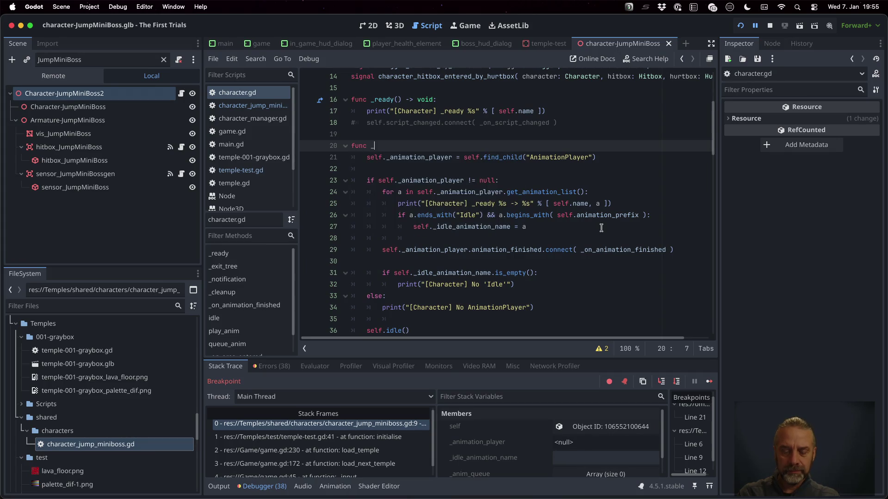
type("ter")
key("Return")
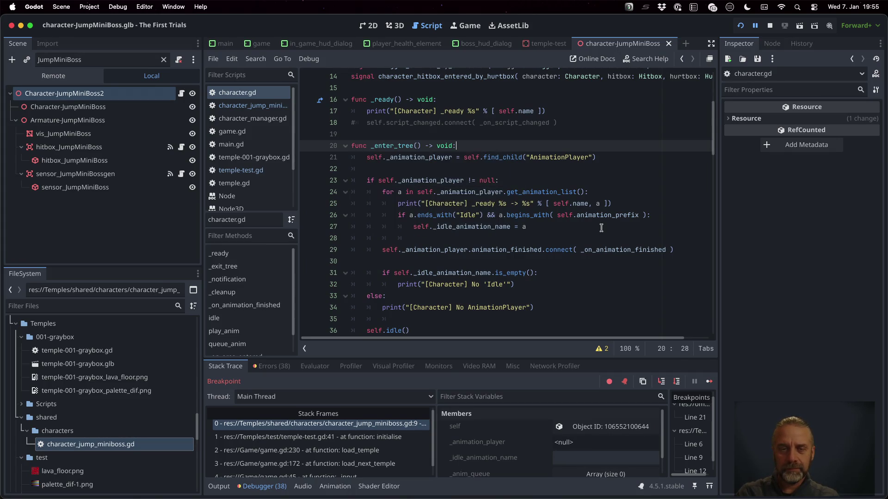
key("Home")
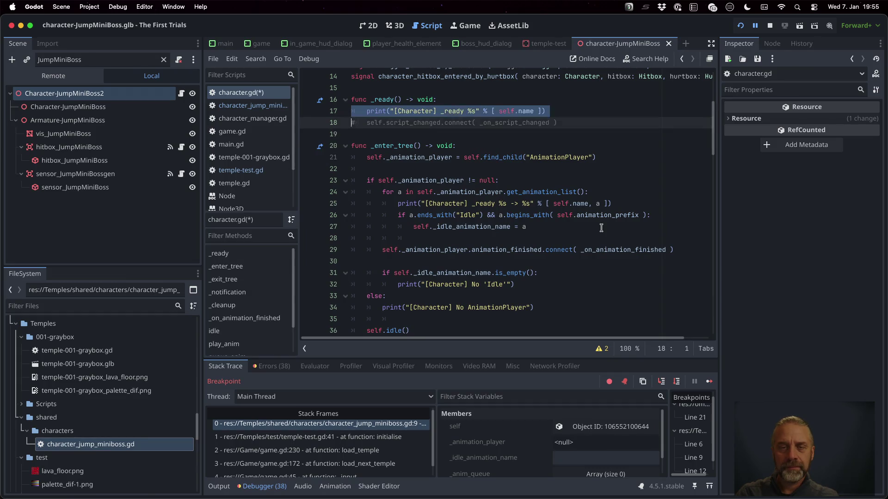
key("Down")
type("print(\"[Character] _ready %s\" % [ self.name ])")
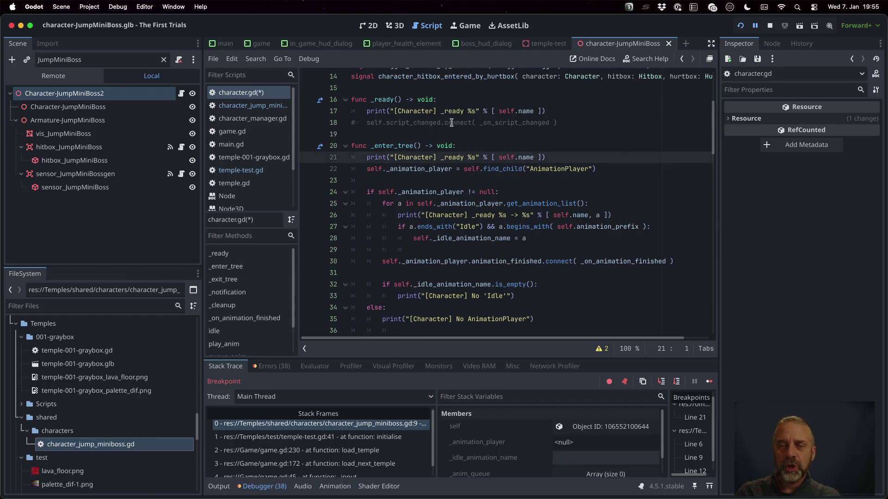
Step: Change '_ready' to '_enter_tree' in the pasted message, save, and view Node's _ready docs
double_click(385, 141)
key("super+c")
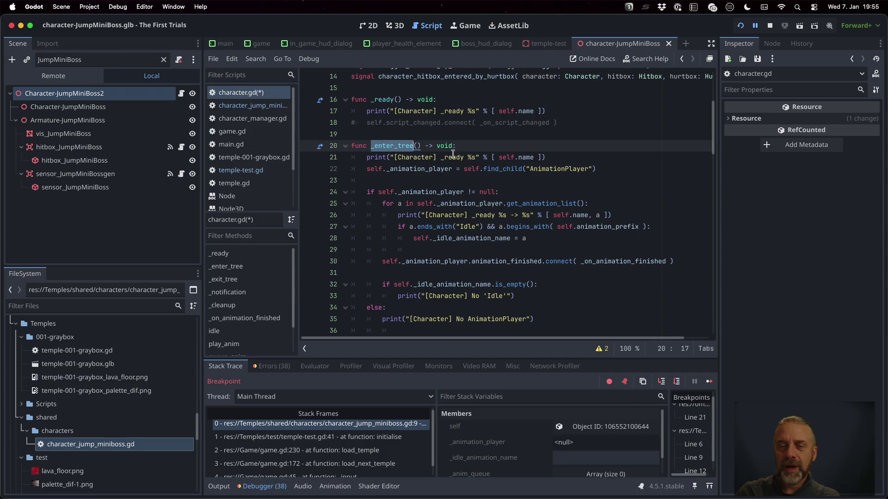
double_click(451, 157)
key("super+v")
key("super+s")
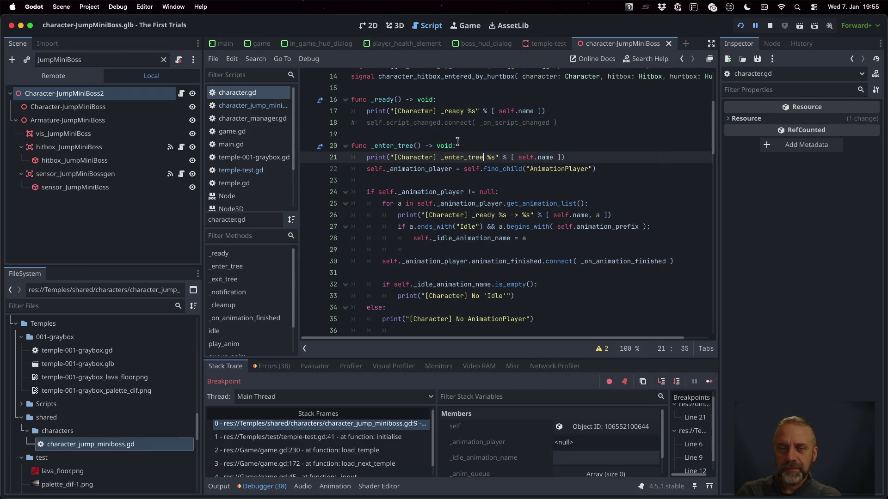
left_click(382, 100, "super")
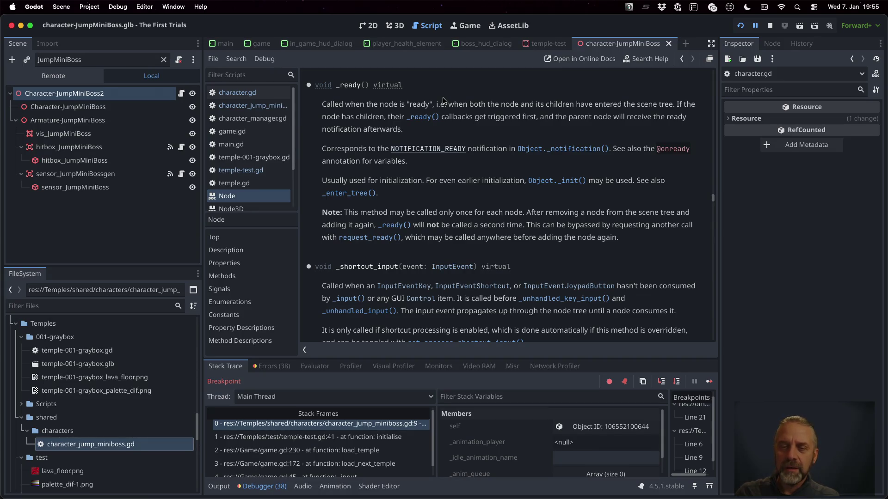
Step: Read the _enter_tree() description in the Node docs, then go back to character.gd
left_click(365, 195)
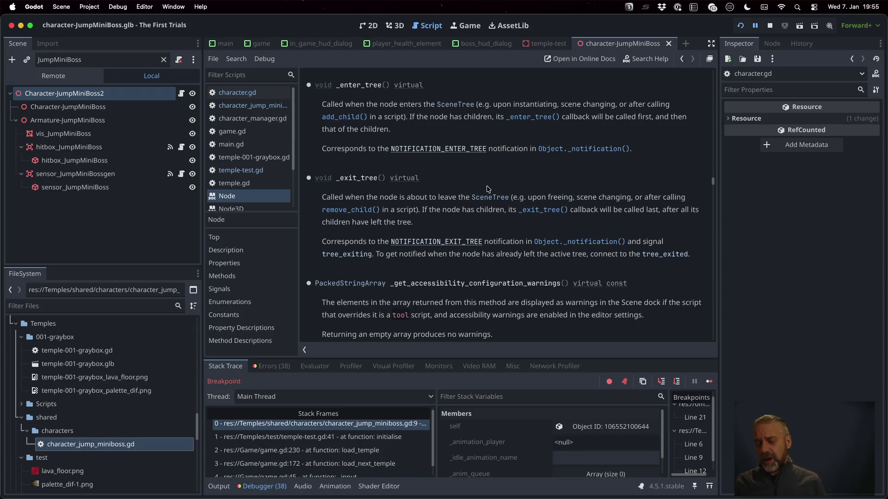
left_click(254, 93)
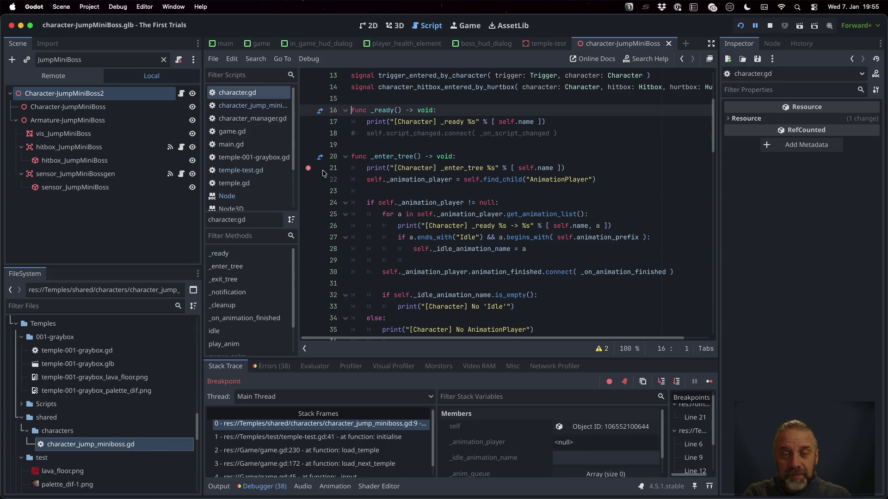
Step: Restart the debug session and inspect the paused character node's properties
left_click(769, 26)
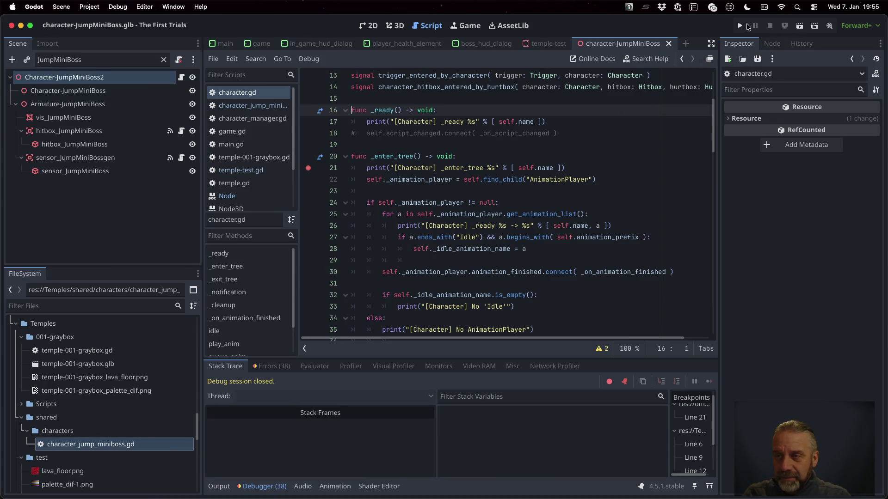
left_click(742, 25)
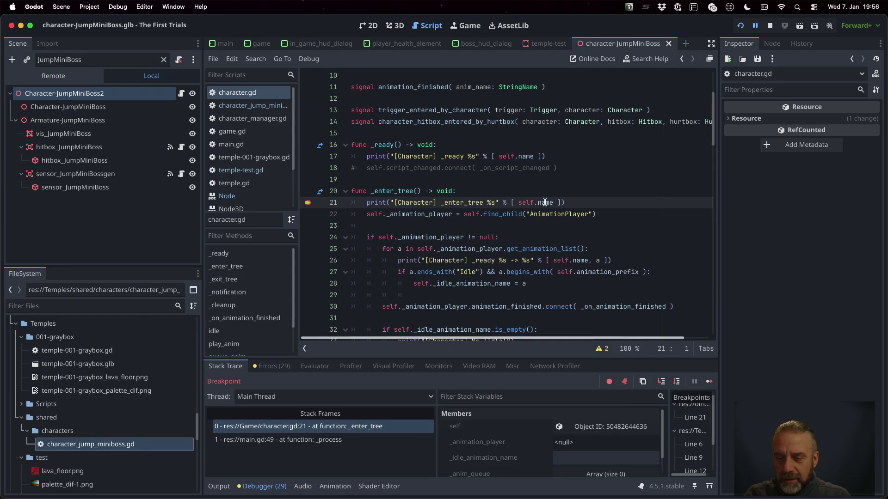
mouse_move(544, 203)
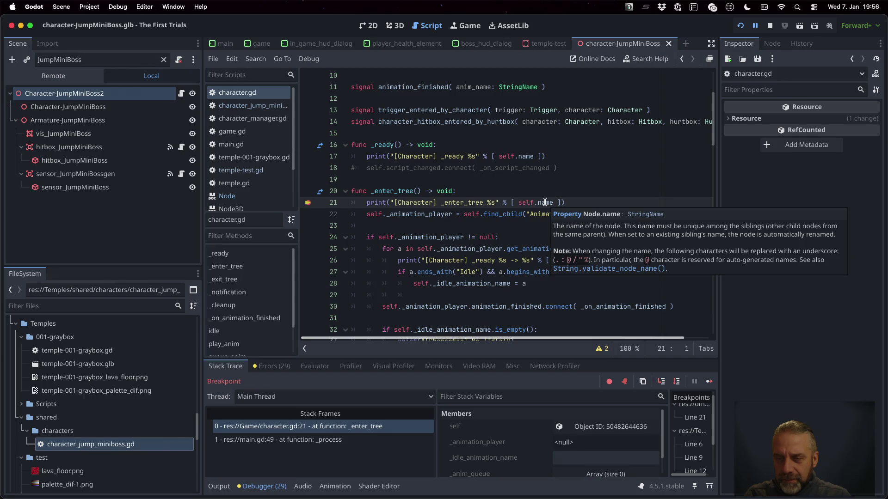
left_click(611, 426)
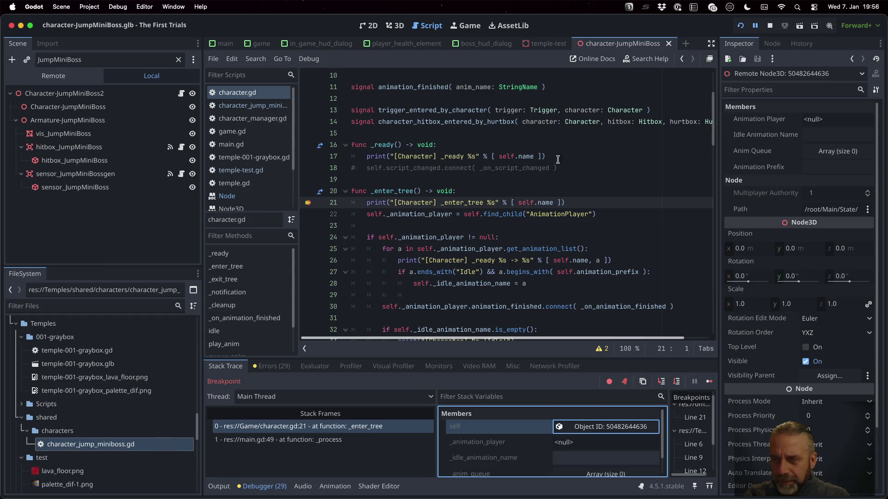
mouse_move(375, 202)
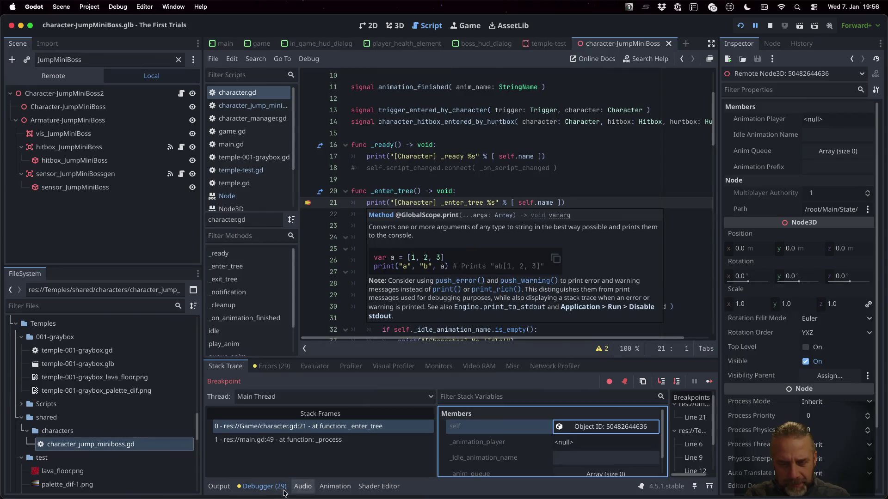
Step: Step over several lines, check the output log, then continue and switch to the game view
left_click(679, 381)
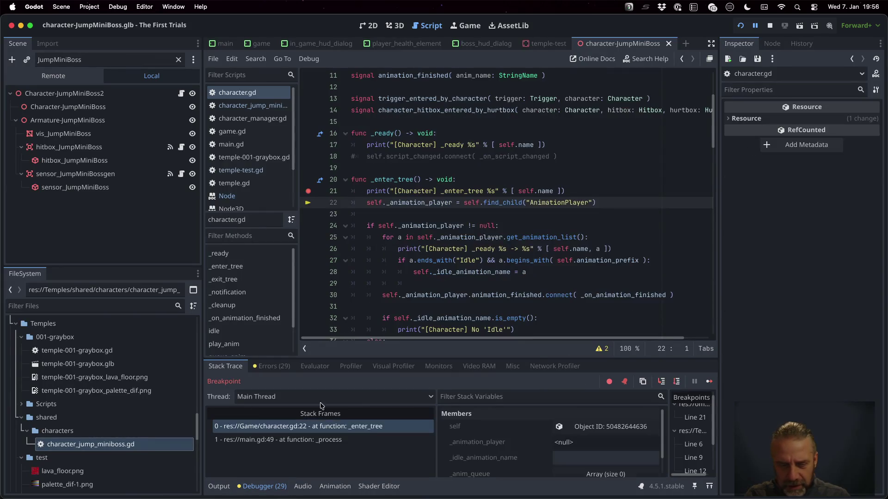
left_click(219, 487)
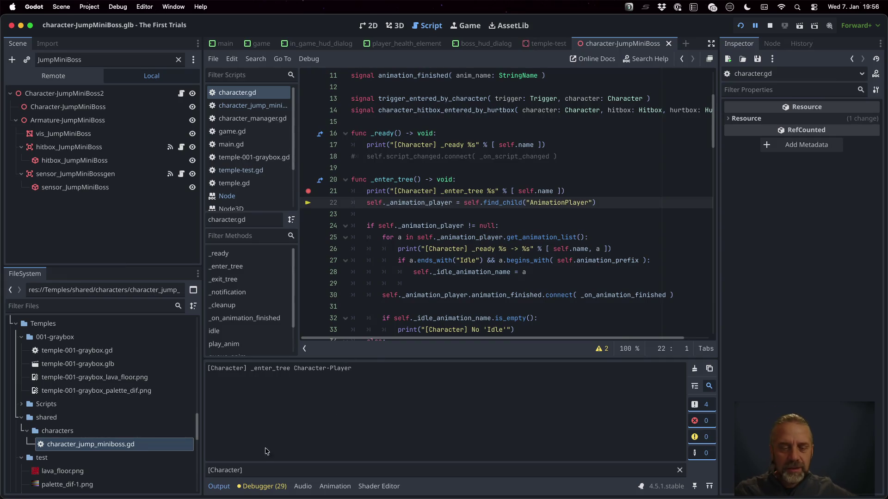
left_click(262, 486)
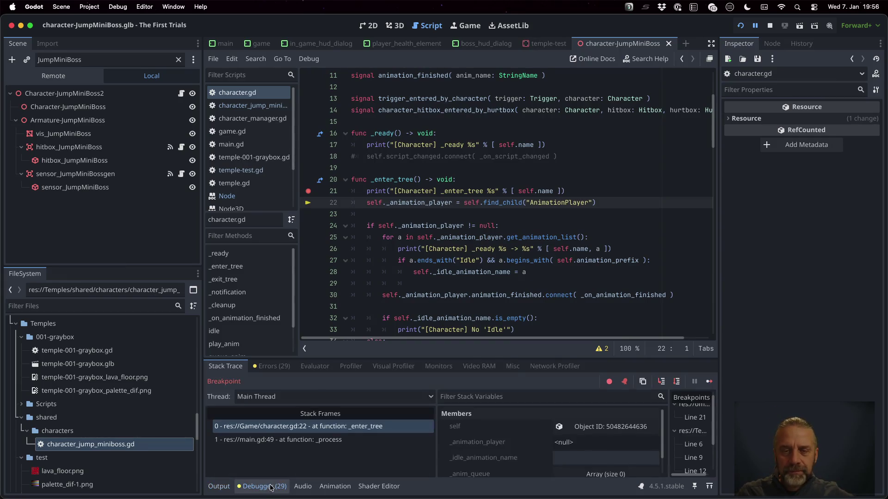
left_click(678, 379)
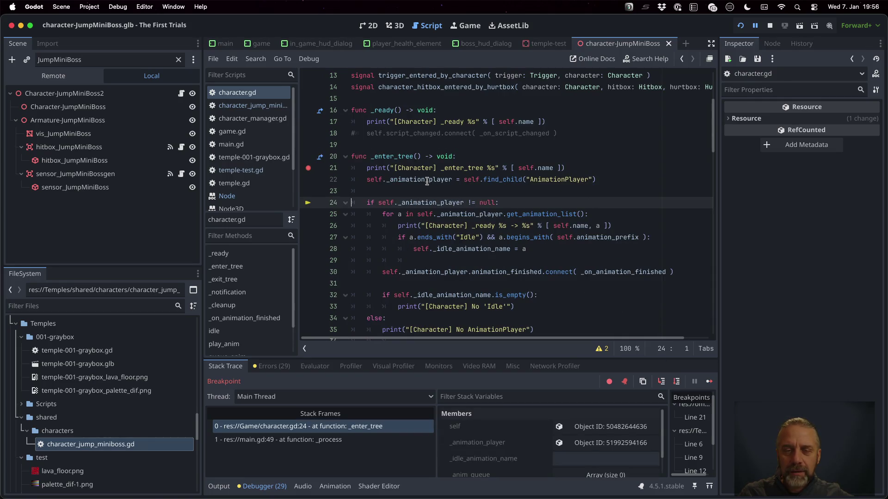
mouse_move(426, 181)
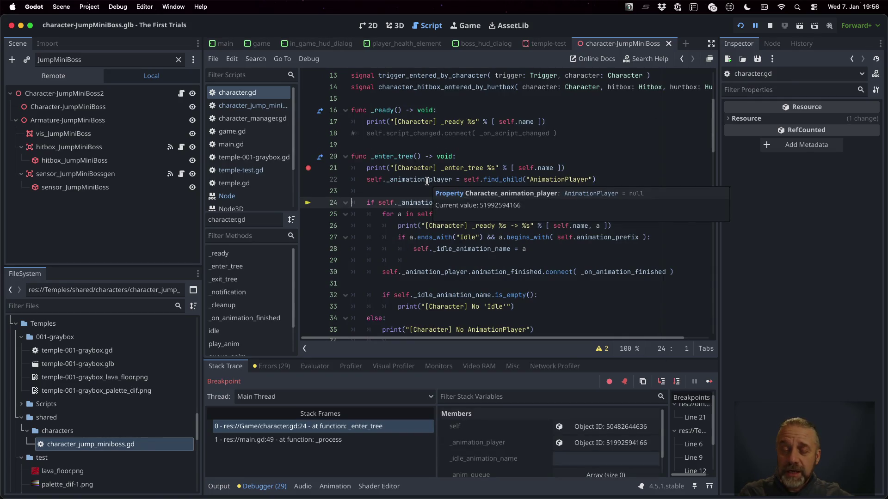
left_click(674, 381)
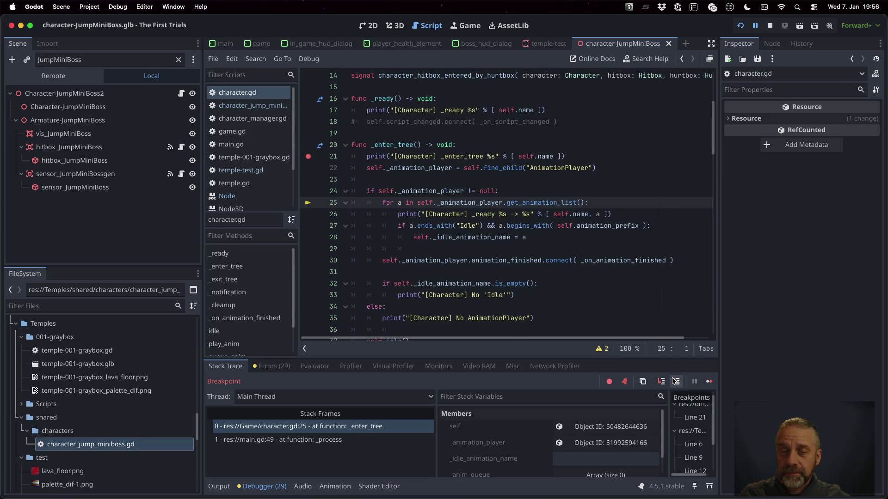
left_click(674, 380)
left_click(709, 382)
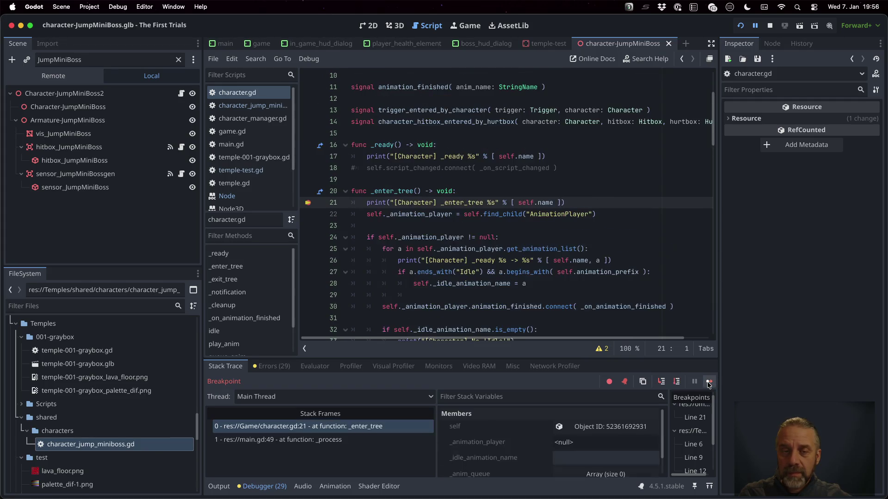
left_click(709, 382)
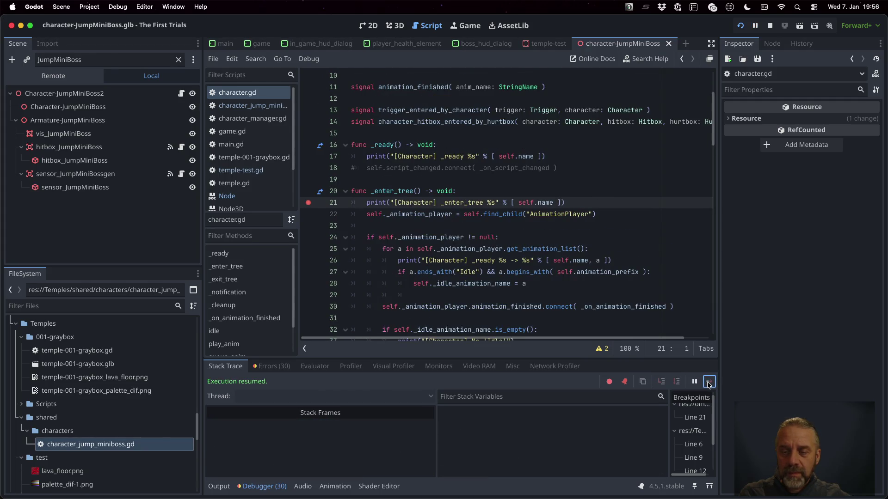
left_click(465, 26)
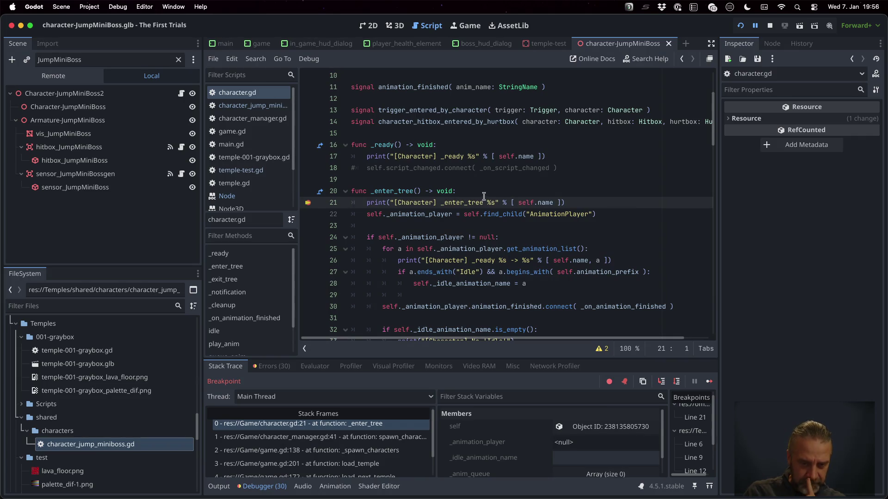
Step: Inspect the character_manager.gd line 41 caller frame, then step on to line 22
left_click(400, 436)
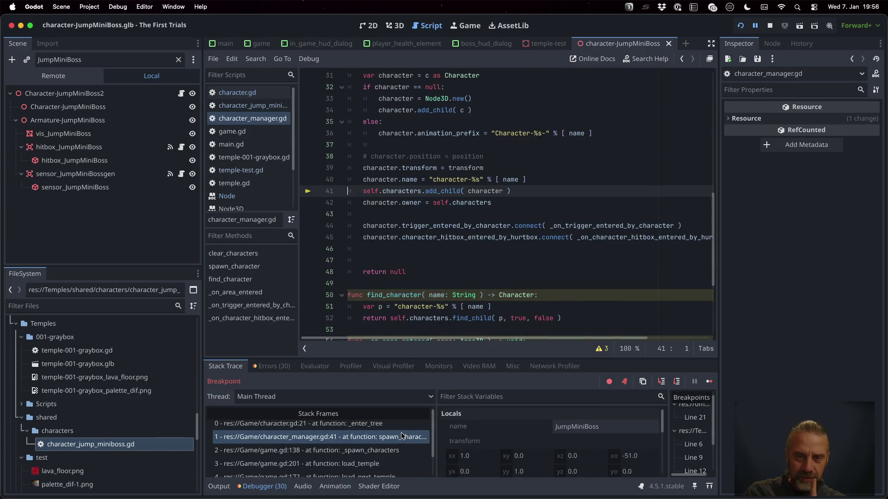
left_click(402, 424)
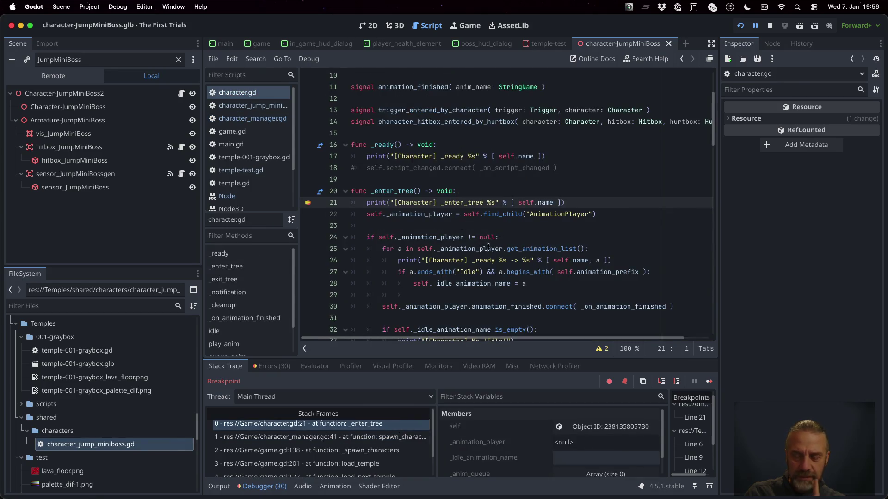
left_click(676, 384)
Step: Break on line 37's self.idle(), continue to it, and review the [Character] output log
left_click(443, 260)
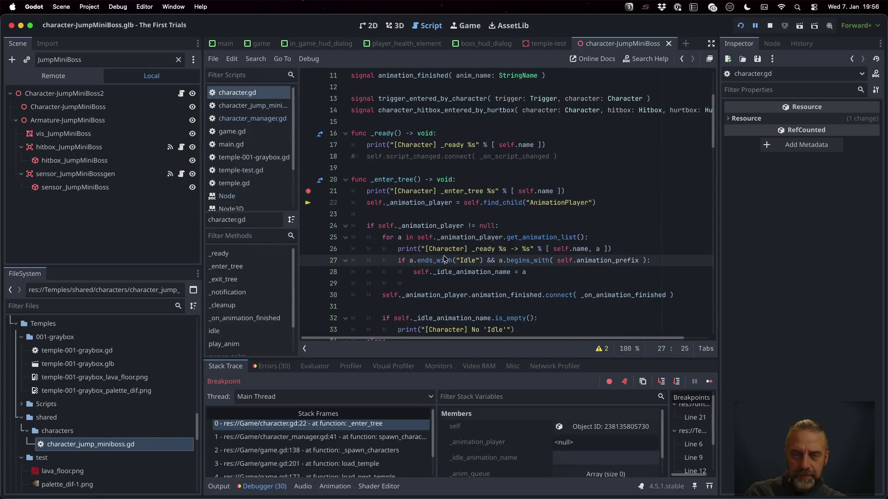
scroll(249, 170, "down", 2)
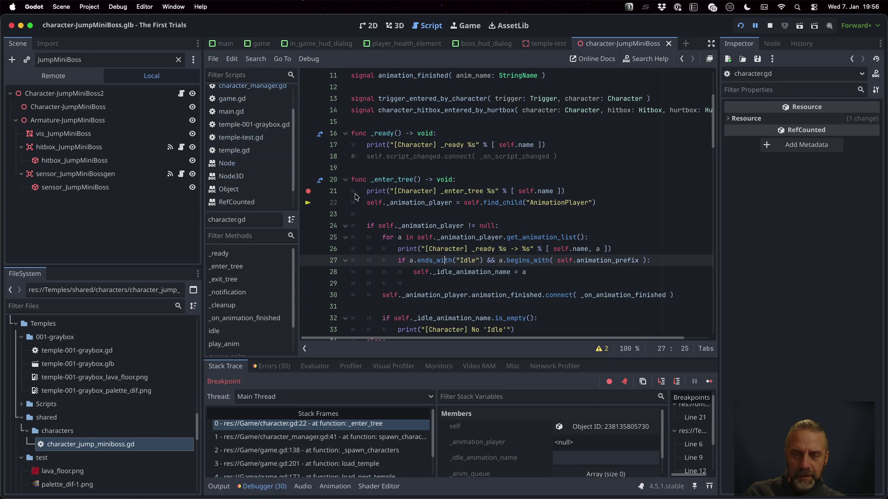
scroll(384, 204, "down", 3)
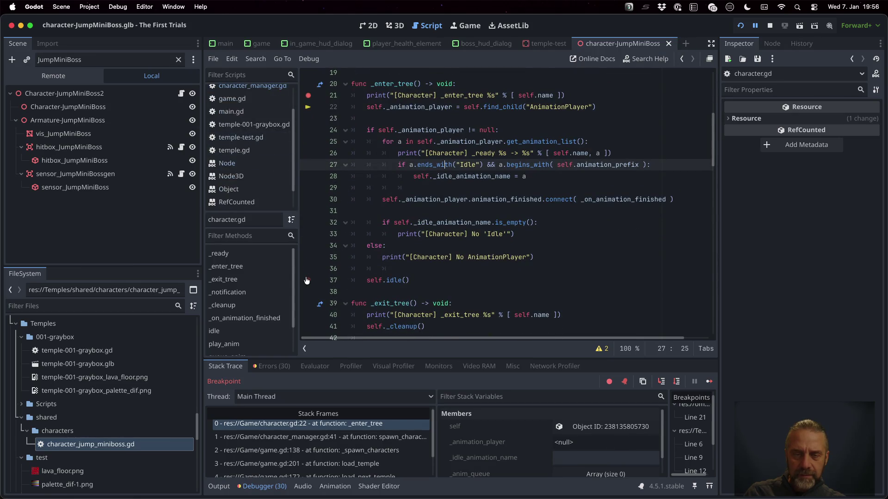
left_click(306, 280, "shift")
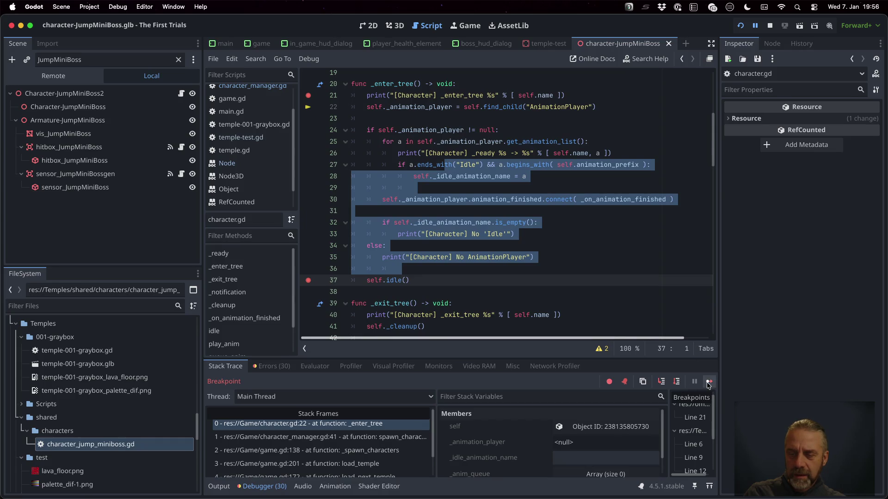
left_click(708, 383)
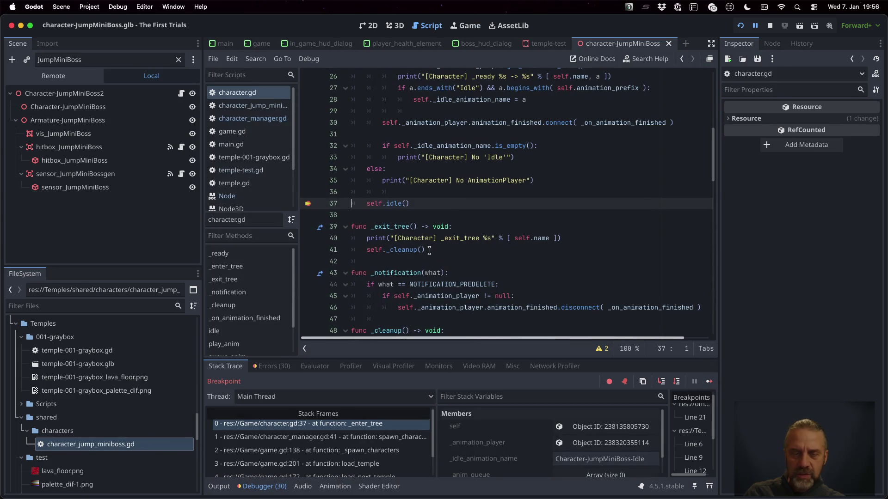
left_click(218, 487)
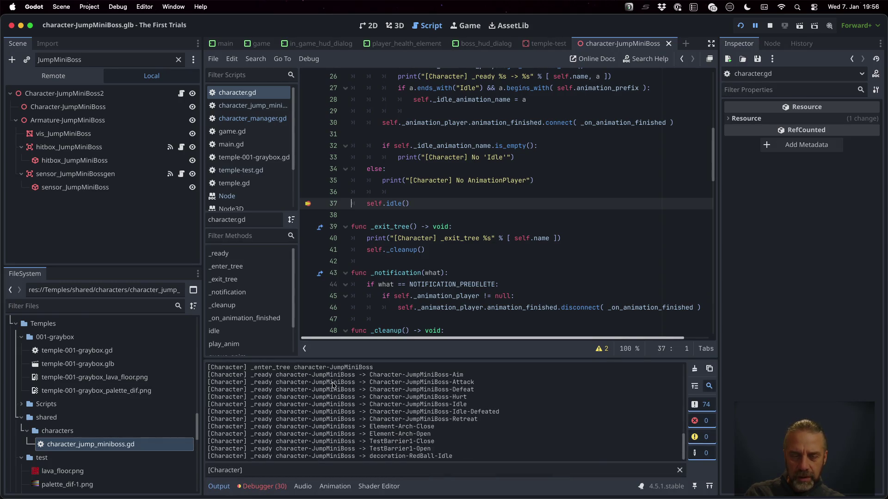
scroll(332, 384, "up", 1)
scroll(324, 379, "down", 1)
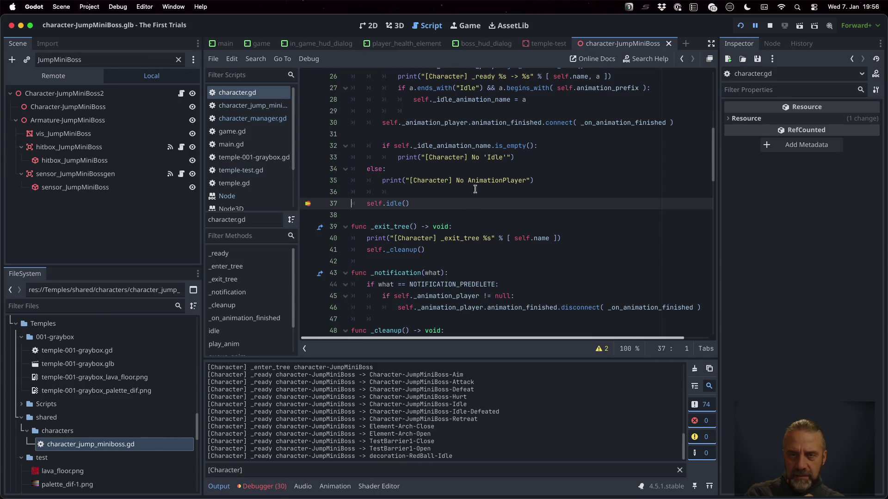
scroll(490, 132, "up", 1)
left_click(481, 131)
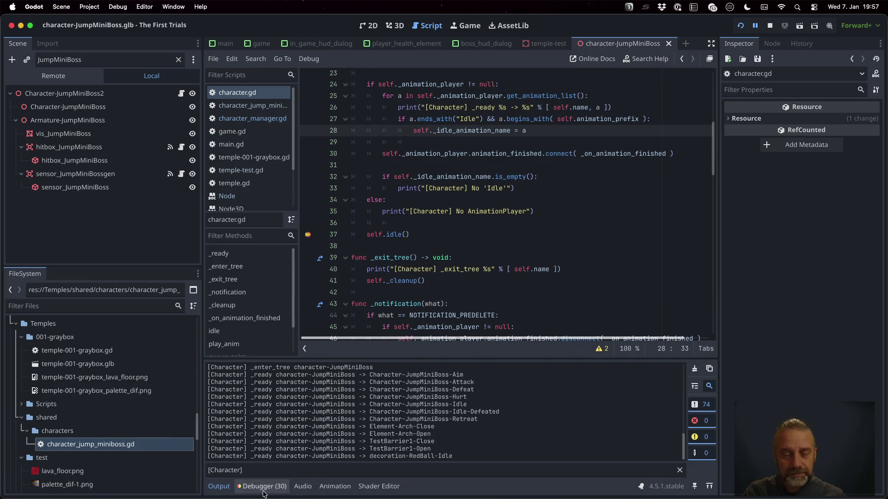
Step: Continue three times past the JumpMiniBoss breakpoints, including line 9, until the game runs
left_click(709, 381)
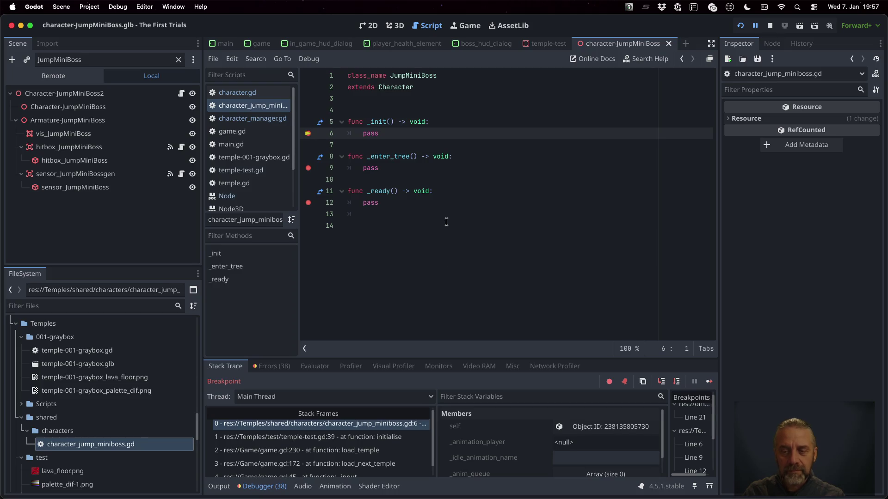
left_click(709, 381)
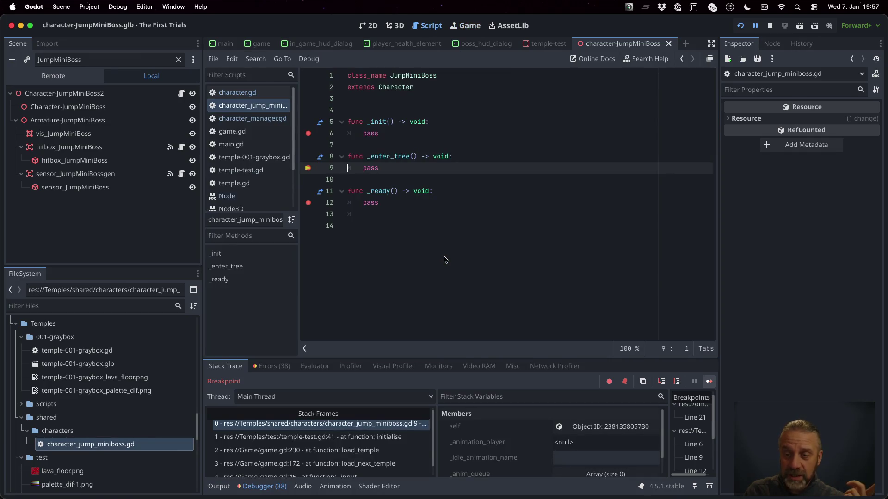
left_click(709, 381)
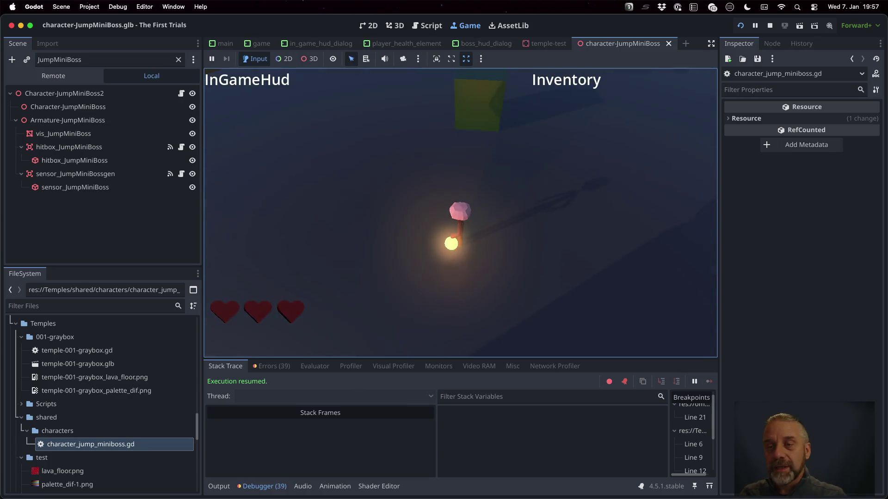
Step: Stop the game, add a break line after the idle animation lookup in character.gd, and save
left_click(769, 29)
left_click(236, 93)
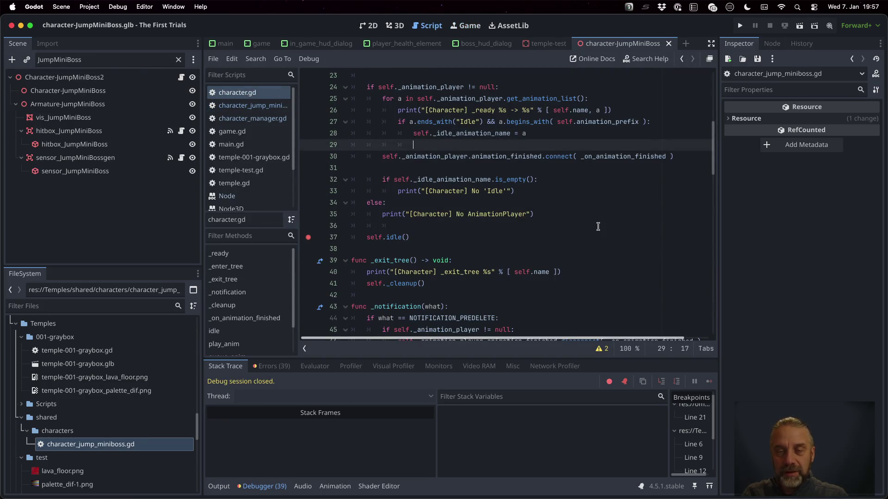
key("Return")
type("break")
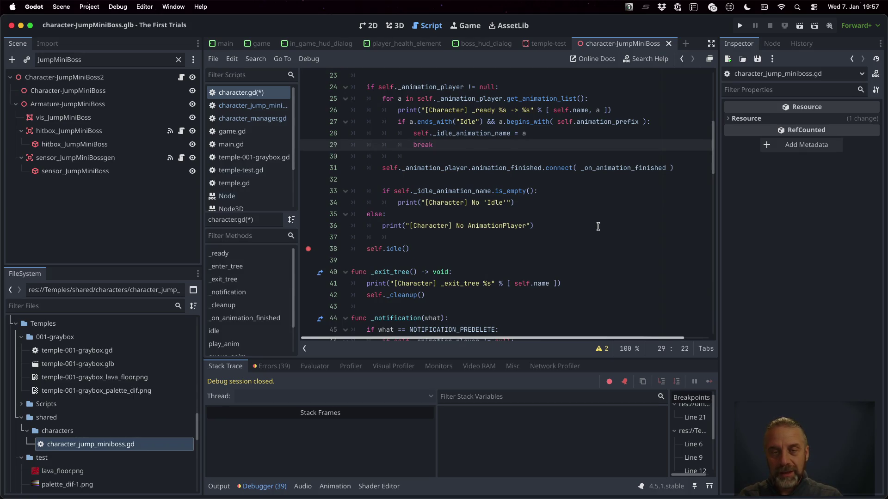
key("Up")
key("Up")
key("Up")
key("Down")
key("Down")
key("Down")
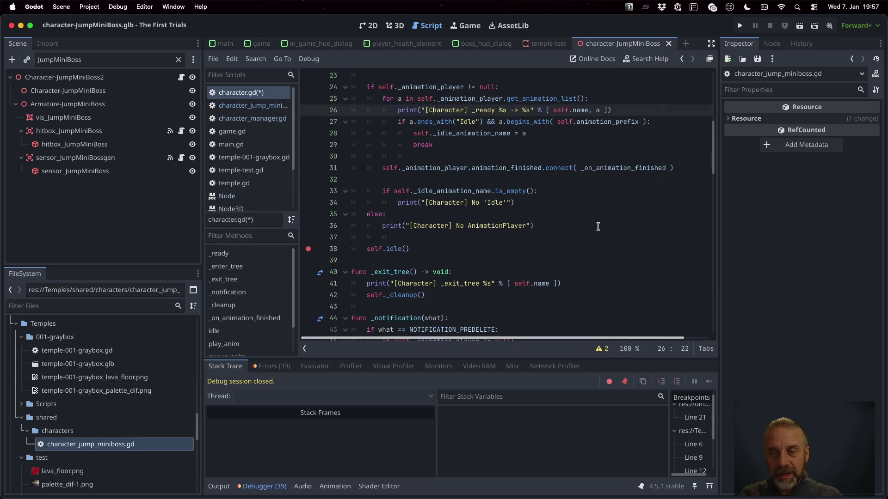
key("super+s")
key("Return")
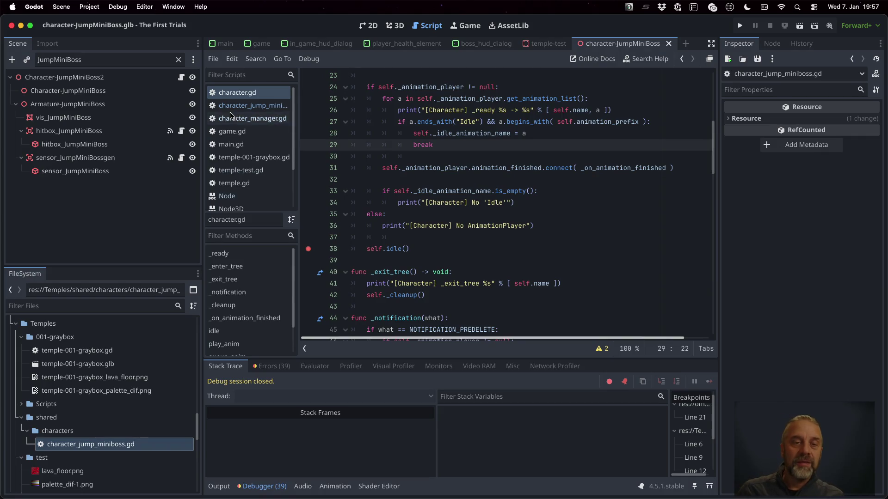
Step: Add a super._enter_tree() call inside JumpMiniBoss's _enter_tree in character_jump_miniboss.gd
left_click(233, 107)
key("Up")
key("super+Right")
key("Return")
type("l")
key("BackSpace")
key("BackSpace")
type("up")
key("Return")
type("._en")
key("Return")
Step: Delete the leftover pass line and save character_jump_miniboss.gd, dismissing the file format alert
key("Down")
key("cmd+shift+k")
key("cmd+s")
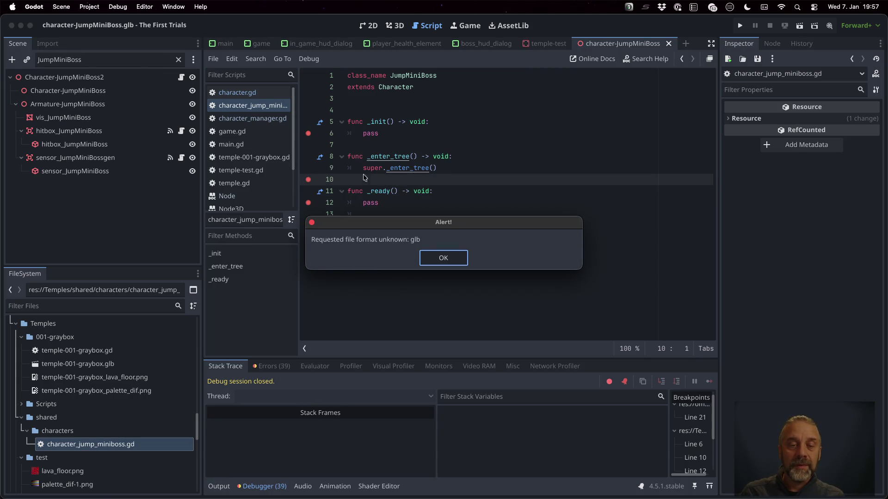
key("Return")
Step: Remove the breakpoints on lines 6, 10 and 12 of the miniboss script
left_click(307, 179)
left_click(308, 203)
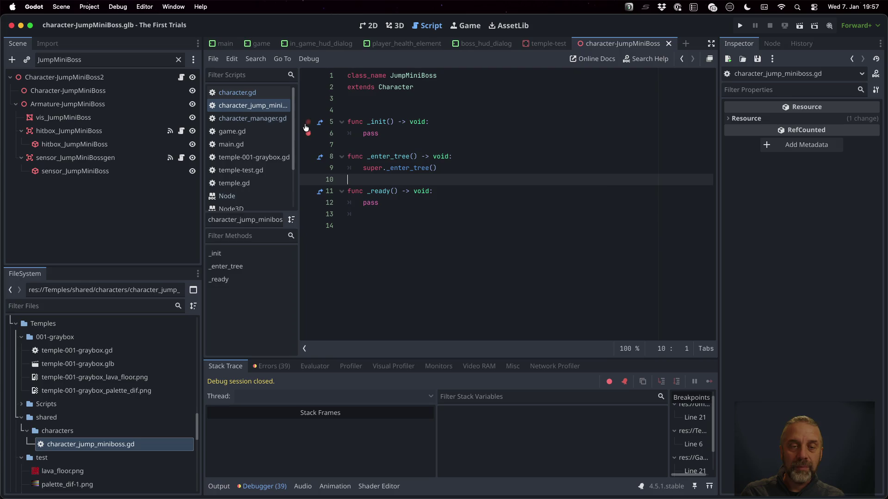
left_click(308, 134)
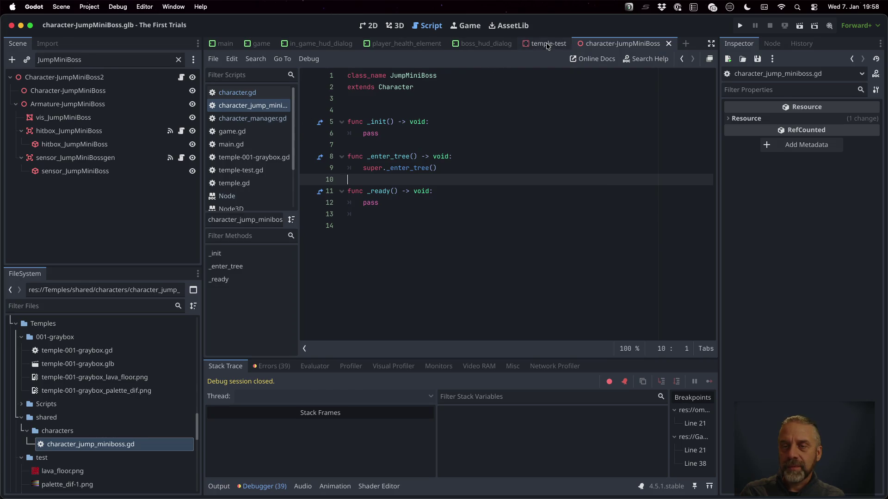
Step: Close the temple-test scene, save the open scene, and close the character-JumpMiniBoss scene
left_click(566, 44)
left_click(575, 43)
left_click(568, 43)
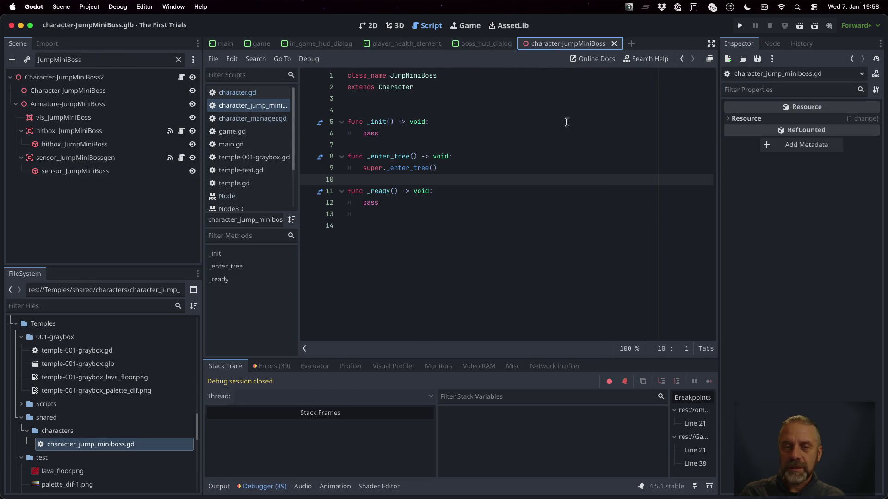
left_click(533, 146)
key("super+s")
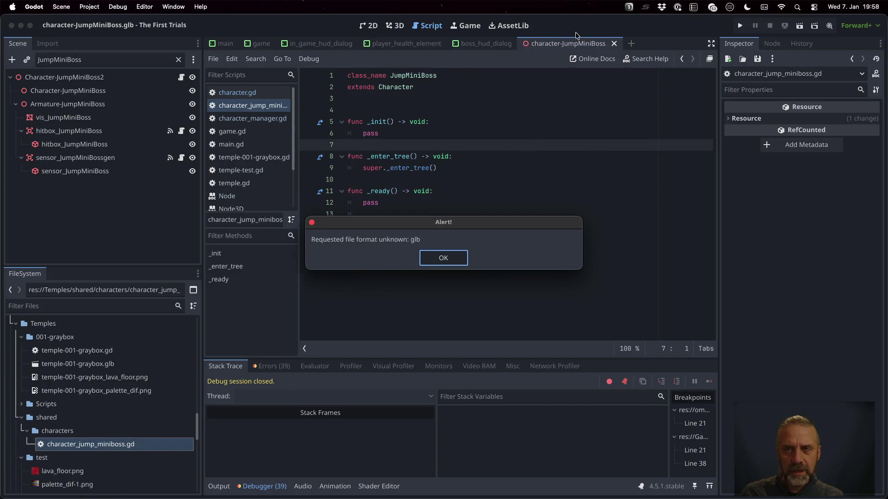
key("Return")
left_click(614, 43)
Step: Run the project, continue past breakpoints, remove the line 38 breakpoint, and show the [Character] output log
left_click(439, 212)
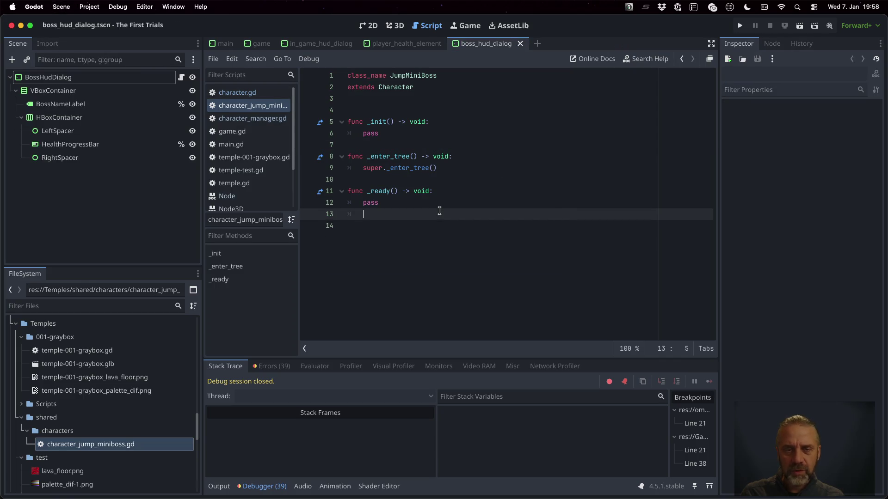
left_click(740, 26)
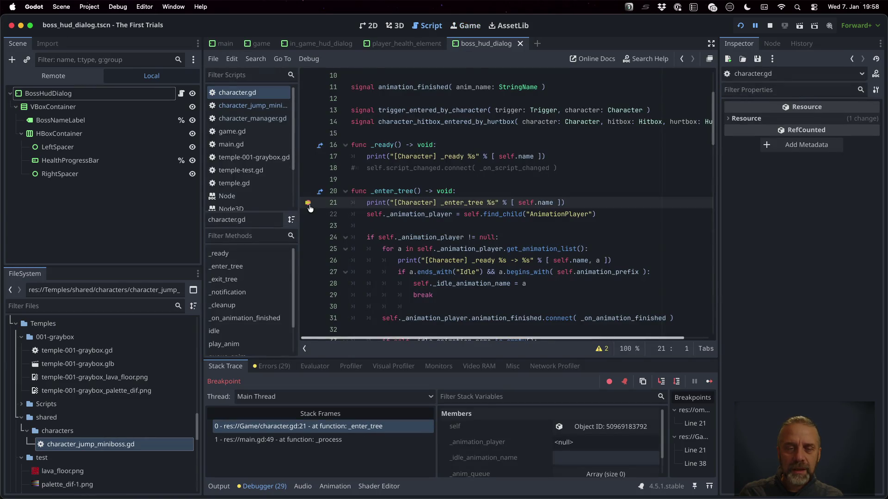
left_click(708, 381)
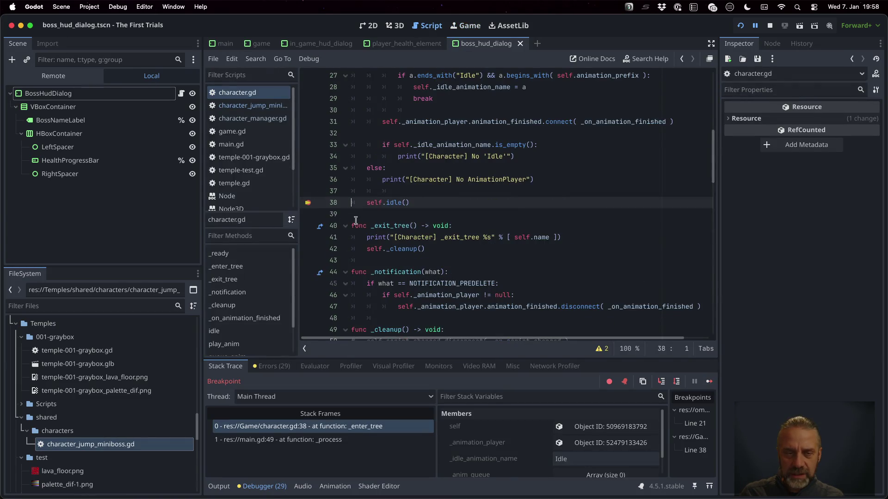
left_click(308, 203)
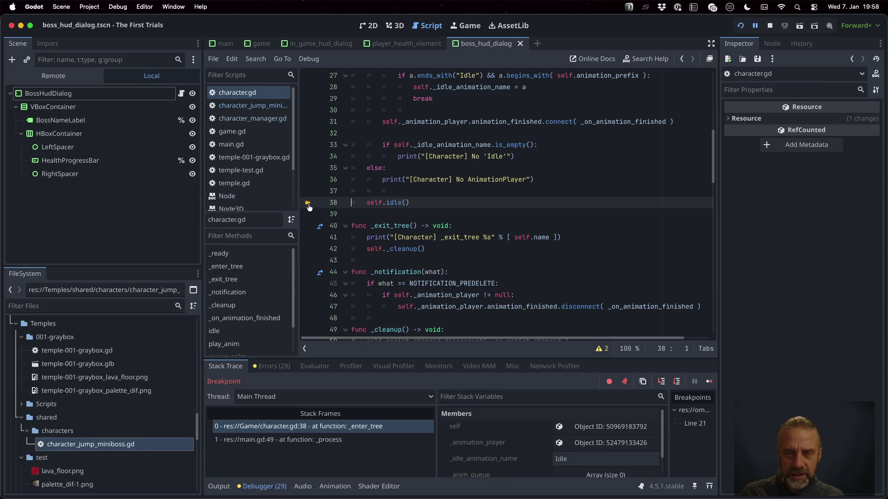
left_click(710, 381)
left_click(219, 486)
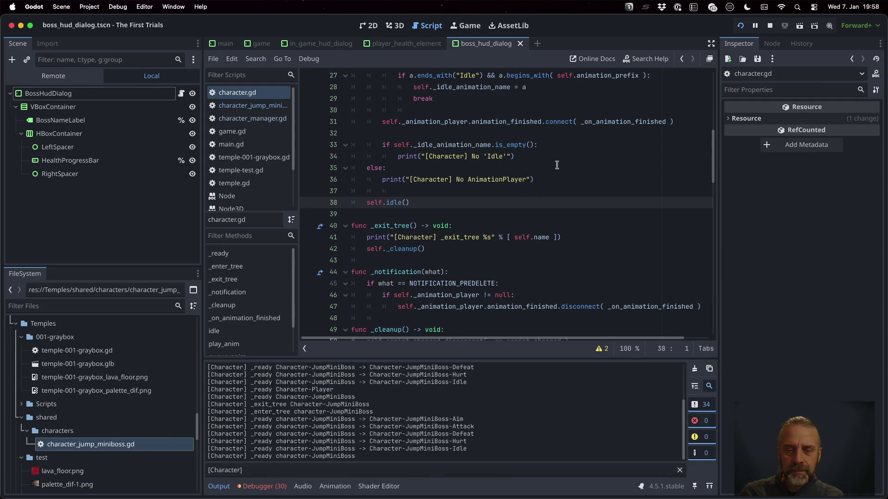
left_click(694, 368)
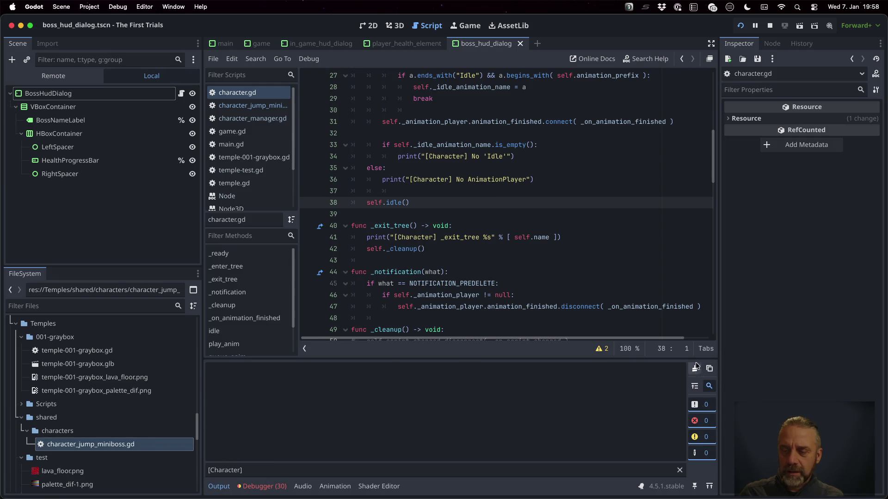
left_click(467, 26)
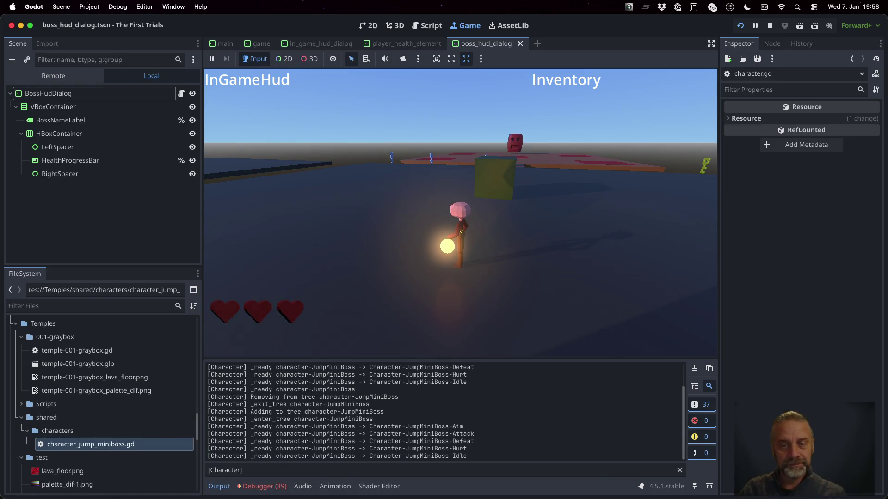
Step: Open the debugger's Errors list and jump to the code causing the disconnect error
left_click(270, 491)
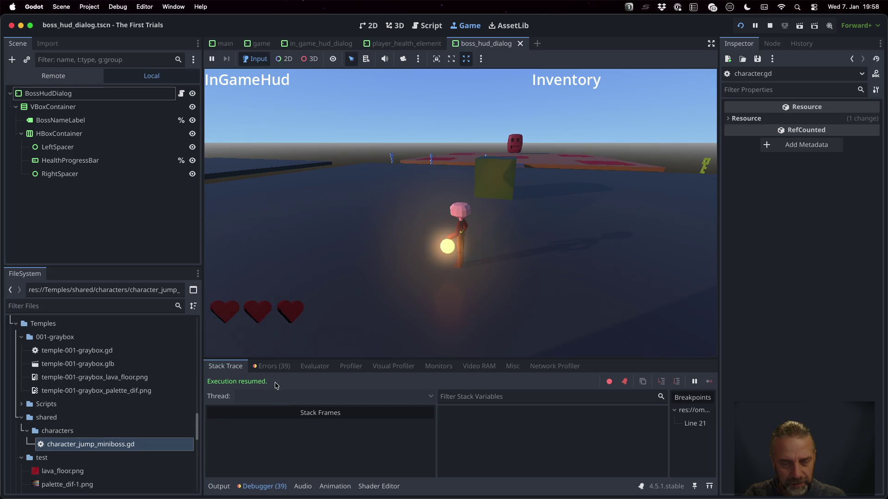
left_click(273, 366)
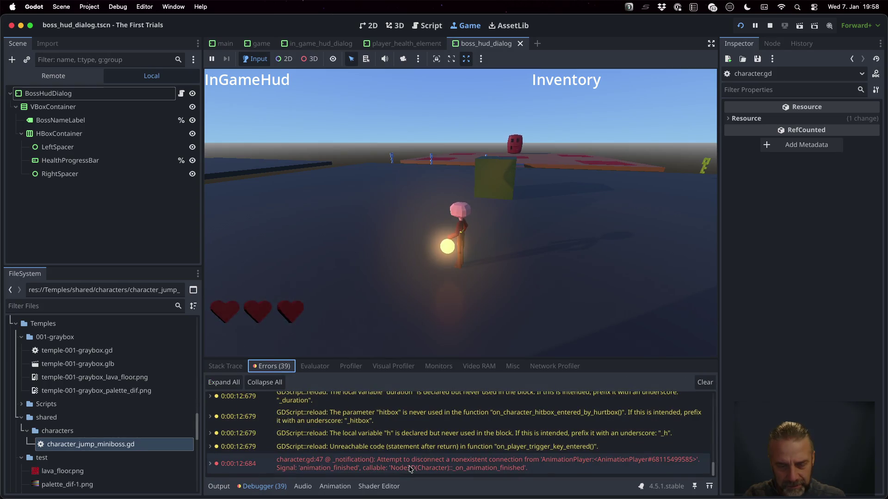
mouse_move(399, 465)
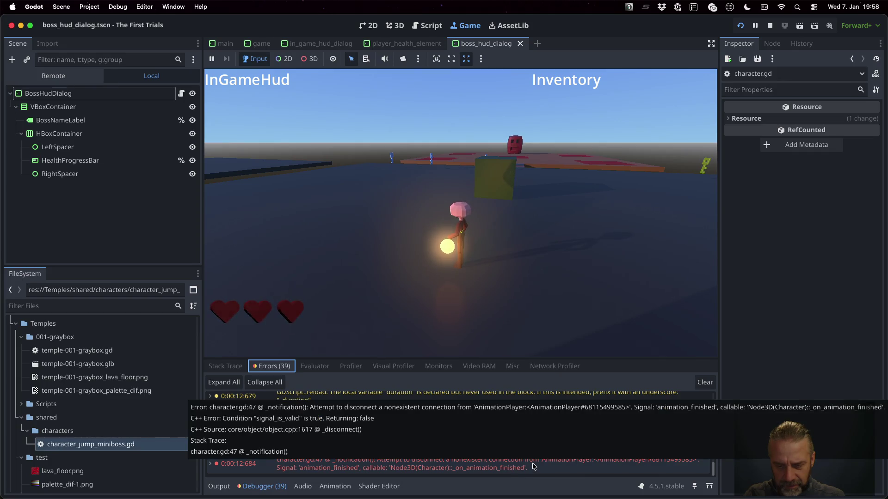
double_click(532, 463)
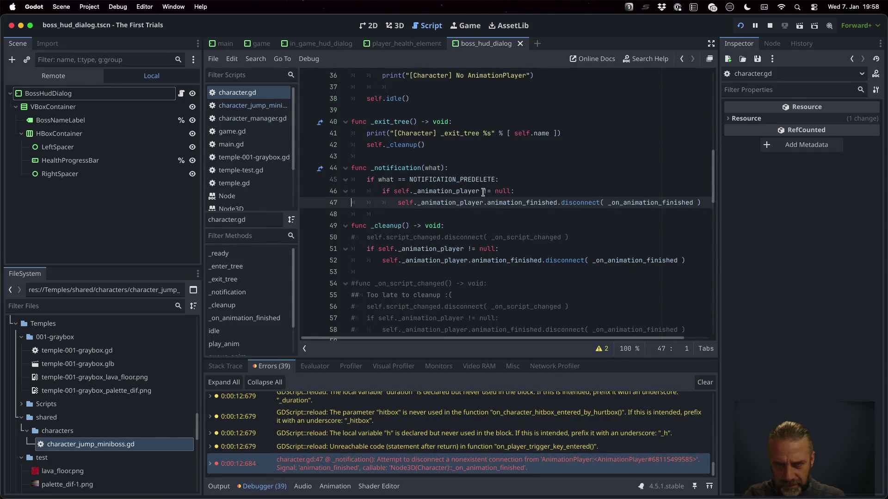
Step: Comment out the four lines of the _notification function in character.gd and rerun the game
key("Up")
key("Up")
key("Up")
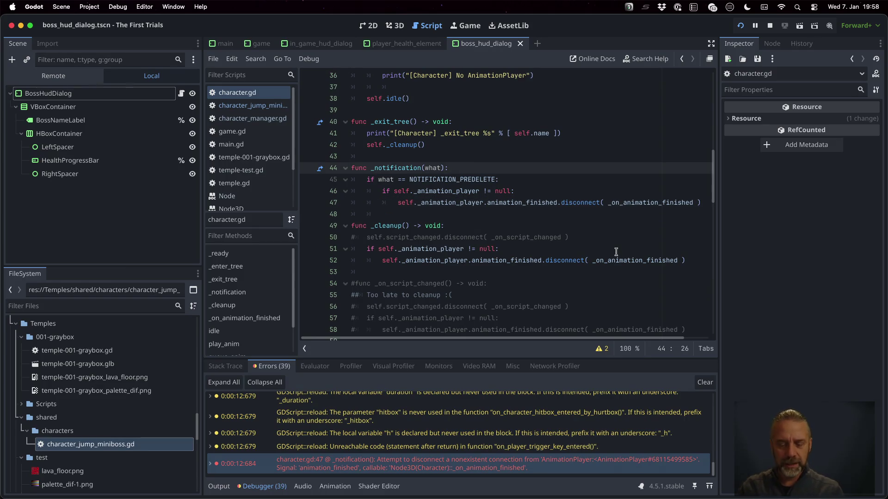
key("super+k")
key("Down")
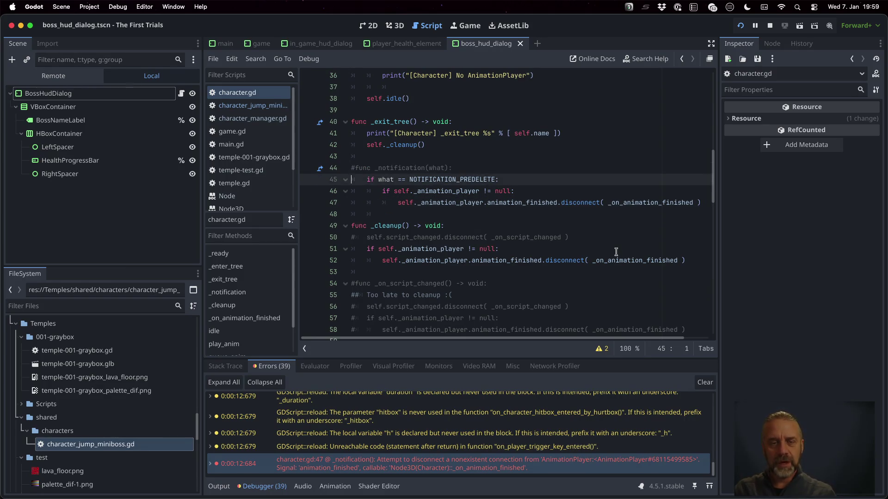
key("super+k")
key("Down")
key("super+k")
key("Down")
key("super+k")
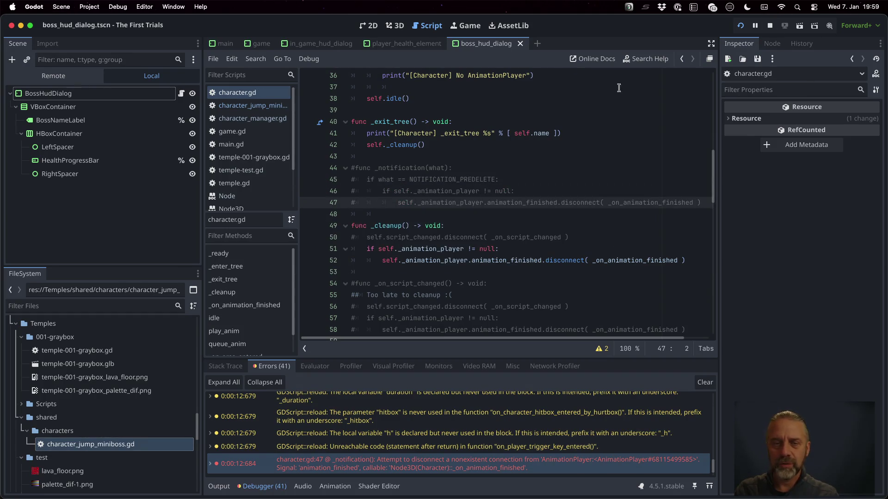
key("super+b")
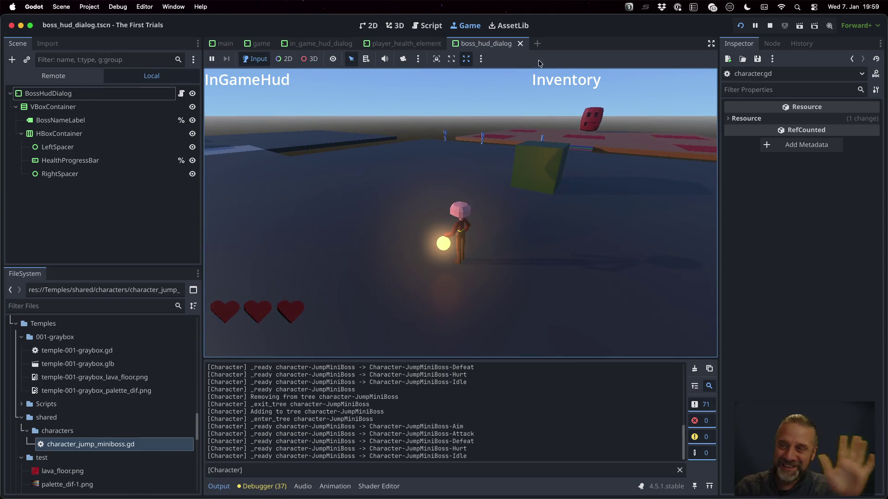
Step: Stop the game and place the cursor in the character_jump_miniboss.gd script
left_click(769, 26)
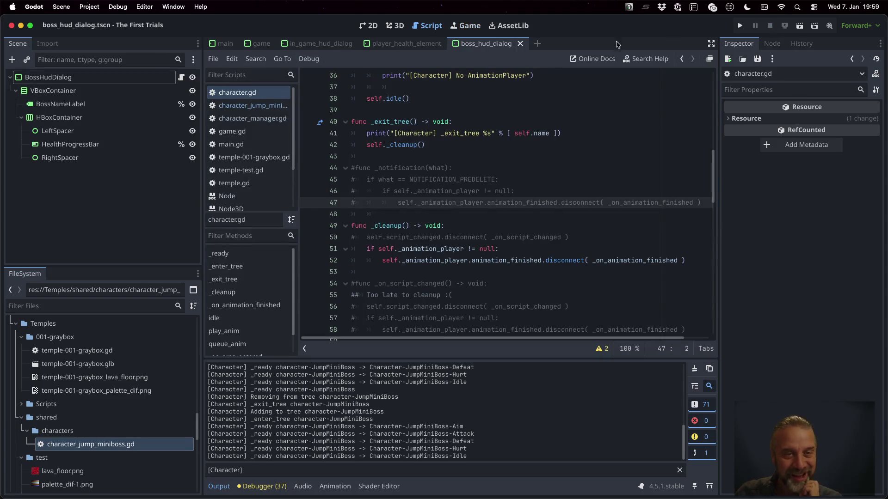
left_click(267, 107)
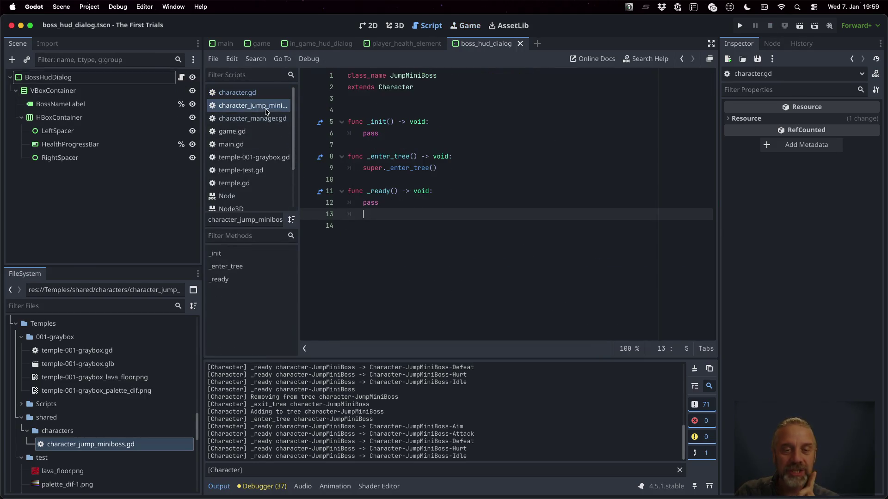
left_click(436, 170)
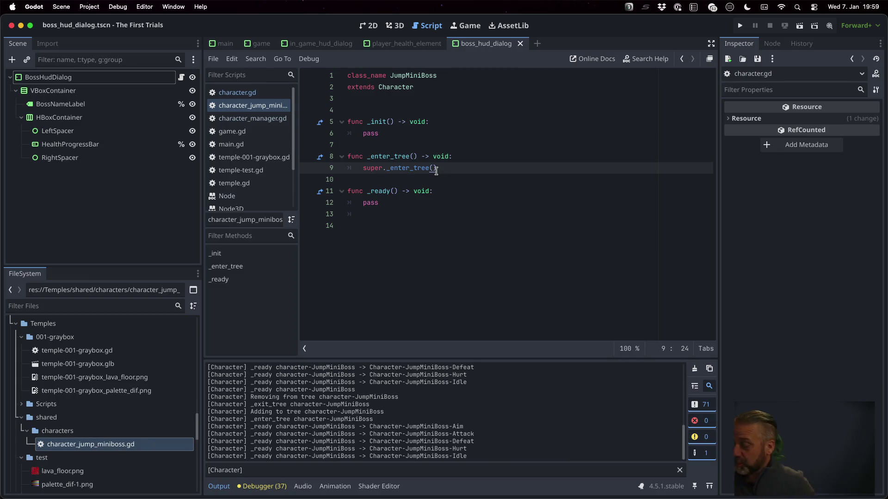
Step: Delete the unused _init and _ready functions from JumpMiniBoss
key("Up")
key("Up")
key("Up")
key("shift+Down")
key("shift+Down")
key("shift+Down")
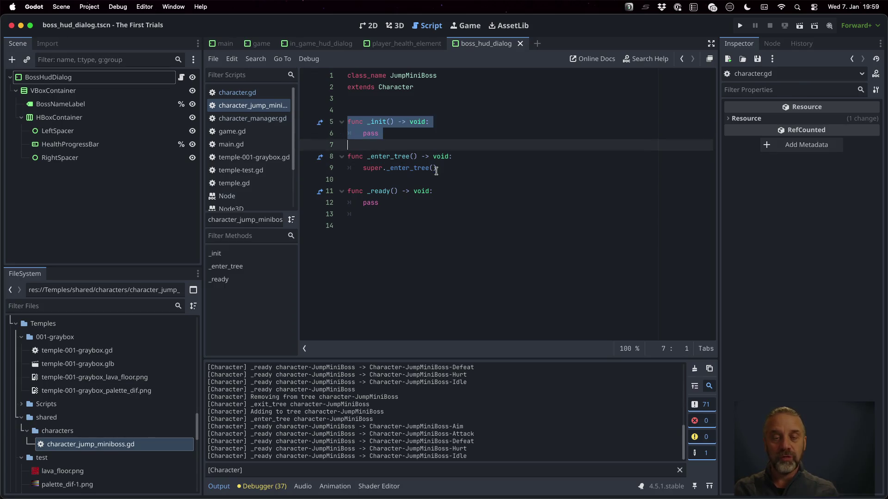
key("Delete")
key("Down")
key("Down")
key("Down")
key("shift+Down")
key("shift+Down")
key("Delete")
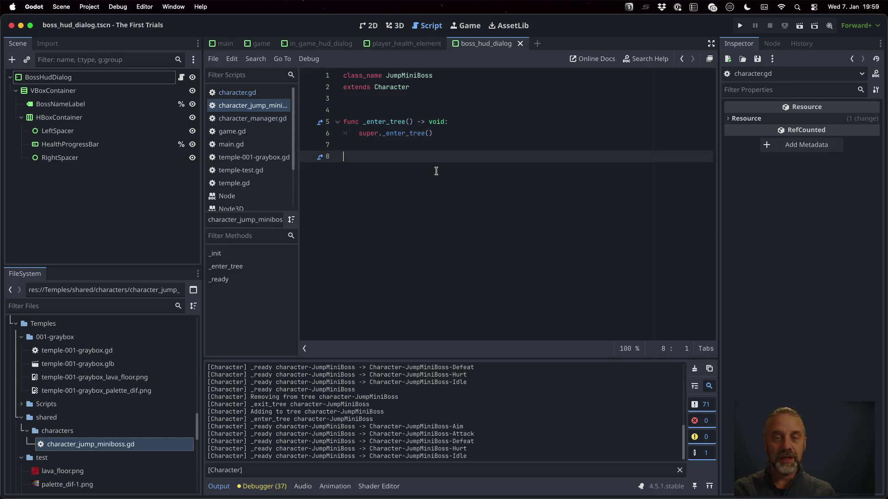
Step: Write func attack( player: Player ) -> void: with a pass body, and widen the code editor
type("func ata")
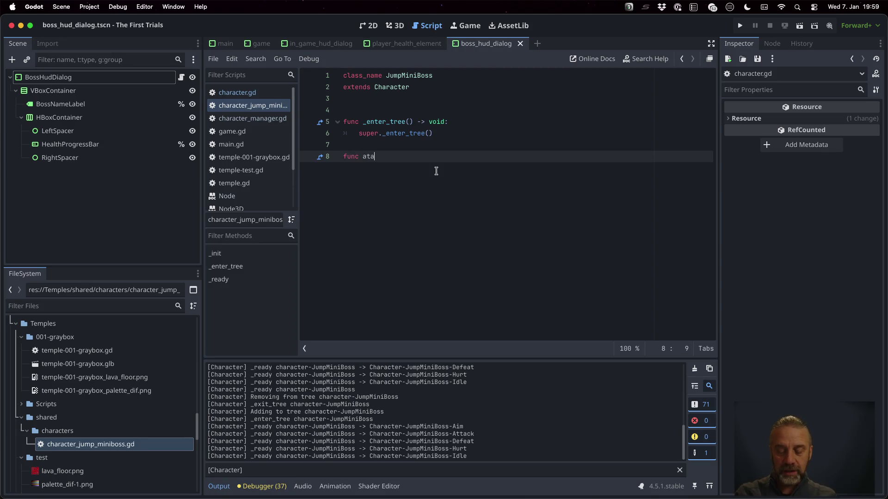
key("BackSpace")
type("tack( ")
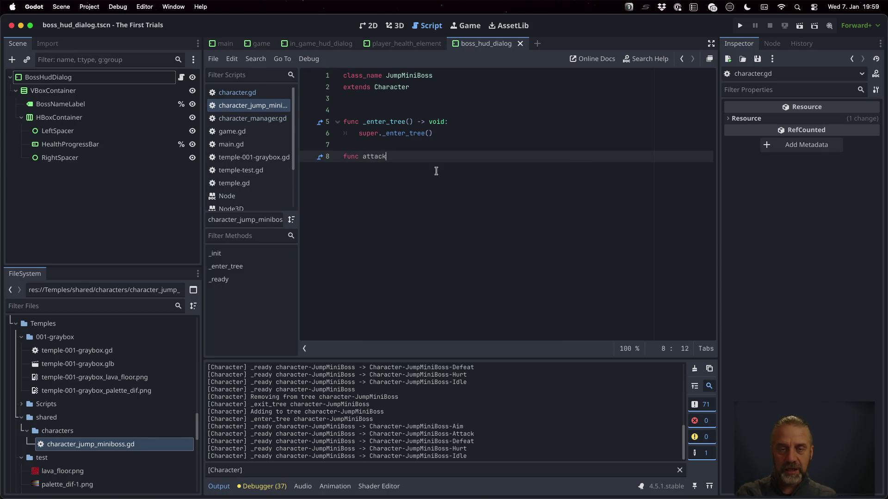
type("player")
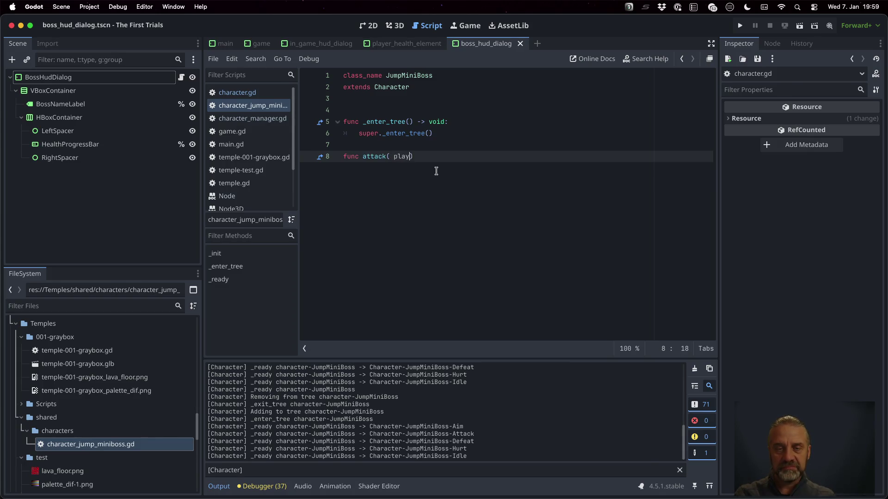
type(": Pla")
key("Return")
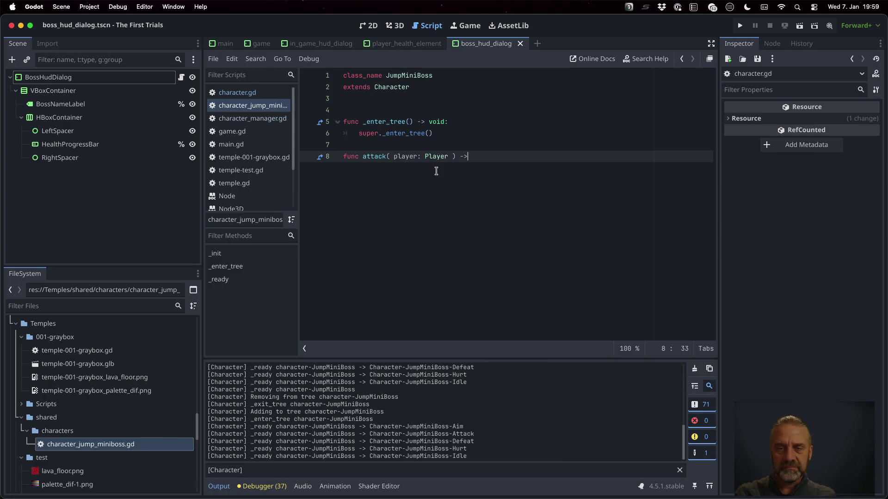
type(" void:")
key("Return")
type("pass")
key("Return")
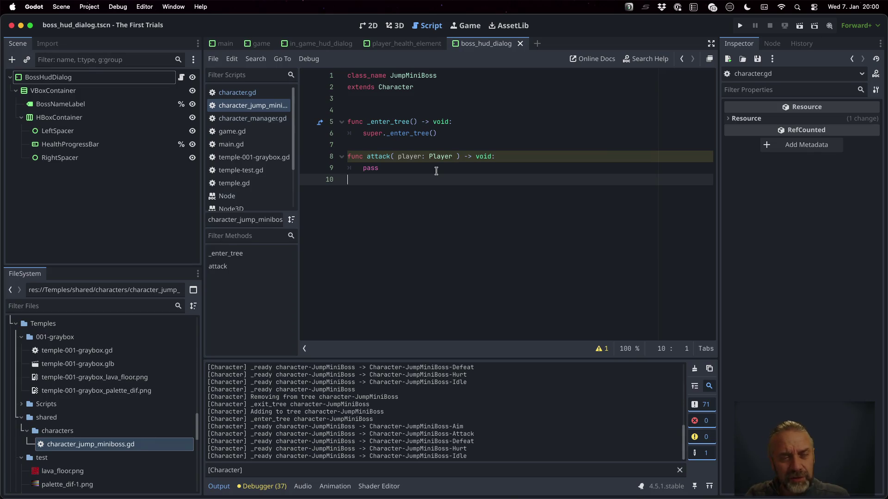
left_click_drag(203, 267, 151, 259)
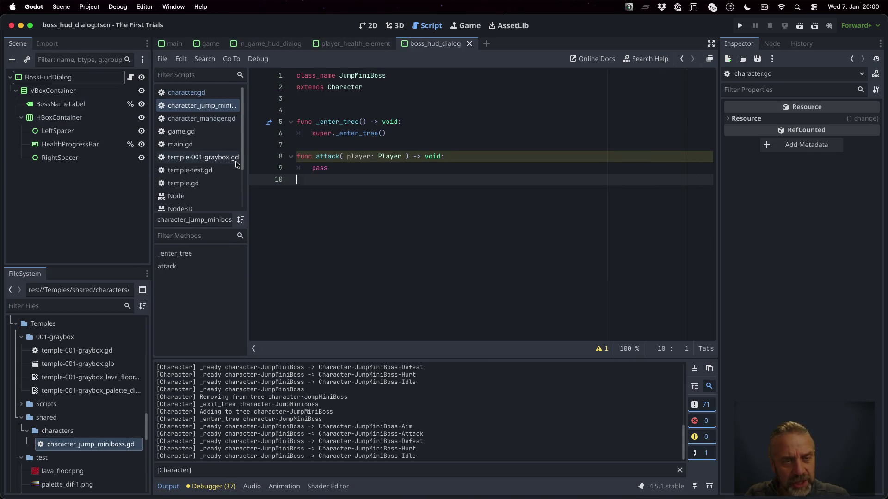
Step: Widen the script list, open temple-test.gd, and select the boss script swap lines
left_click_drag(247, 163, 342, 163)
left_click(261, 170)
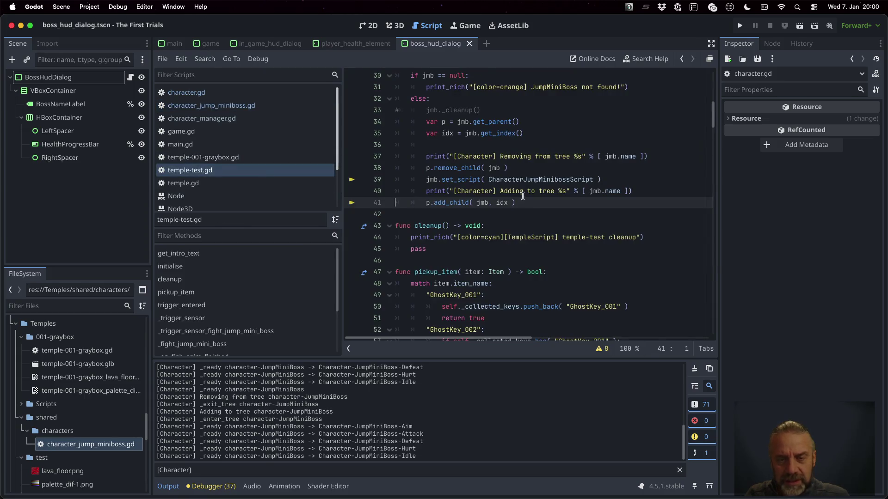
scroll(529, 223, "down", 3)
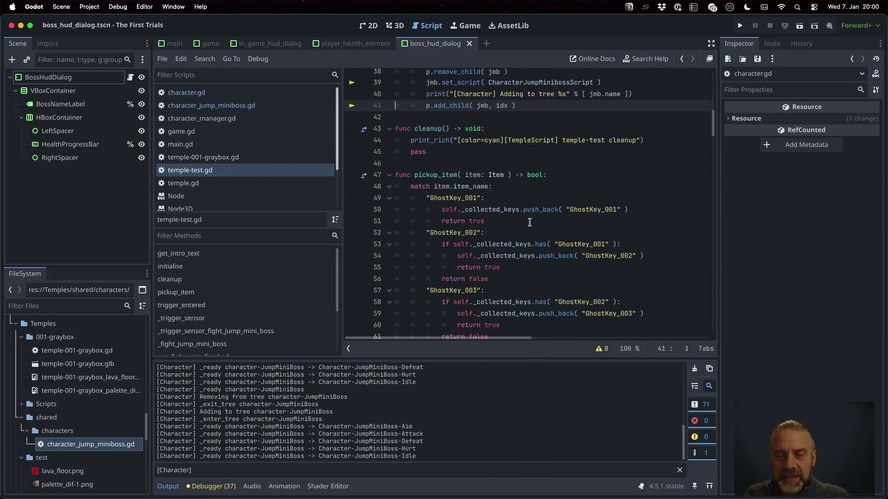
scroll(529, 223, "up", 5)
left_click(489, 258)
key("Home")
key("shift+Down")
key("shift+Down")
key("shift+Down")
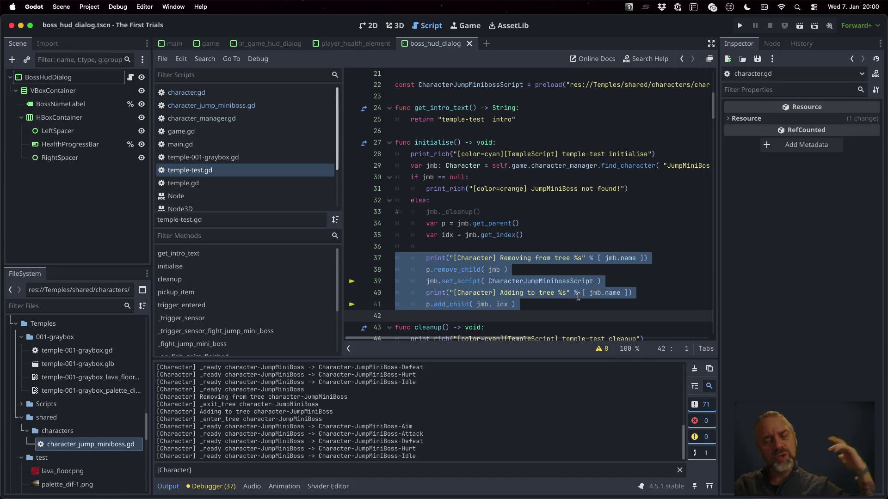
Step: Go to line 87, where _trigger_sensor_fight_jump_mini_boss starts the boss fight
scroll(549, 244, "down", 8)
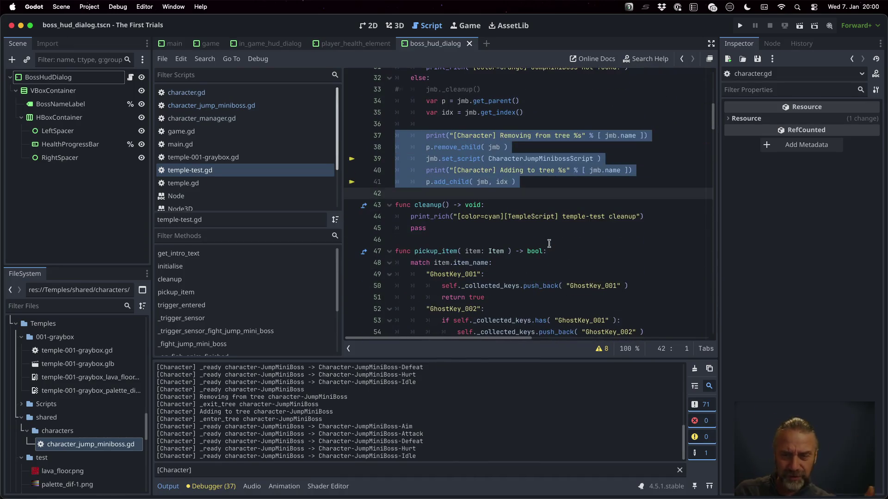
scroll(549, 244, "down", 10)
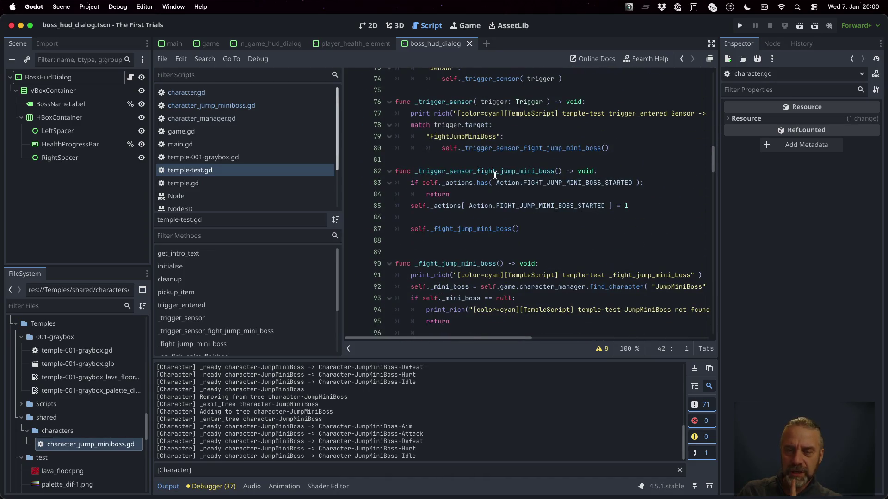
left_click(490, 183)
left_click(498, 194)
left_click(538, 229)
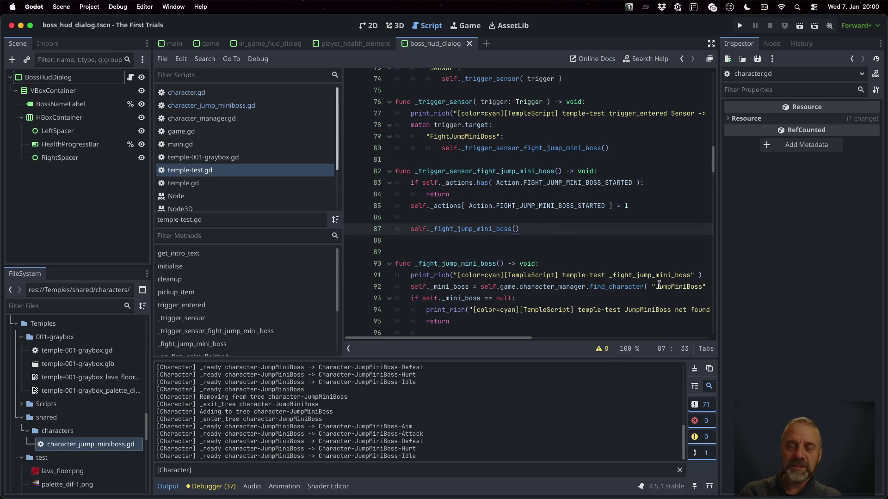
Step: Comment out the boss fight call and add jmb = self.game.character_manager.find_character("JumpMiniBoss")
key("super+k")
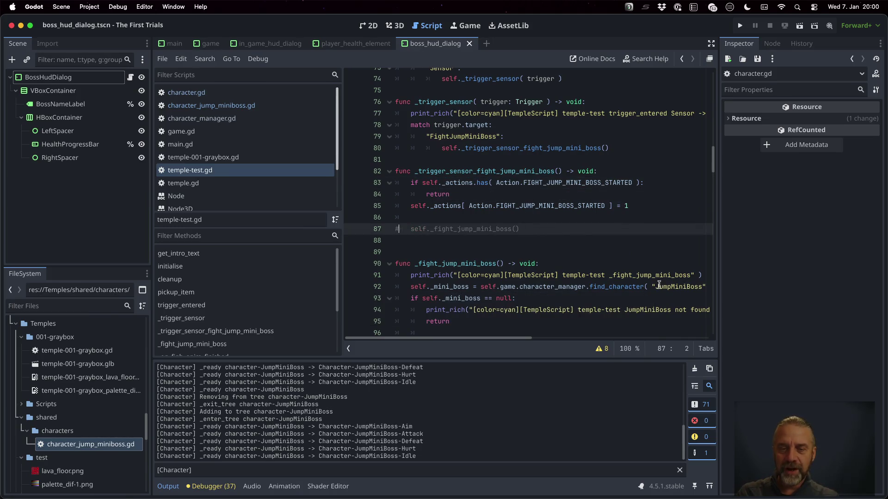
key("End")
key("Return")
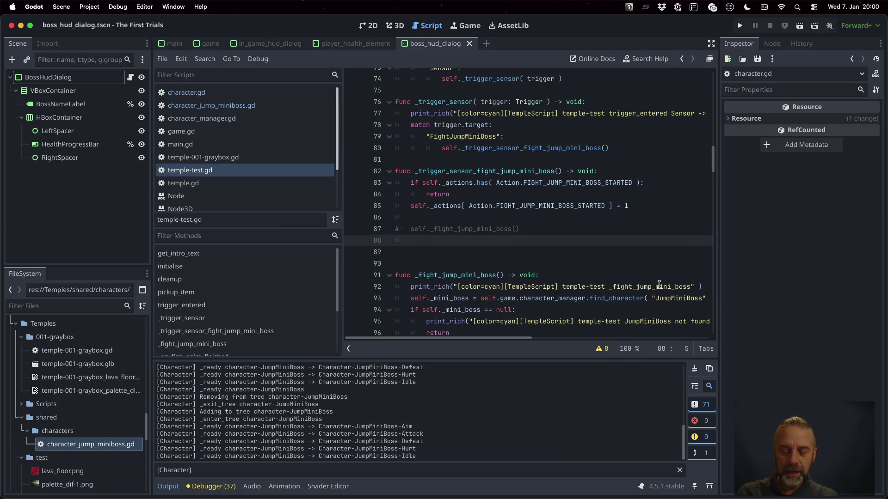
type("var jmb ")
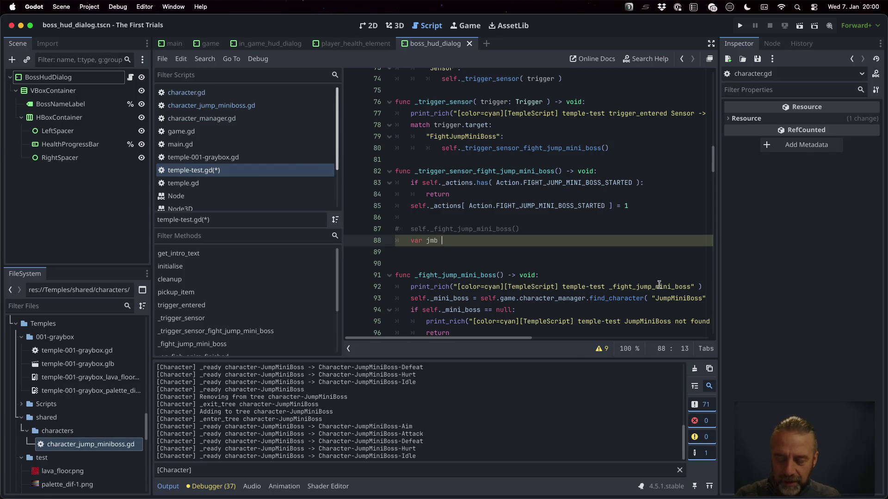
type("= self.g")
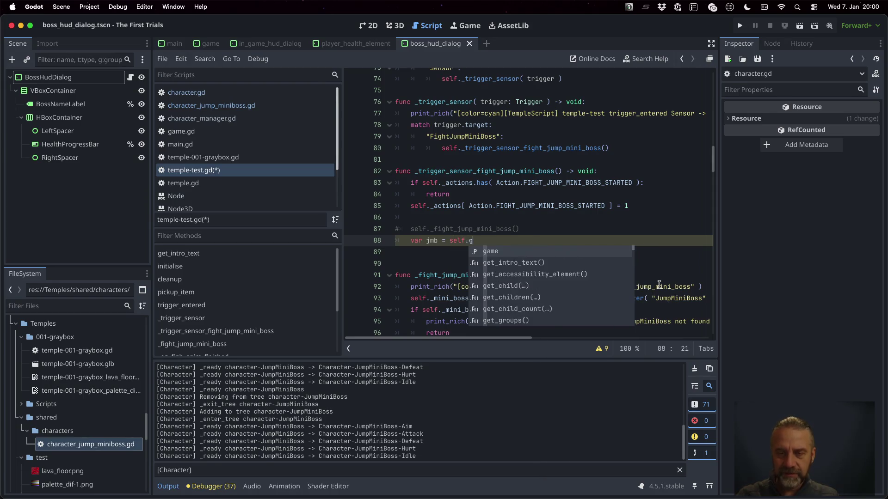
type("ame.character")
key("Return")
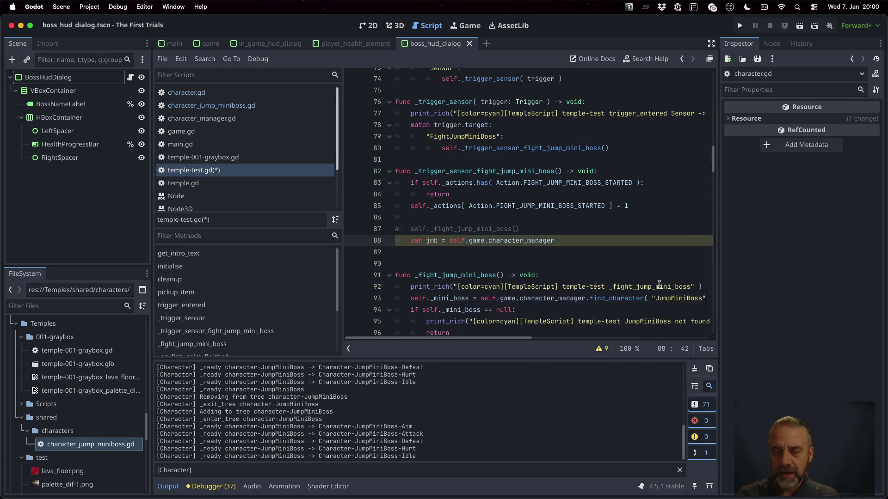
type(".fi")
key("Return")
type("\"JumpMiniBoss")
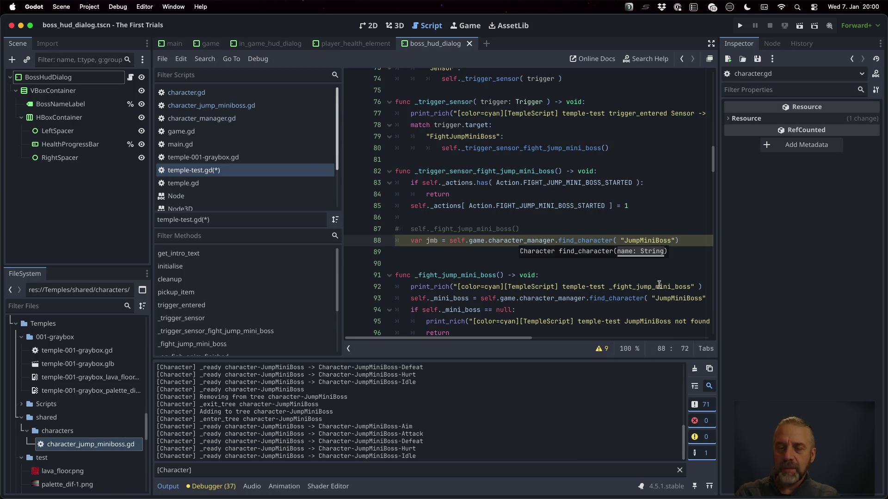
key("Return")
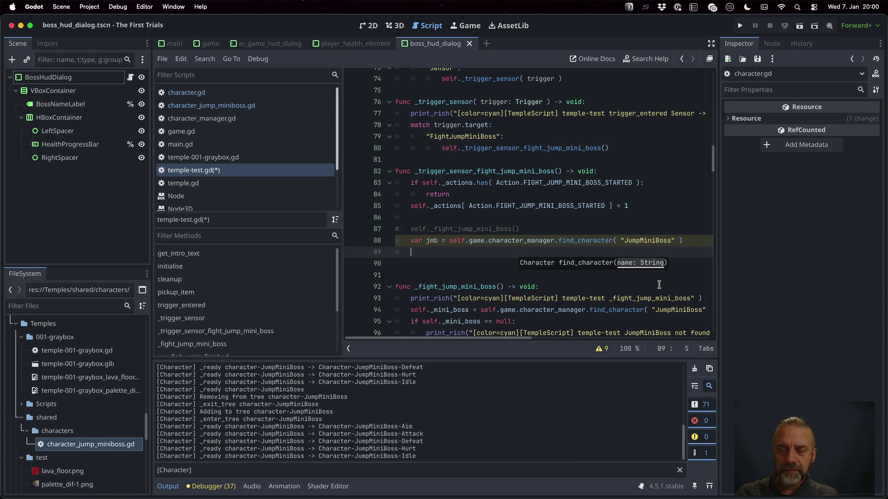
Step: Add an 'if jmb != null:' check and cast the found character 'as JumpMiniBoss'
type("if jmb !")
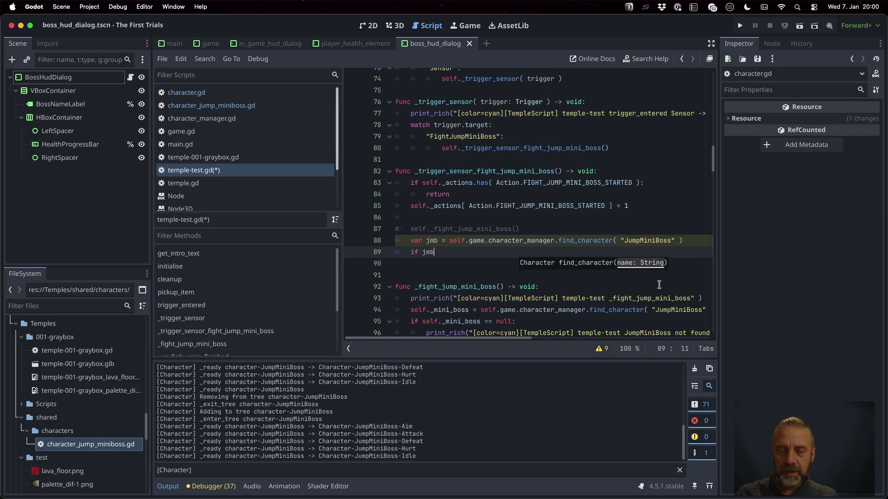
type("= null:")
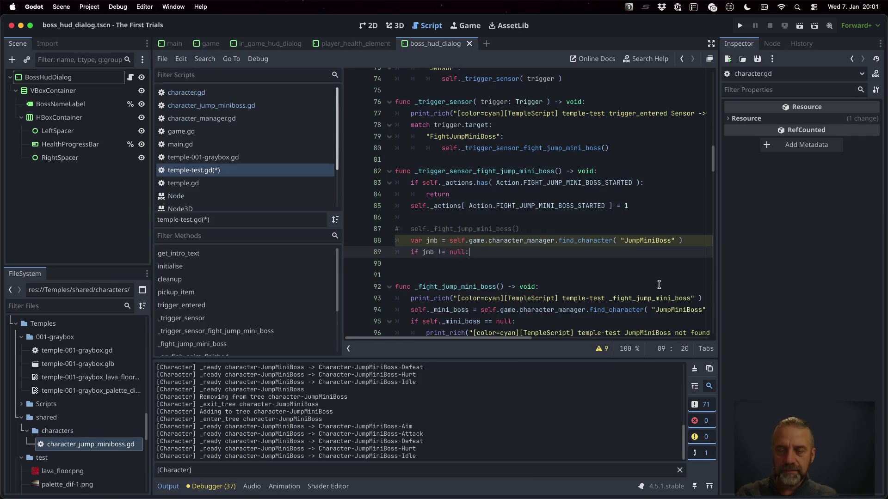
key("Return")
type("jmp.a")
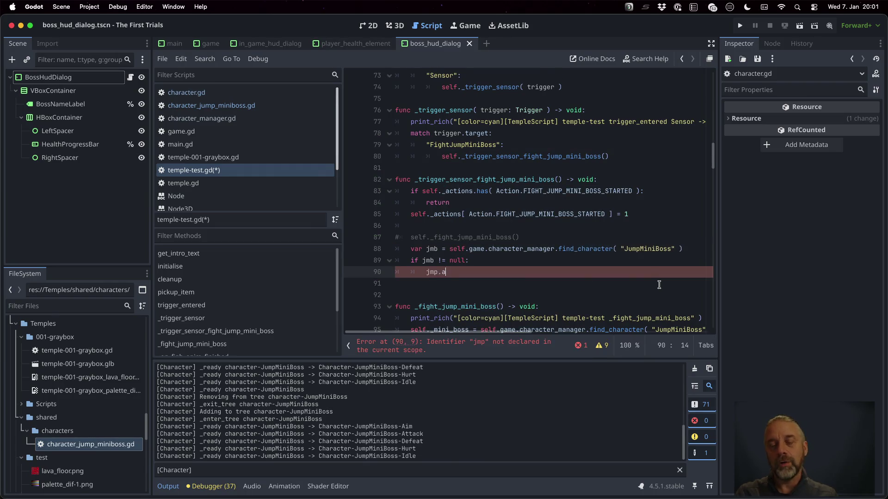
key("Up")
key("Up")
key("End")
type("as ")
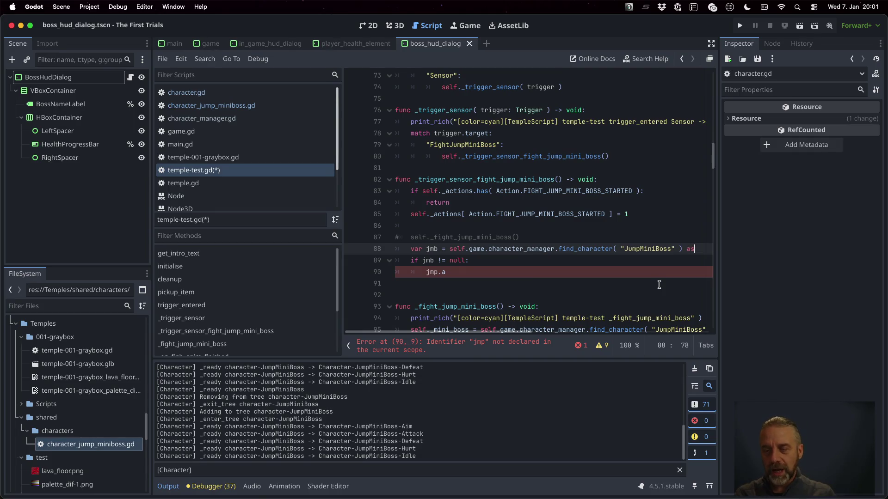
type("JumpMiniBoss")
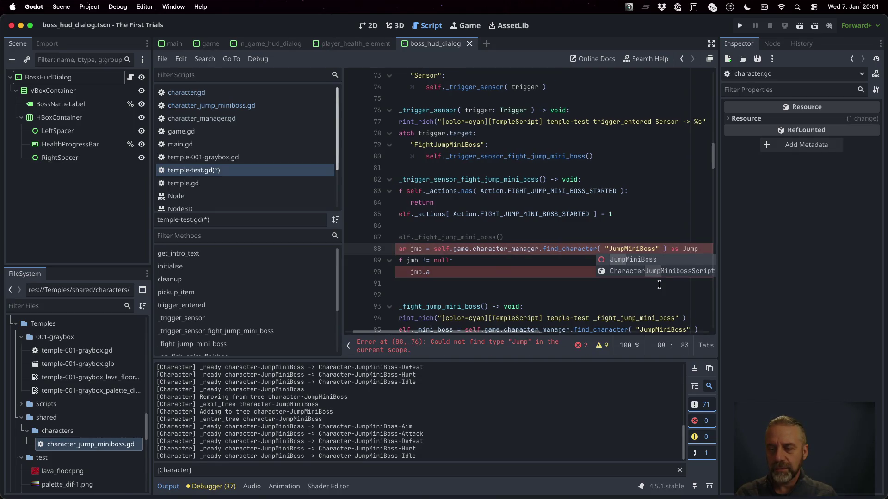
key("Down")
key("Down")
key("End")
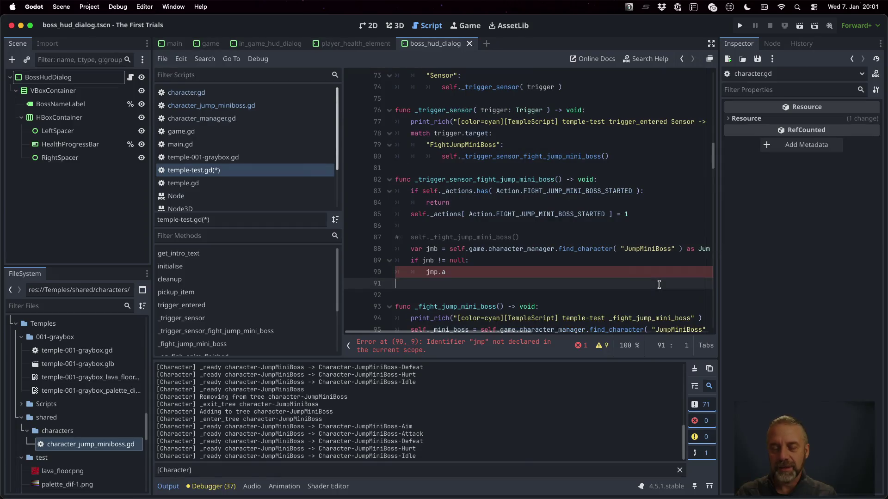
Step: Call jmb.attack( self.game.player ) inside the null check and save temple-test.gd
type("t")
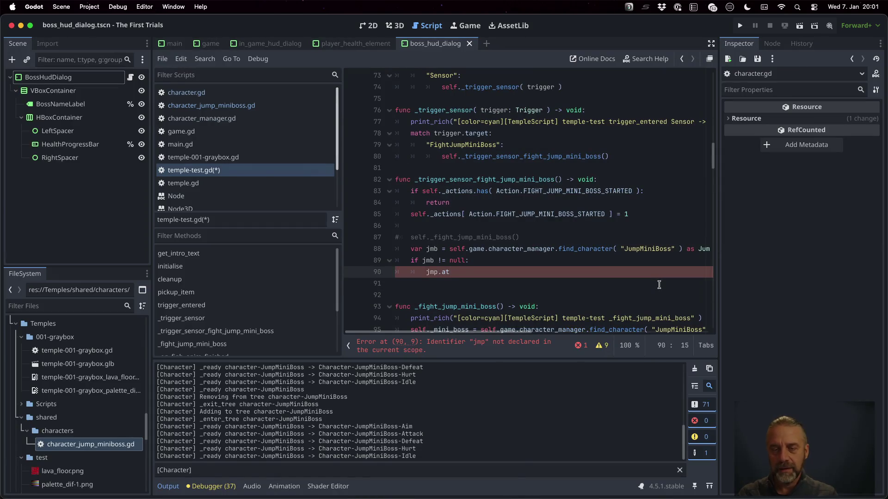
type("att")
key("Return")
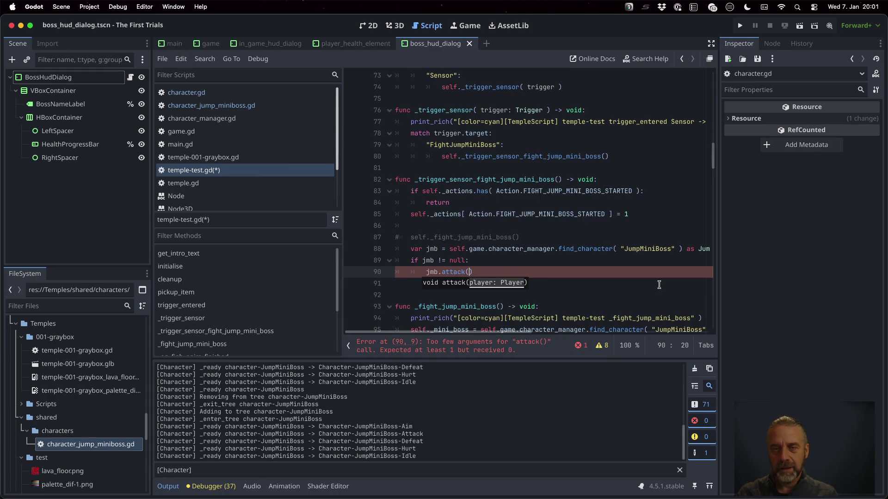
type(" self.game.pl")
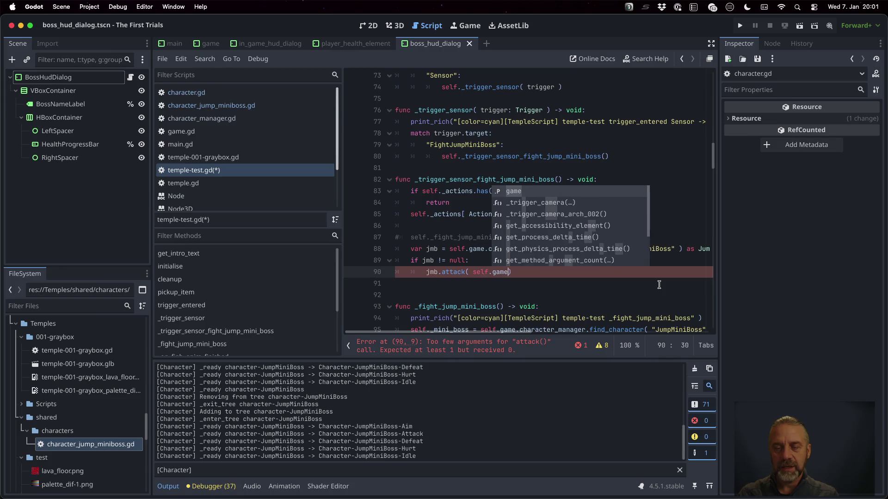
key("Return")
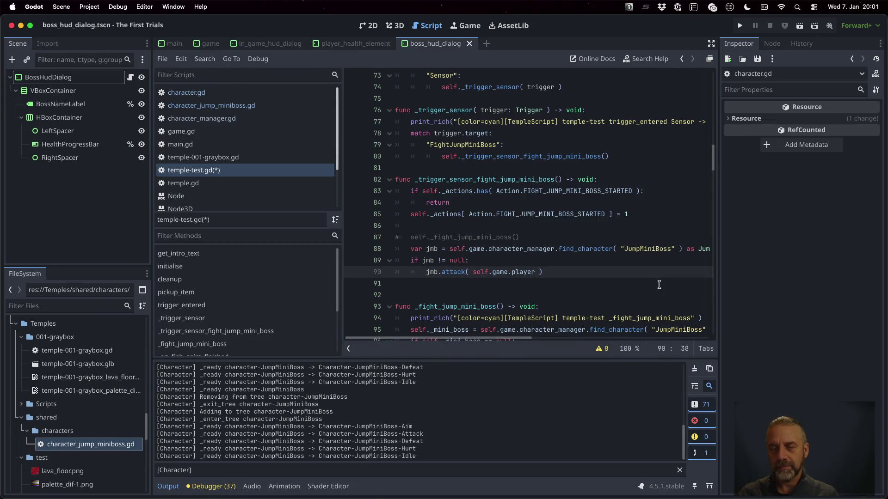
left_click(659, 284)
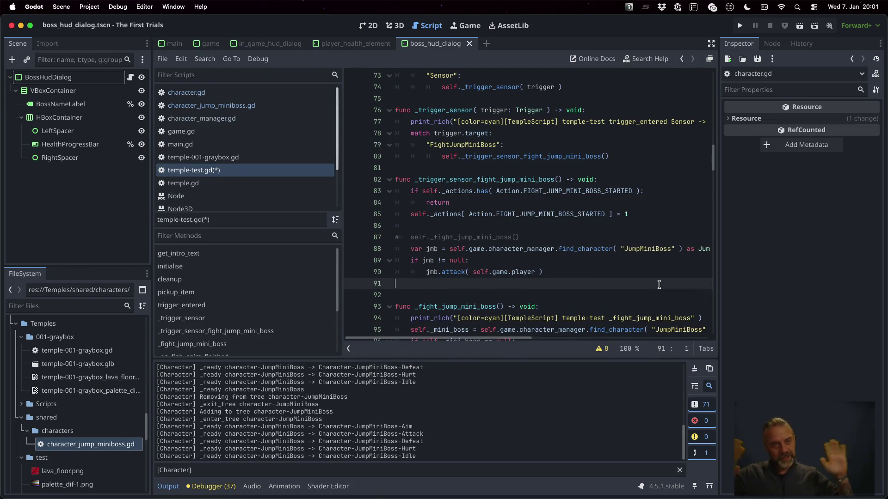
key("super+s")
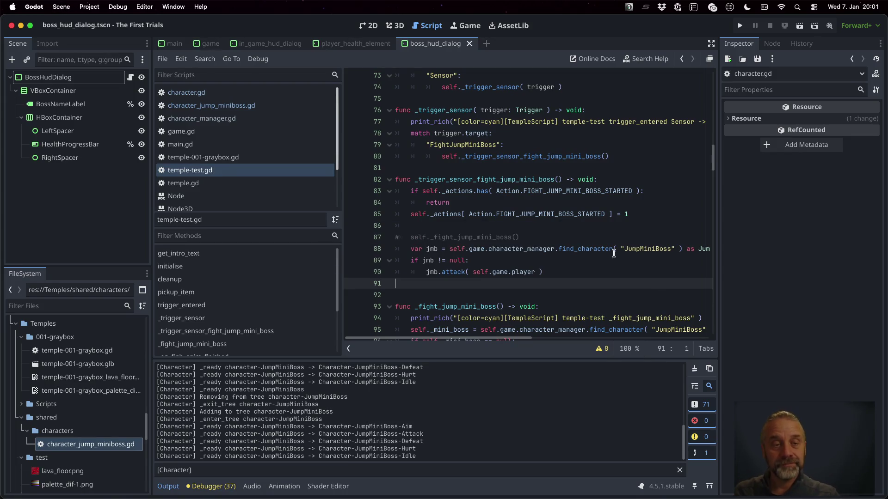
Step: In attack(), add print_rich("[color=cyan][JumpMiniBoss] Attack -> %s" % [ str(player) ])
left_click(231, 106)
left_click(474, 168)
key("Up")
key("super+Return")
type("int_P(")
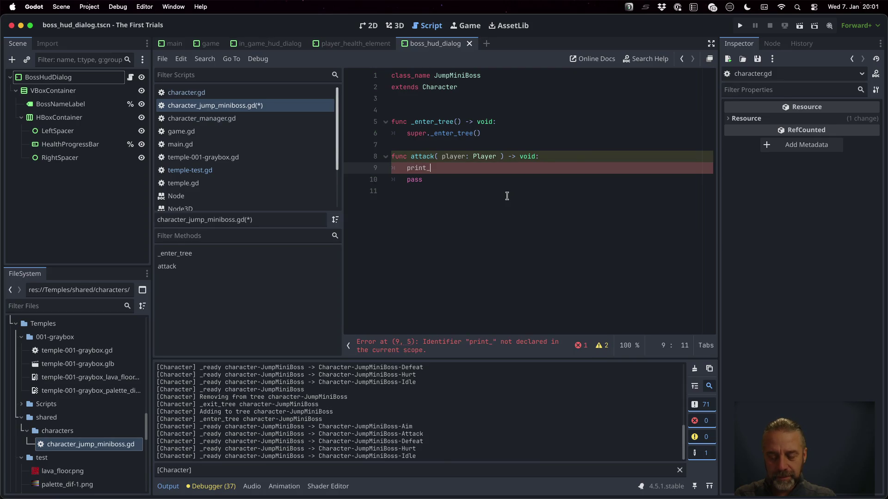
key("Return")
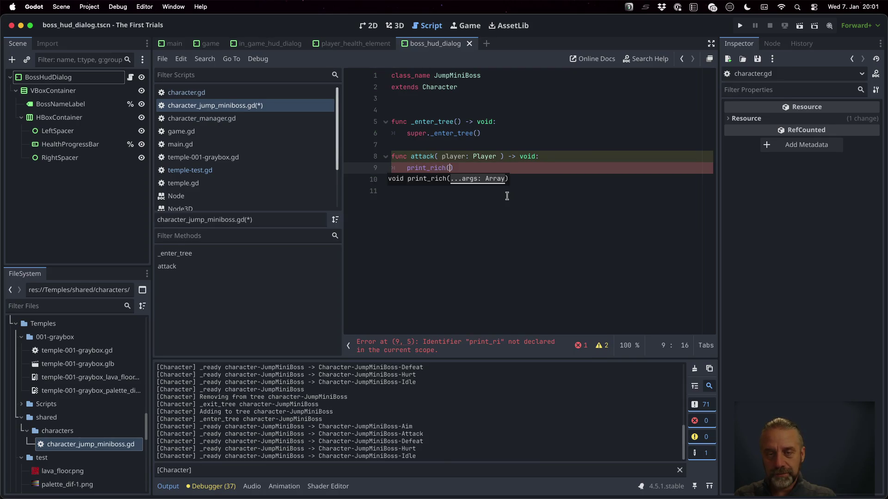
type("\"[color=")
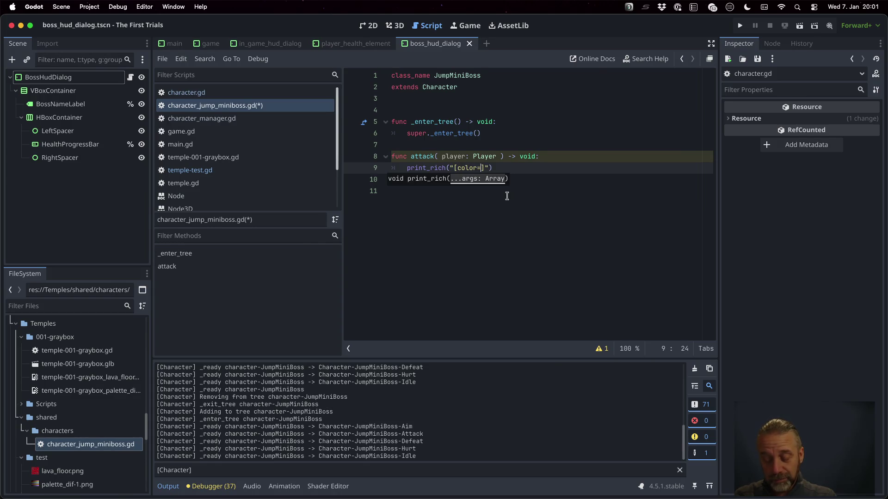
type("cyan]")
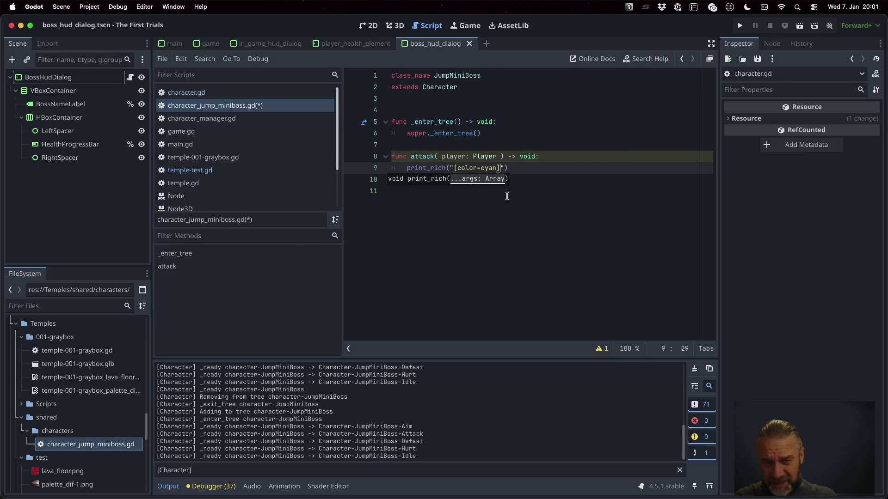
type("[")
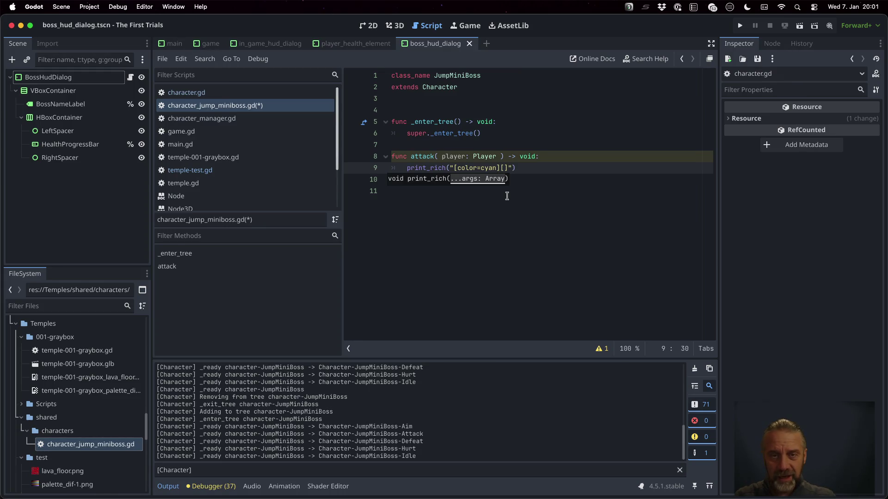
type("JumpMini")
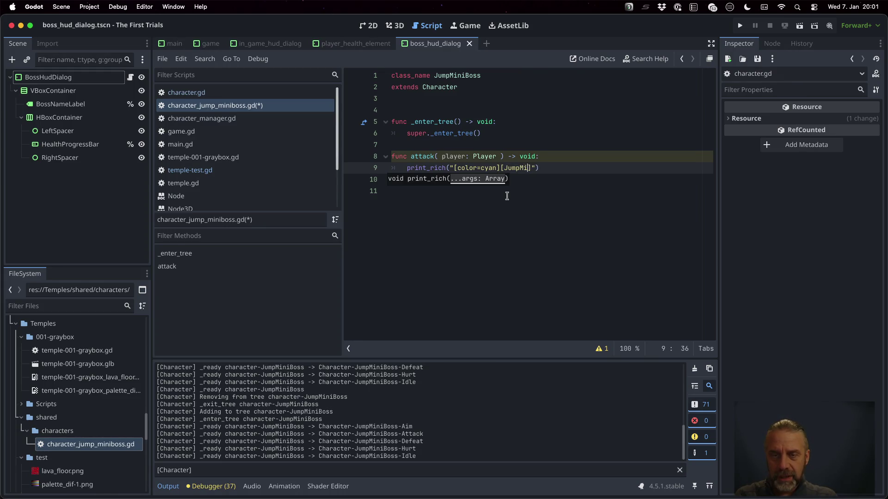
type("Boss] ")
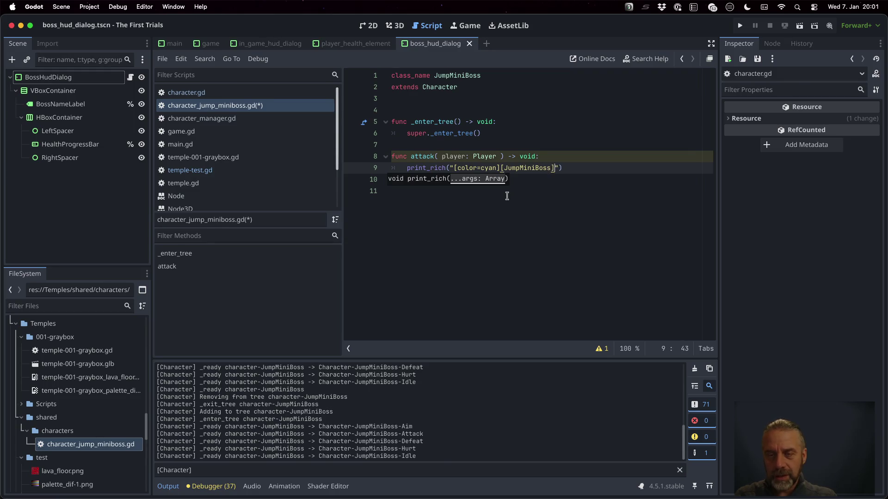
type("Attack")
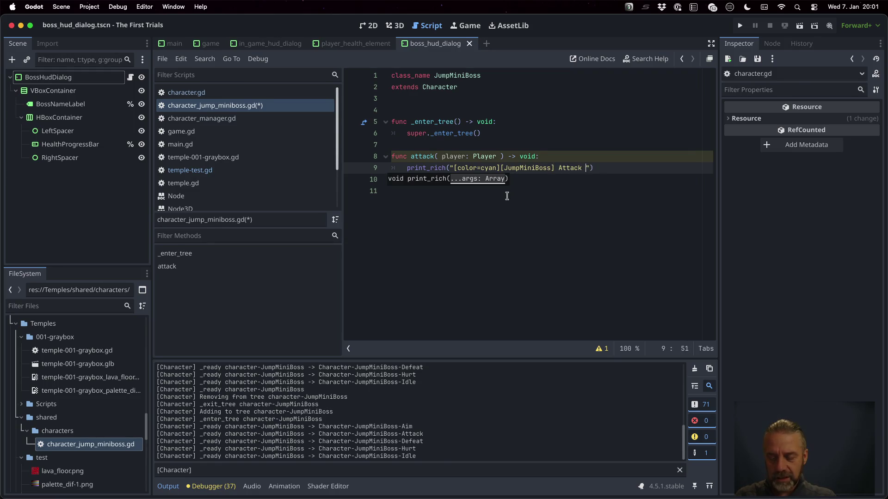
type(" -> %s\"")
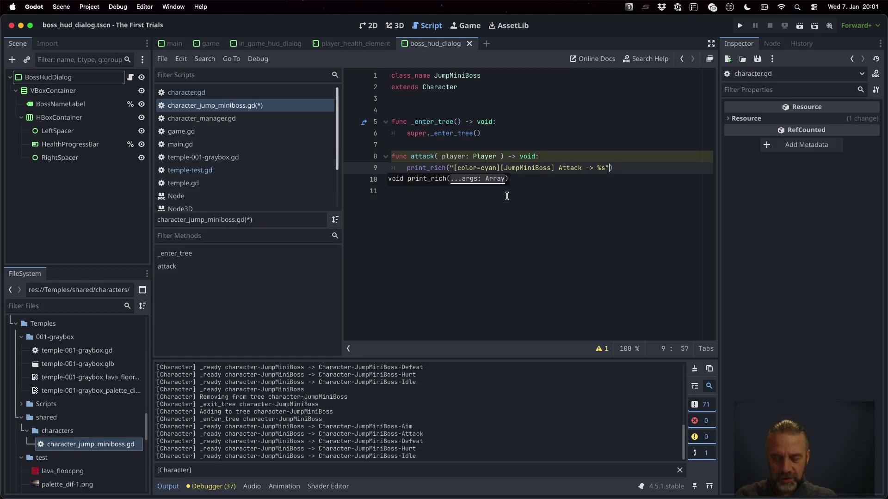
type(" % [ ")
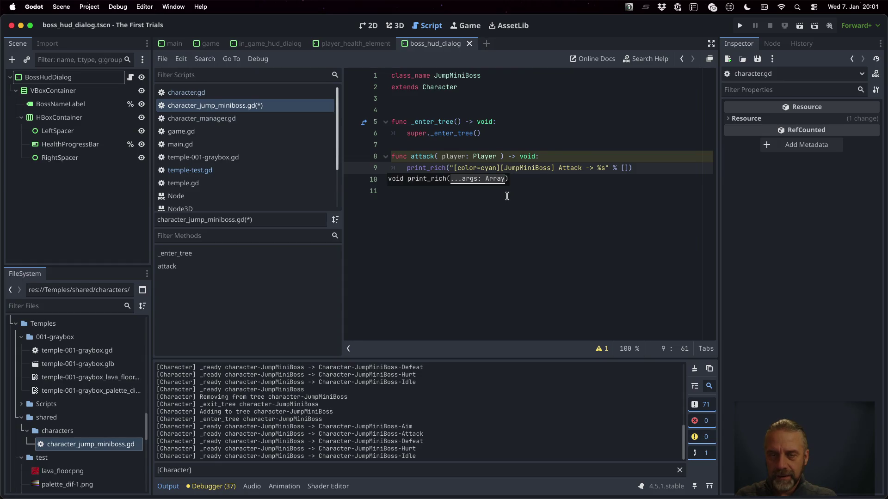
type("str(player)")
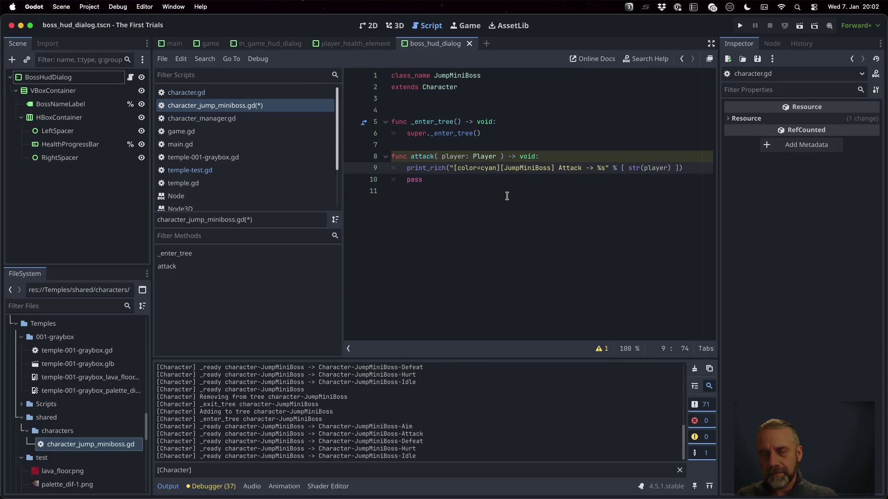
Step: Remove the leftover pass line, save the JumpMiniBoss script, and run the game
key("Down")
key("ctrl+shift+k")
key("ctrl+s")
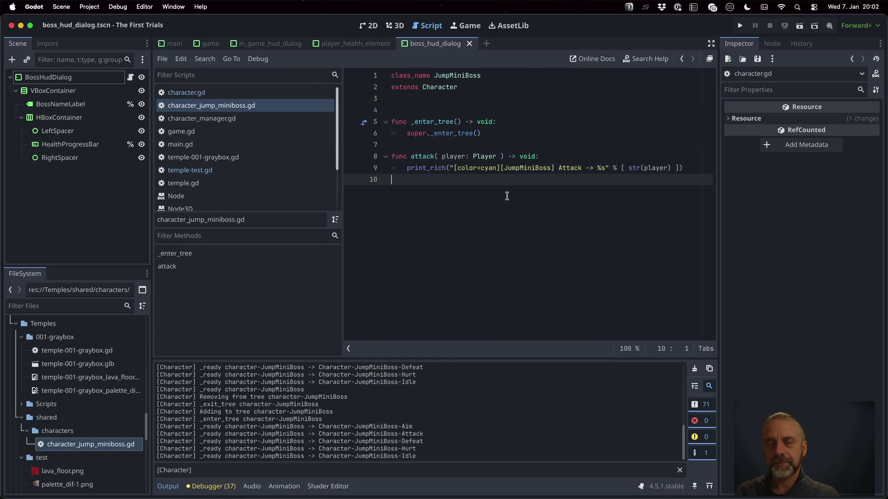
left_click(740, 25)
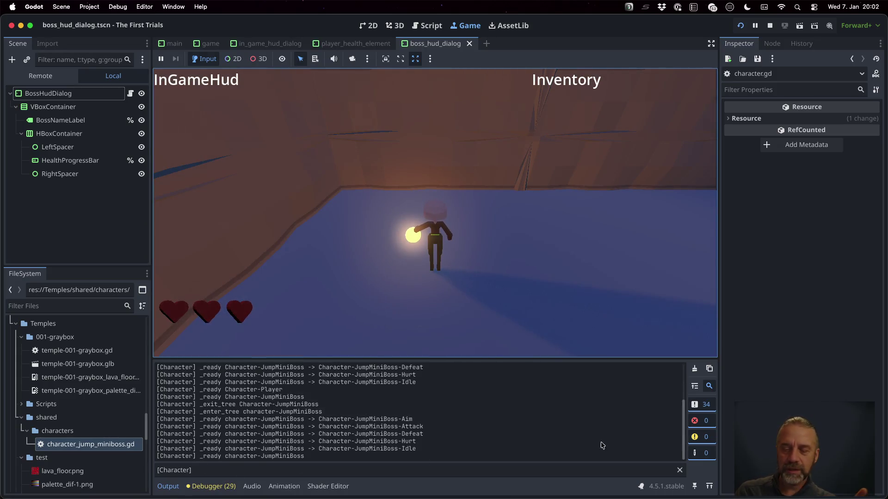
Step: Clear the output log filter, refocus the running game, then clear the output log
left_click(679, 470)
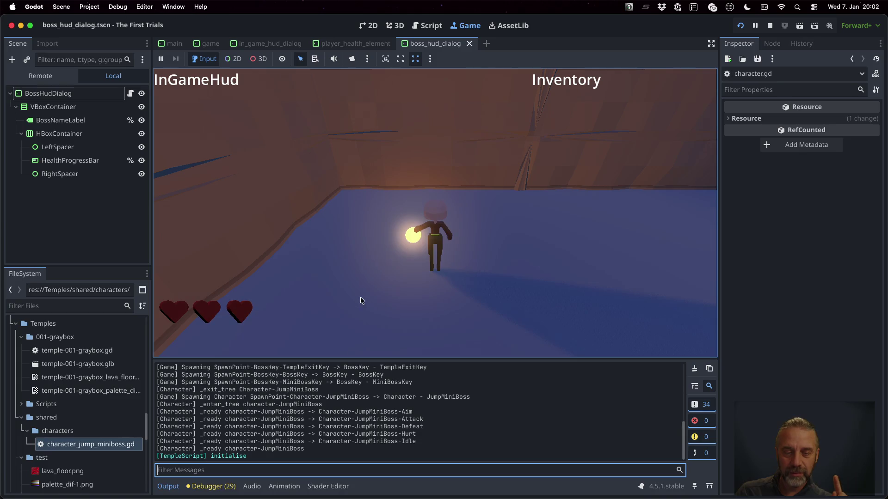
left_click(414, 141)
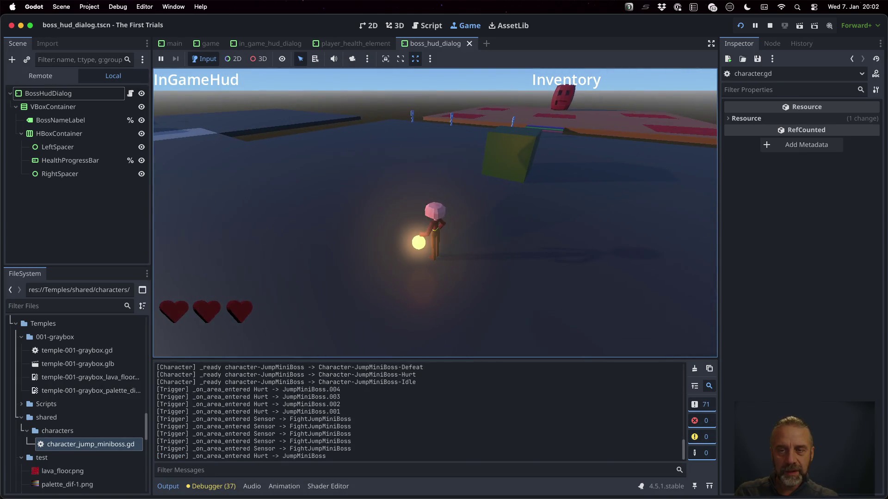
left_click(695, 369)
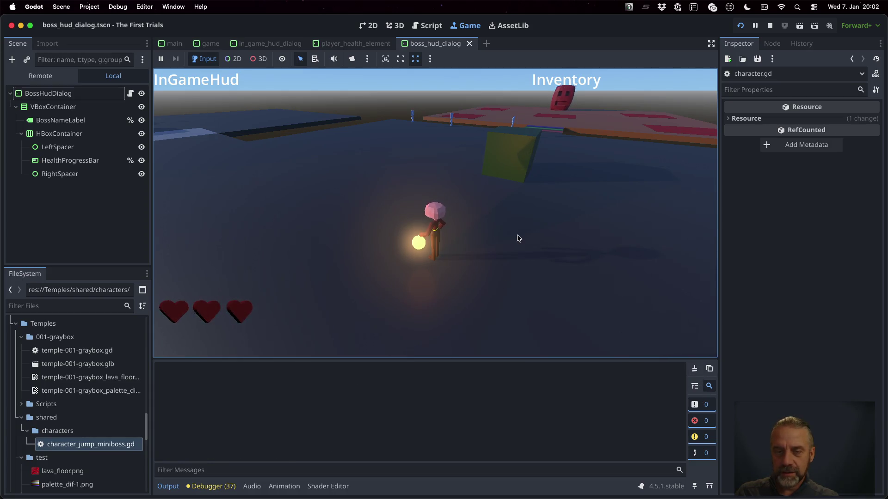
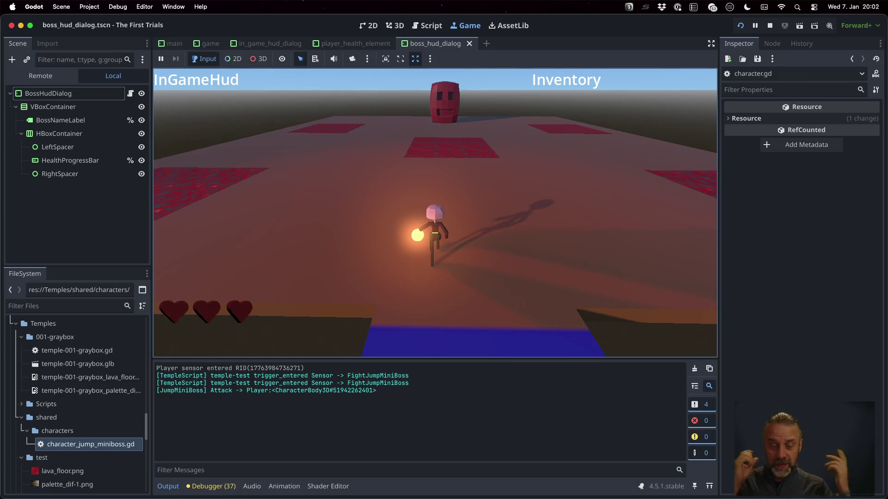
Step: Stop the running game, open temple-test.gd at the _fight_jump_mini_boss call and widen the code editor
left_click(770, 26)
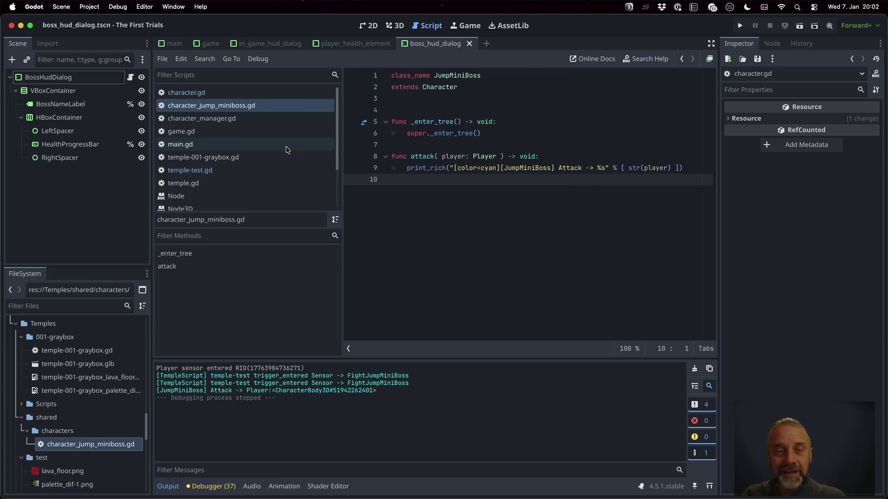
left_click(259, 170)
scroll(457, 231, "down", 2)
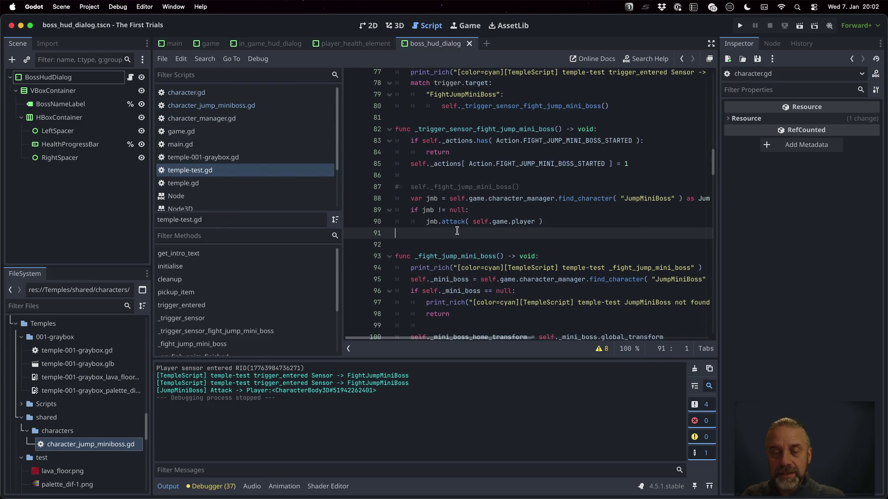
double_click(478, 187)
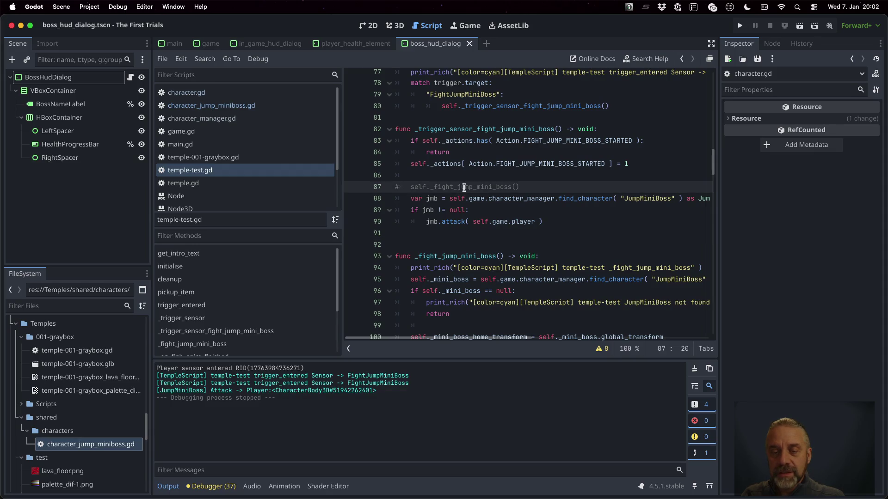
scroll(531, 256, "down", 2)
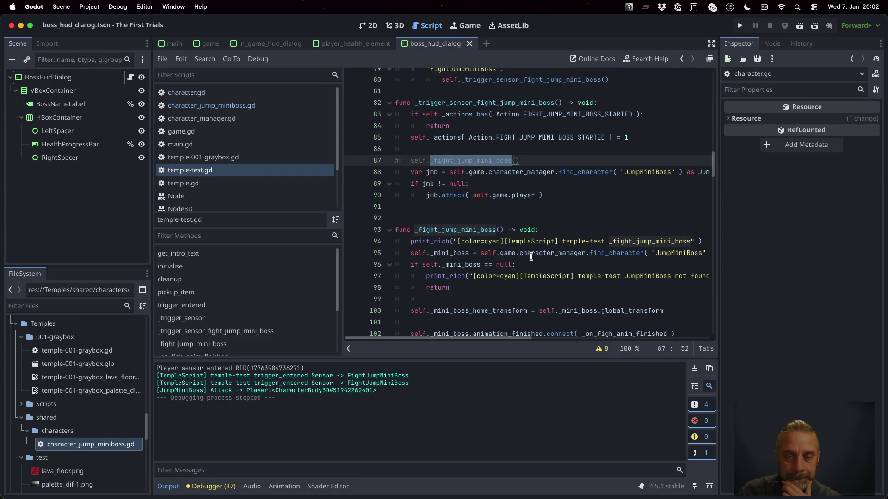
left_click_drag(342, 215, 267, 215)
Step: Inspect the _mini_boss and _mini_boss_home_transform properties, then begin selecting from line 100
left_click(411, 226)
scroll(420, 225, "down", 4)
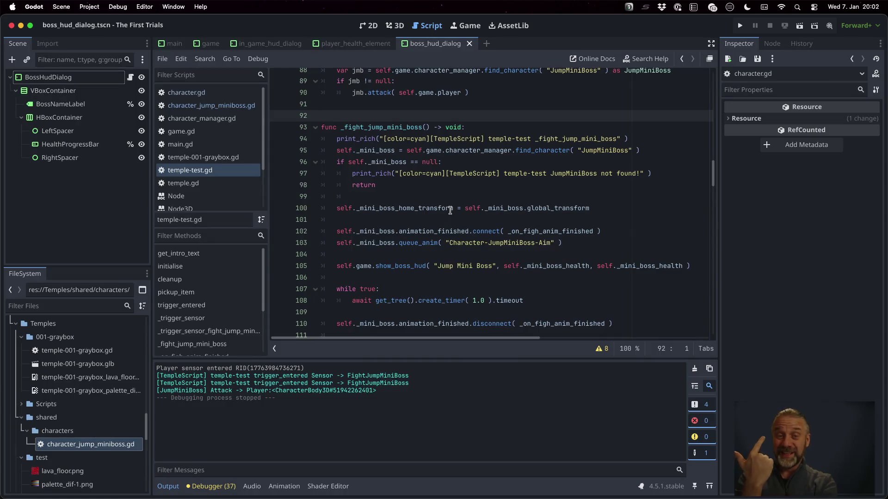
double_click(390, 151)
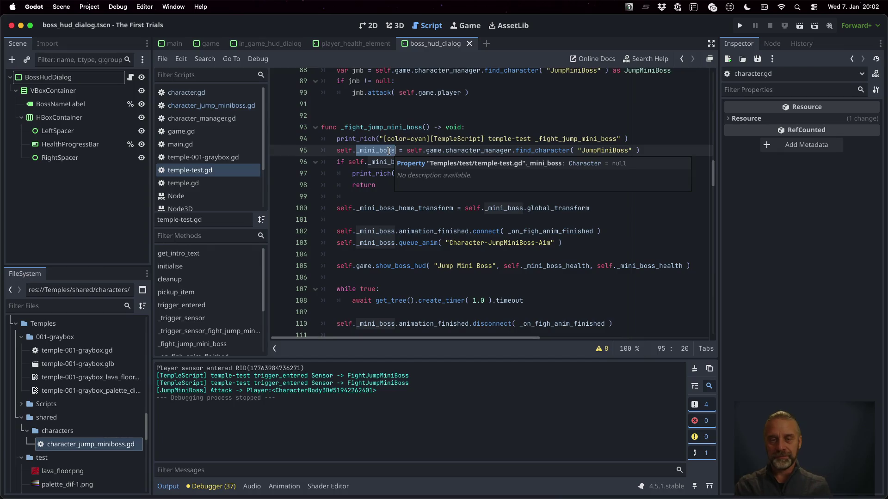
left_click(425, 163)
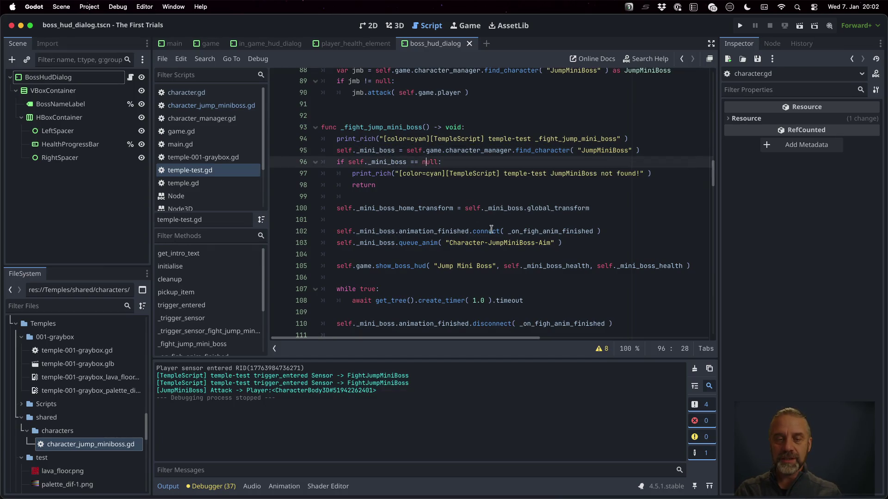
double_click(424, 209)
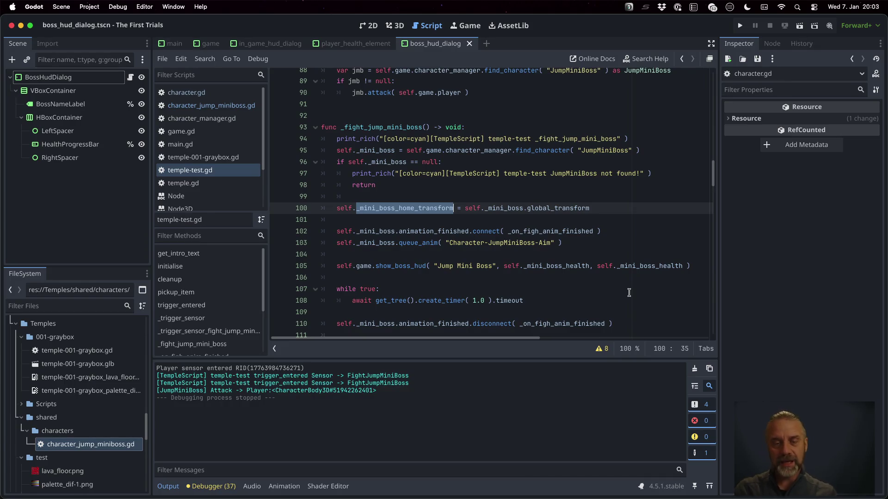
left_click(548, 209)
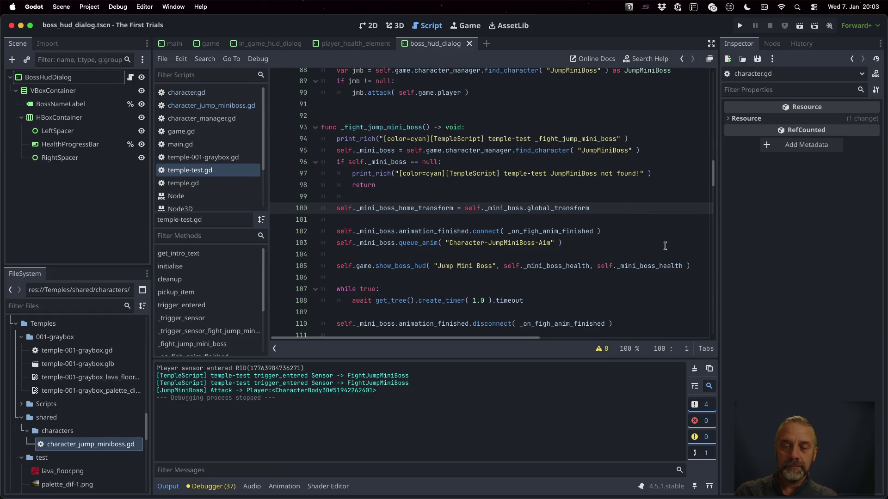
key("shift+Down")
key("shift+Down")
key("shift+Down")
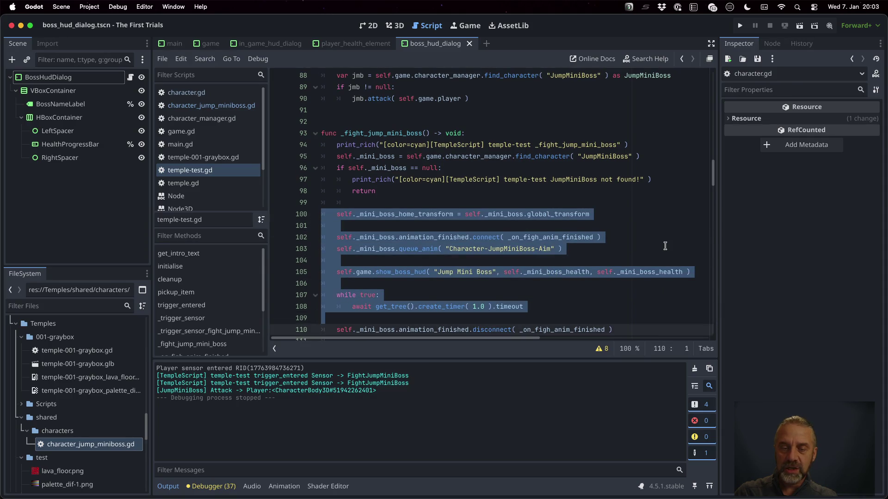
Step: Select the fight and animation-finished code in temple-test.gd, lines 100–166
scroll(665, 246, "down", 1)
key("shift+Down")
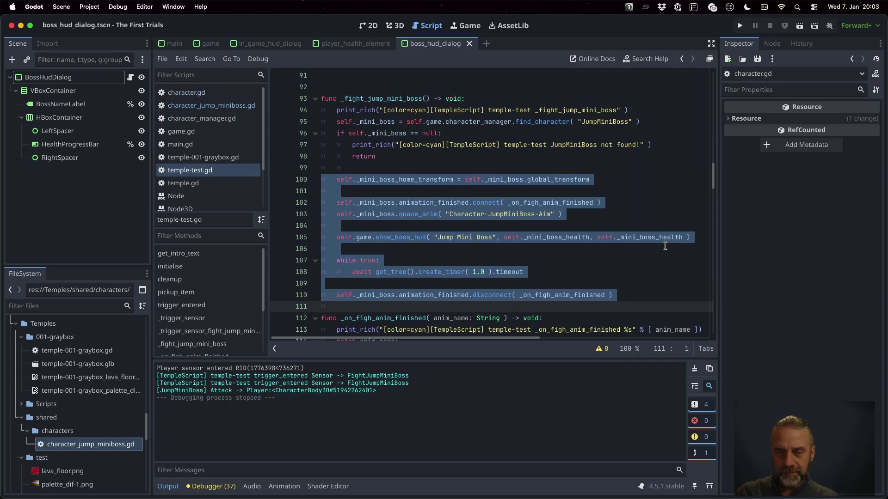
key("shift+Down")
key("shift+Down")
key("shift+Down")
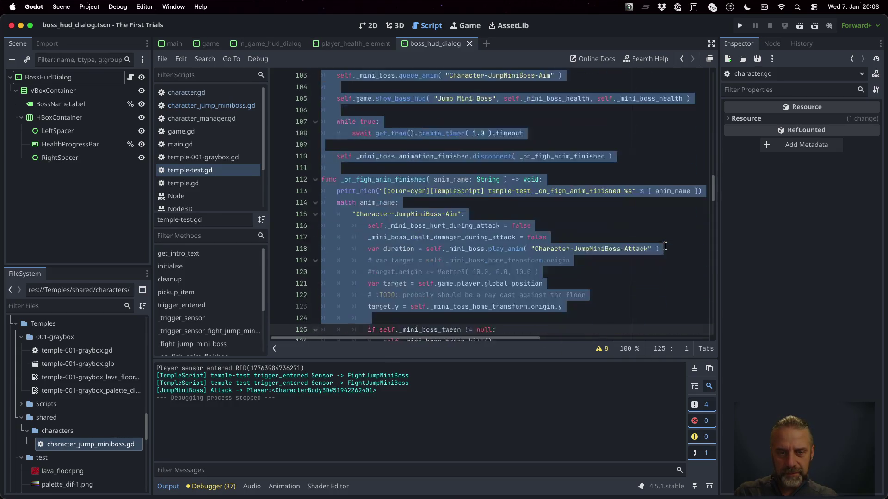
key("shift+Down")
key("shift+Down")
key("shift+Down")
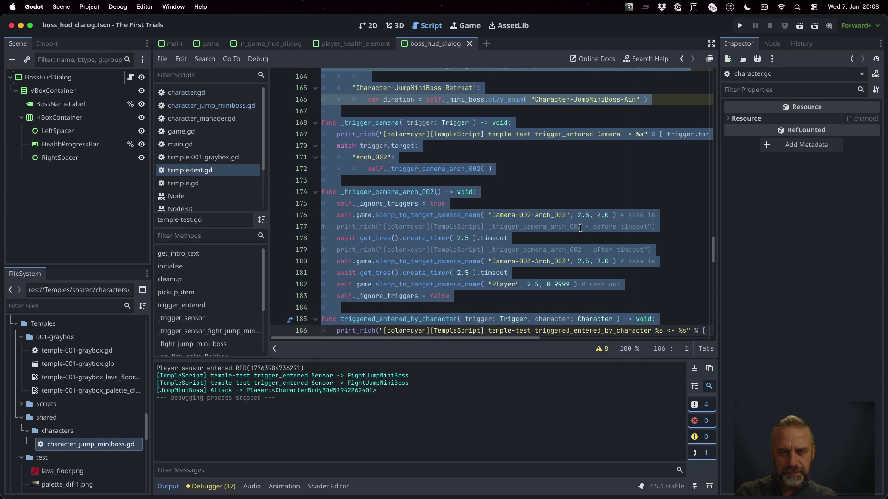
key("shift+Up")
key("shift+Up")
key("shift+Up")
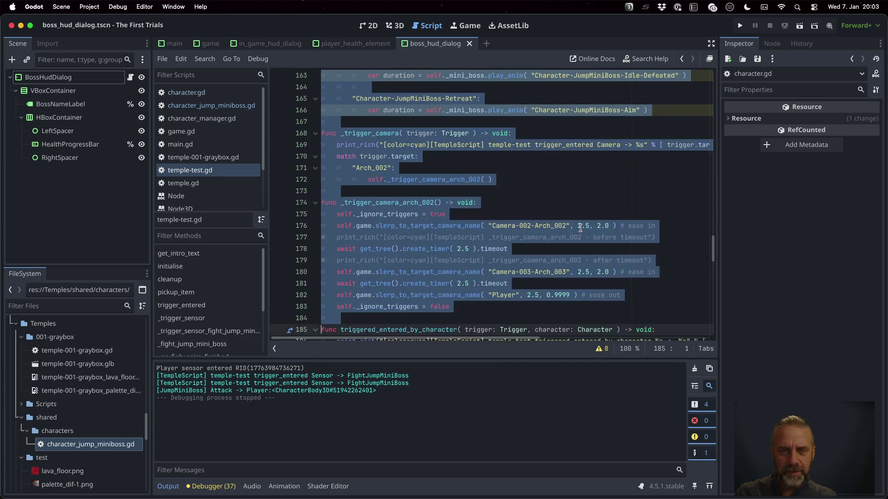
key("shift+Up")
key("shift+Up")
key("shift+Up")
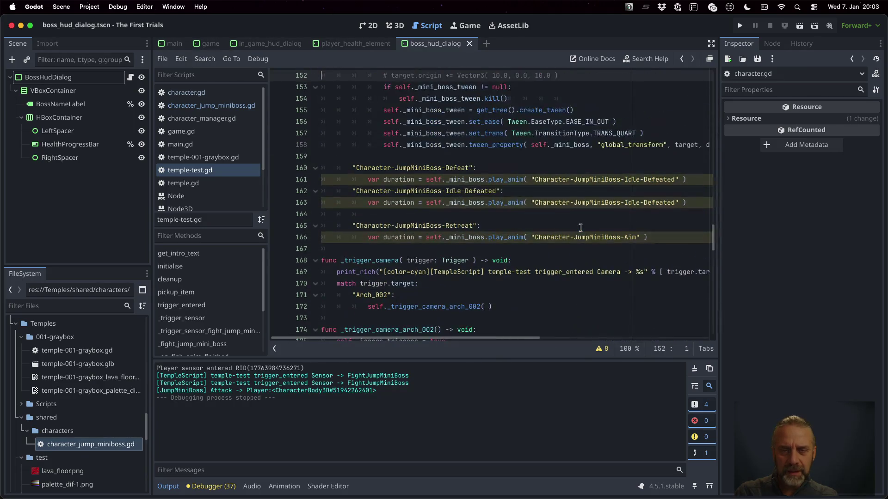
key("shift+Down")
key("shift+Down")
key("shift+Down")
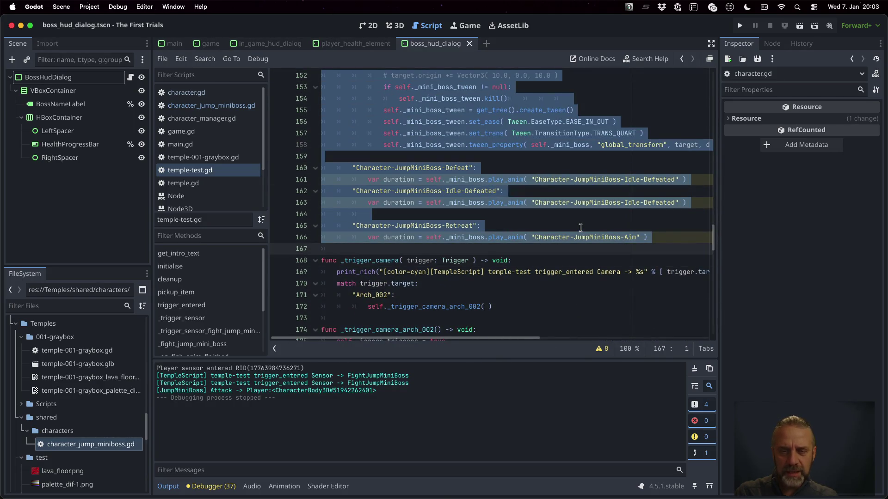
scroll(581, 228, "down", 5)
scroll(580, 228, "down", 6)
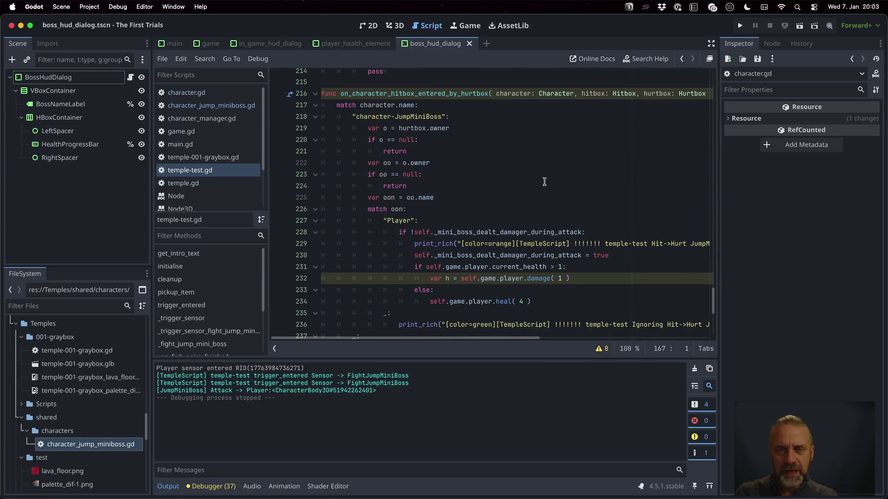
scroll(545, 182, "down", 4)
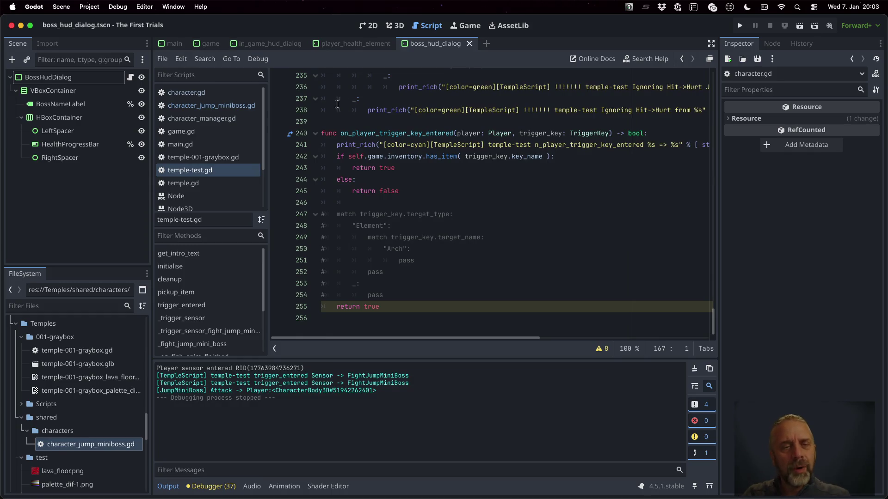
Step: Paste the code on a new line inside attack() in character_jump_miniboss.gd
left_click(225, 106)
key("Return")
key("super+v")
scroll(454, 201, "up", 8)
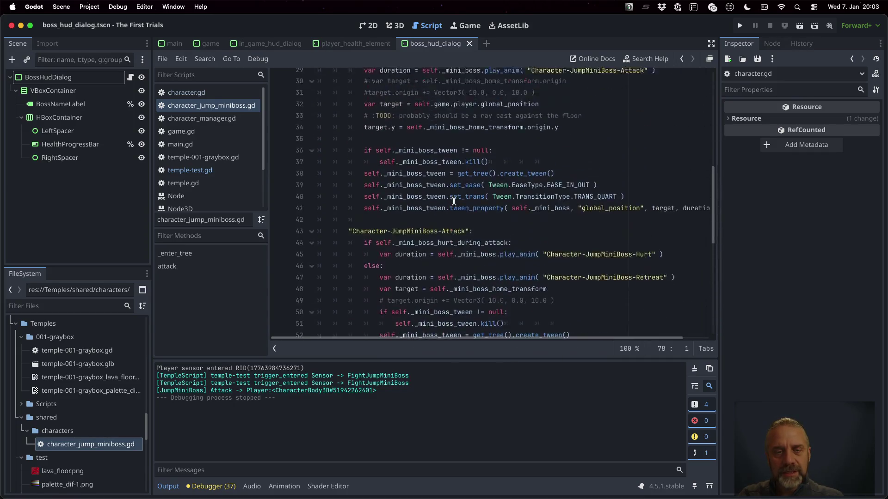
scroll(453, 201, "up", 9)
scroll(454, 201, "down", 1)
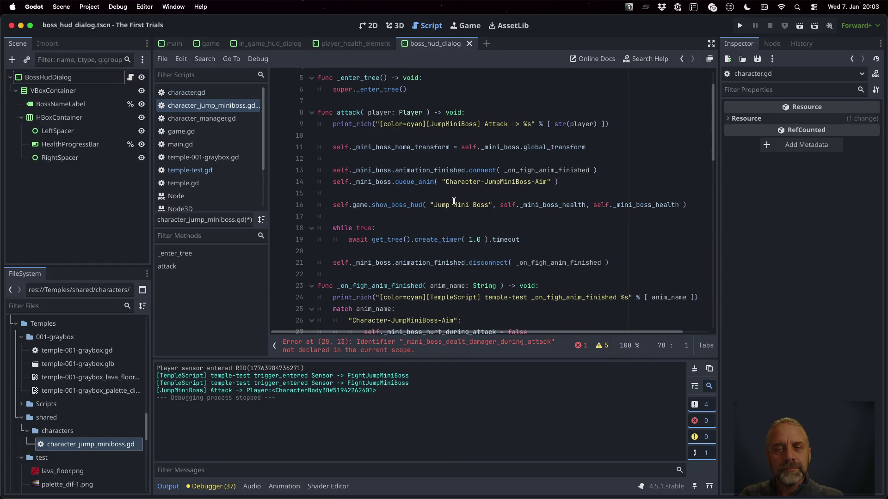
Step: Declare a Transform3D variable on line 4 defaulting to Transform3D.IDENTITY
left_click(428, 147)
scroll(524, 224, "up", 1)
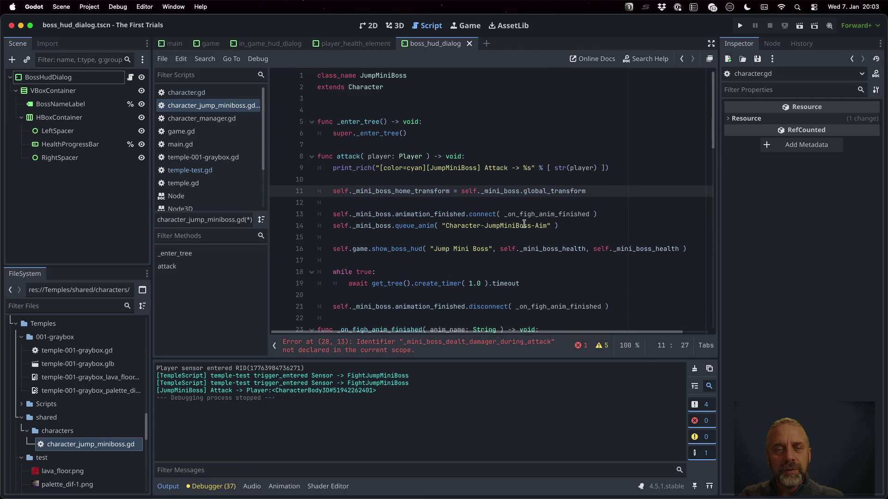
left_click(376, 109)
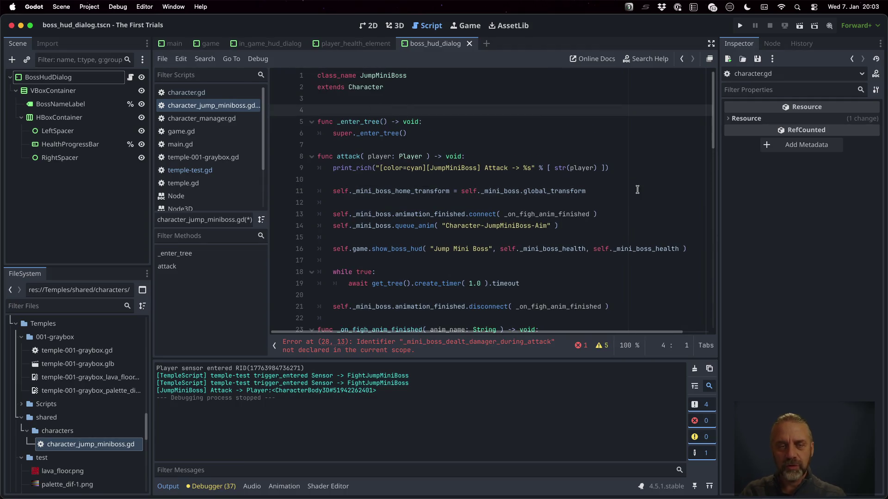
type("var _")
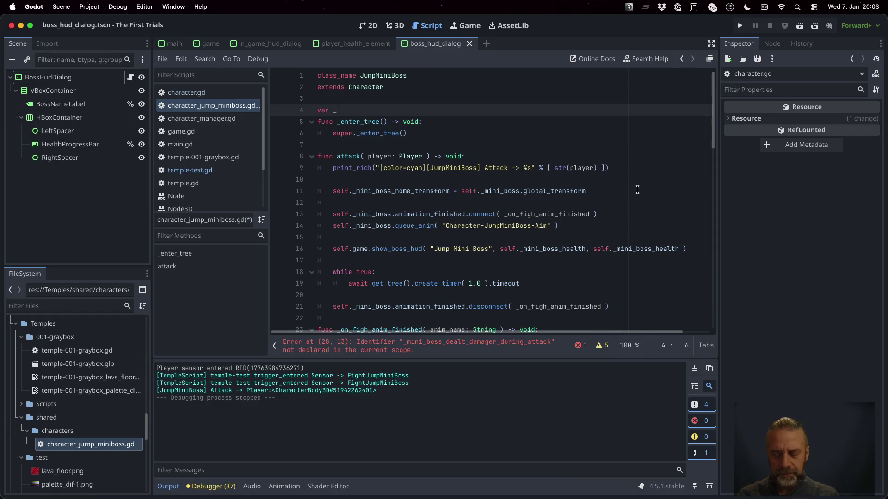
type("home_transform =")
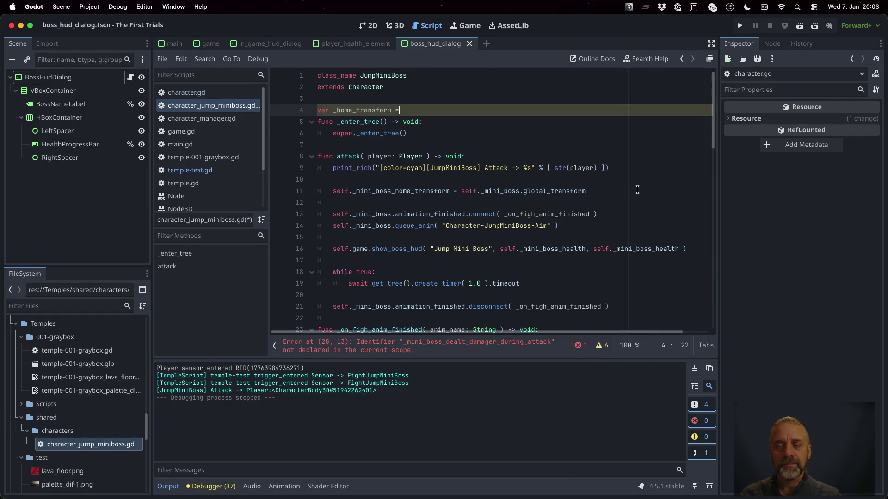
type("self.")
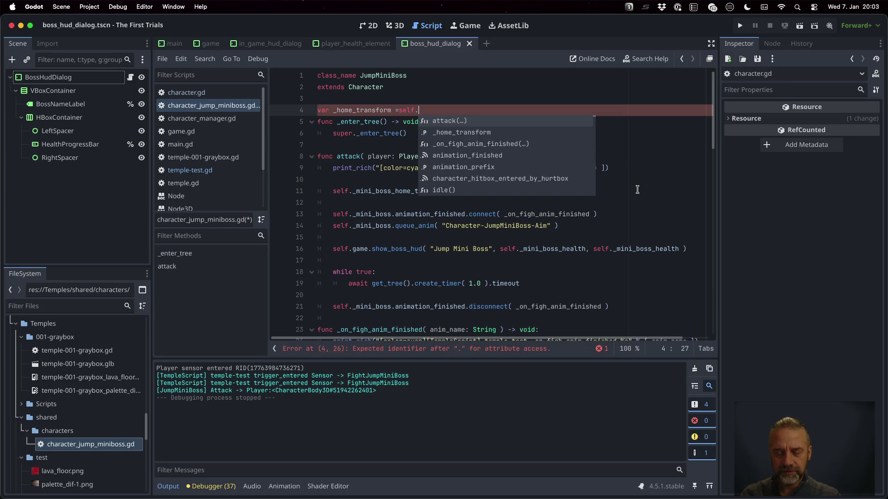
type("glo")
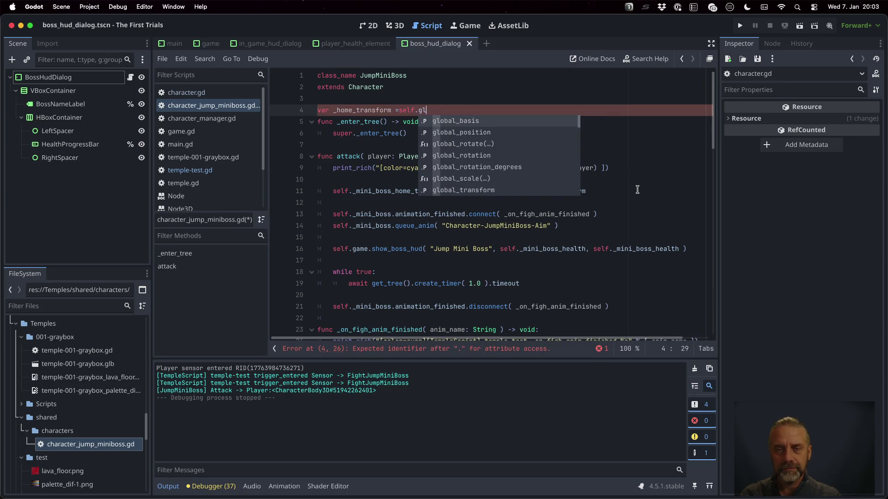
key("BackSpace")
key("BackSpace")
key("BackSpace")
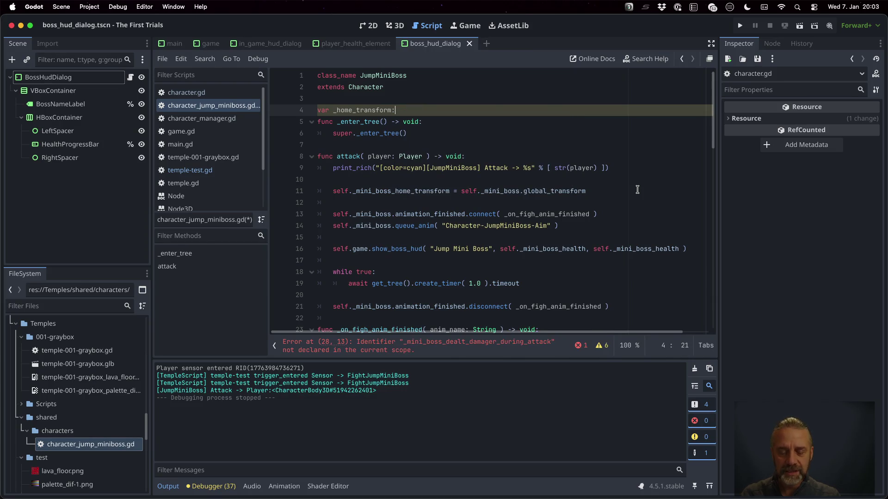
type(" Tran")
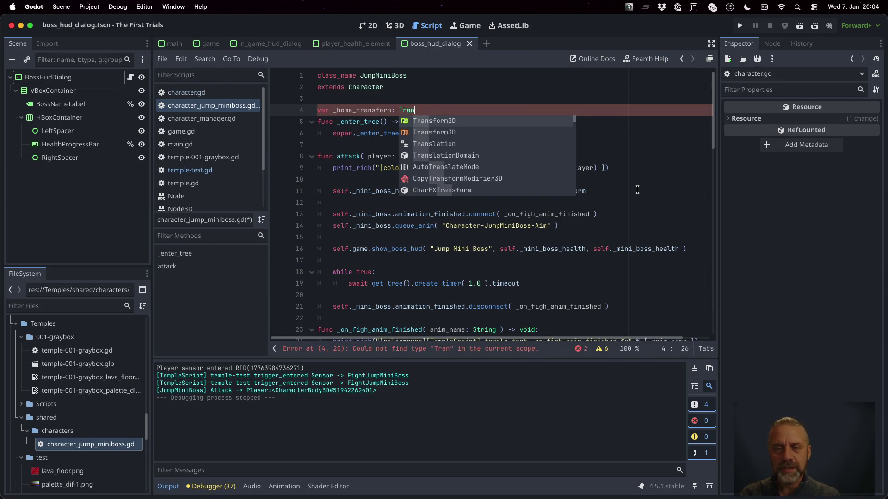
key("Down")
key("Return")
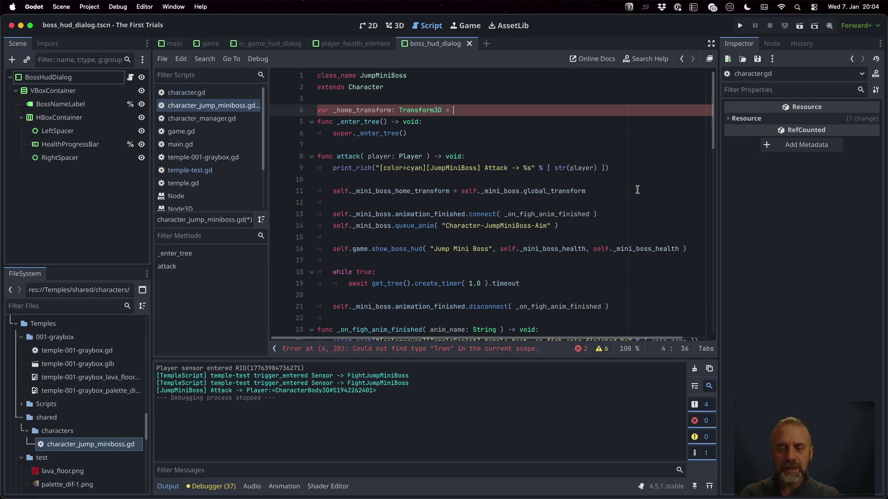
type("Tr")
key("Down")
key("Down")
key("Return")
type(".ID")
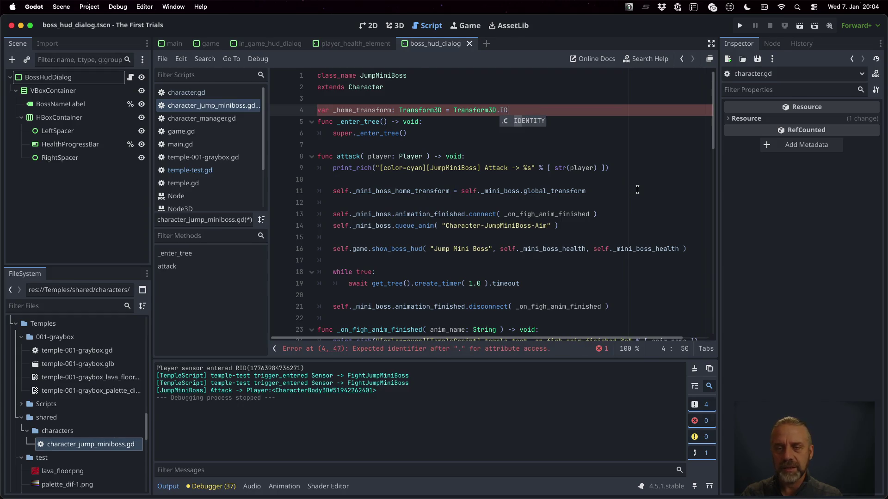
key("Return")
key("Return")
Step: Change line 12 to read self._home_transform = self.global_transform
left_click(637, 190)
key("Down")
key("Right")
key("Right")
key("shift+Left")
key("shift+Left")
key("shift+Left")
key("BackSpace")
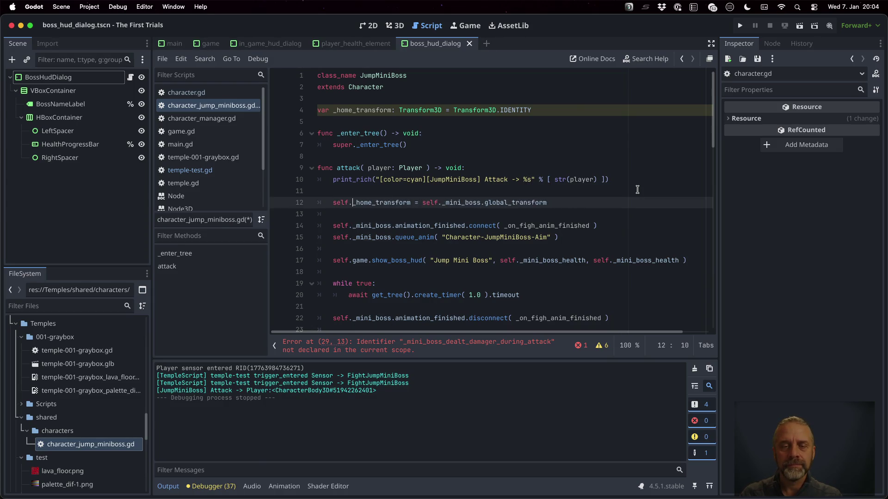
key("Right")
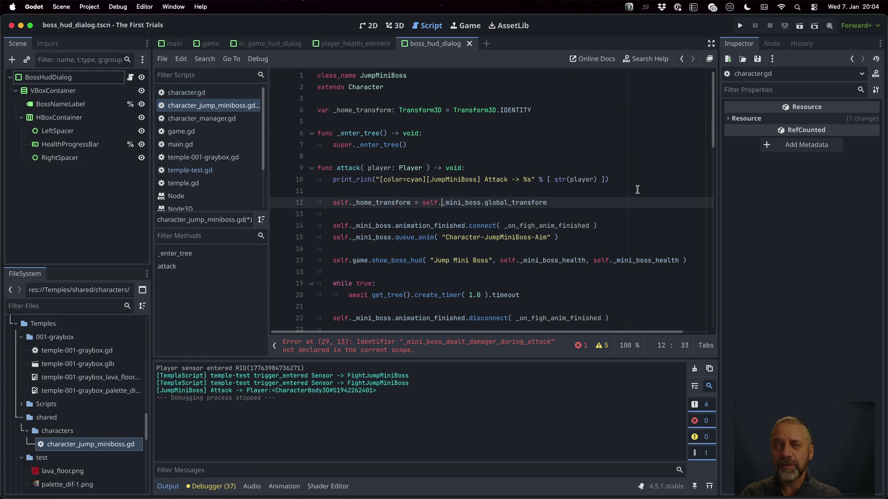
key("shift+Right")
key("shift+Right")
key("shift+Right")
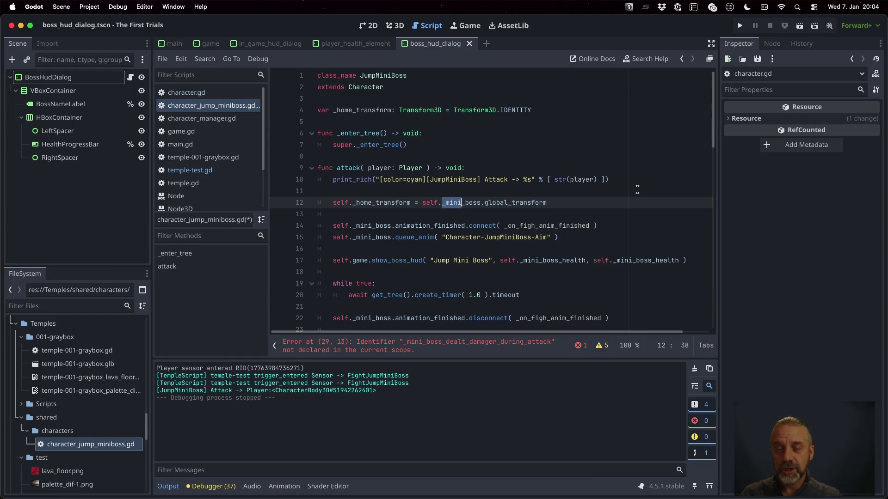
key("BackSpace")
key("BackSpace")
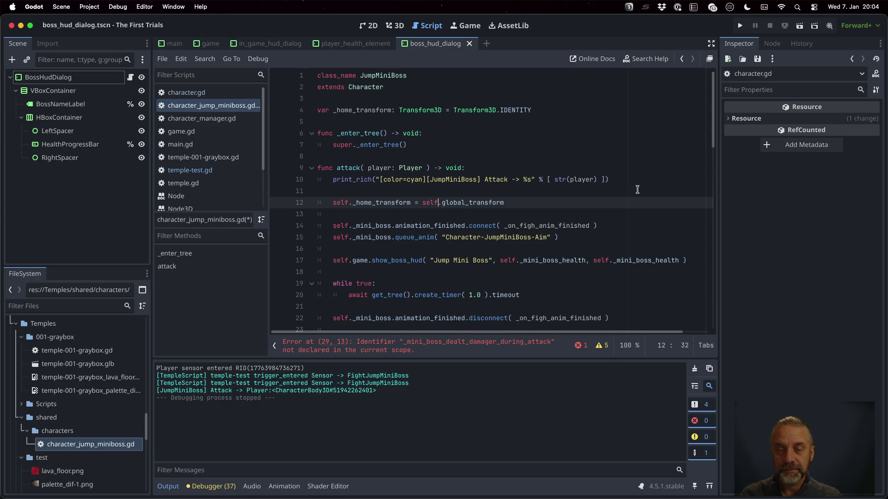
Step: Correct the callback name to _on_fight_anim_finished on lines 14 and 24
left_click(500, 227)
scroll(602, 269, "down", 3)
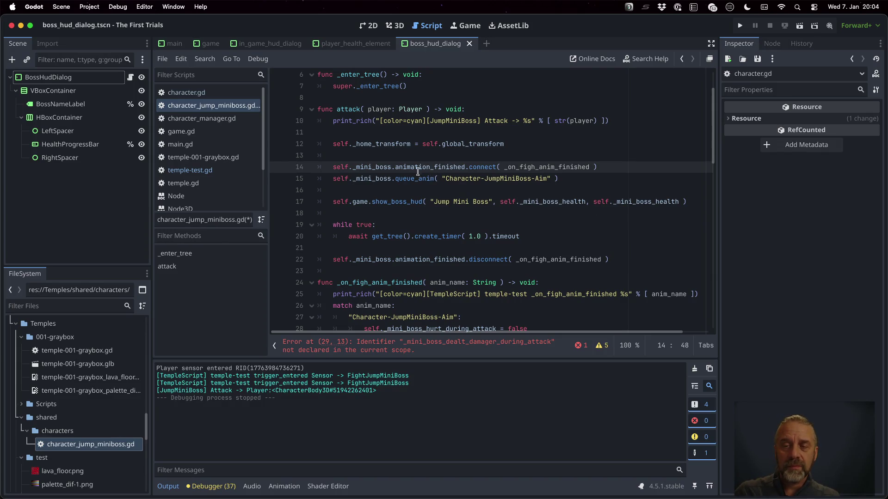
double_click(382, 166)
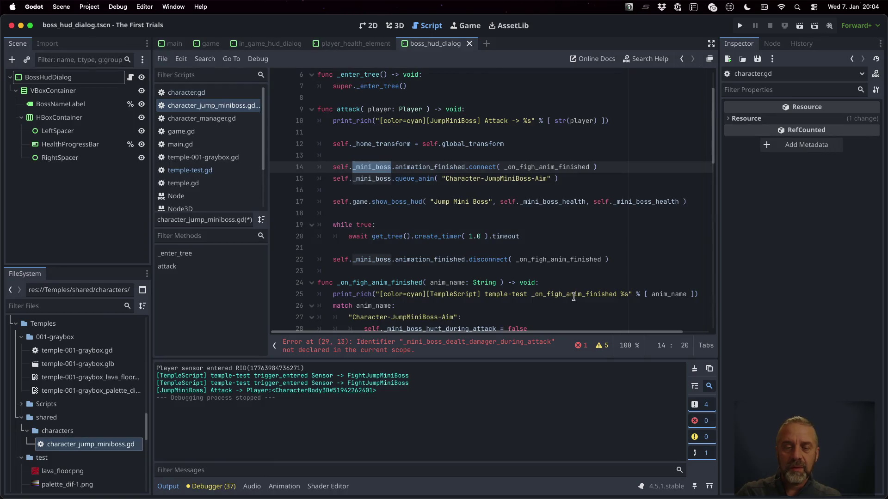
left_click(536, 166)
type("t")
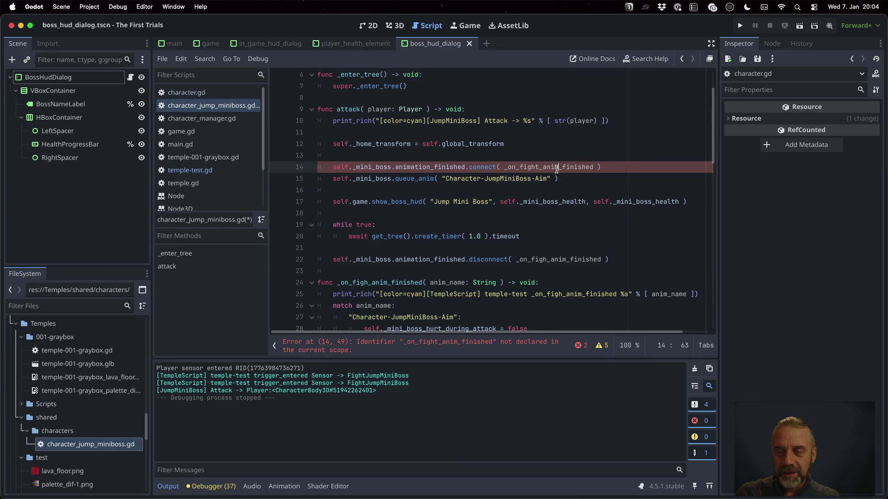
double_click(560, 167)
key("ctrl+c")
double_click(407, 283)
key("ctrl+v")
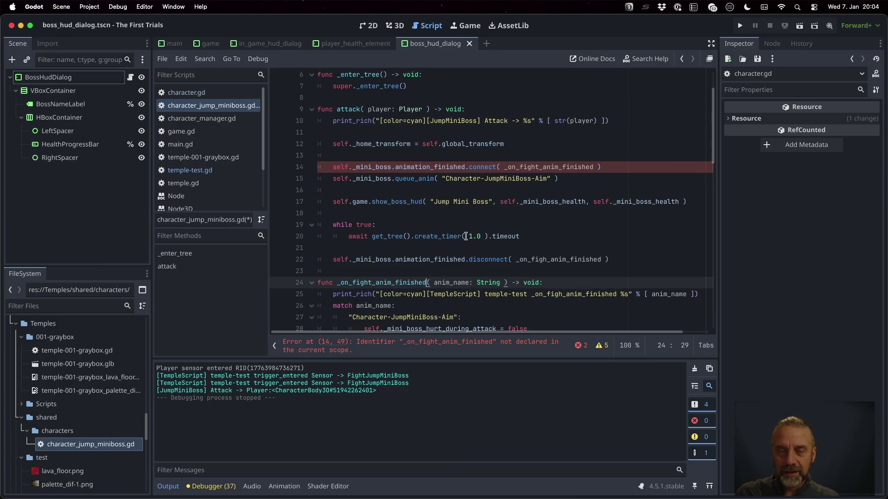
Step: Remove ._mini_boss from the line 14 connect call, save, and open character.gd
left_click(377, 167)
key("shift+Right")
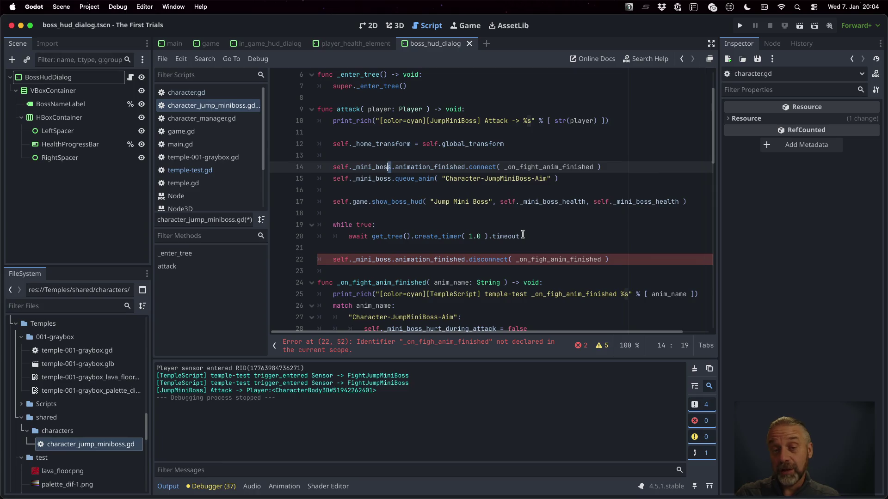
key("shift+Left")
key("shift+Left")
key("shift+Left")
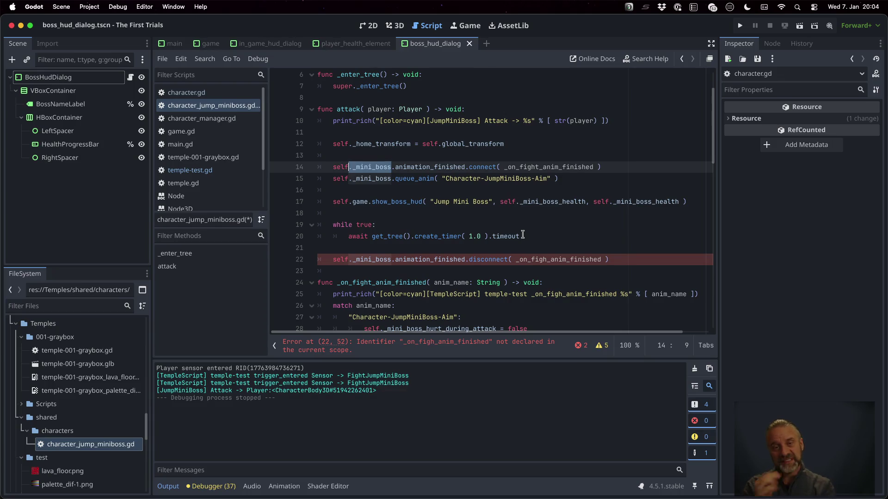
key("BackSpace")
key("ctrl+s")
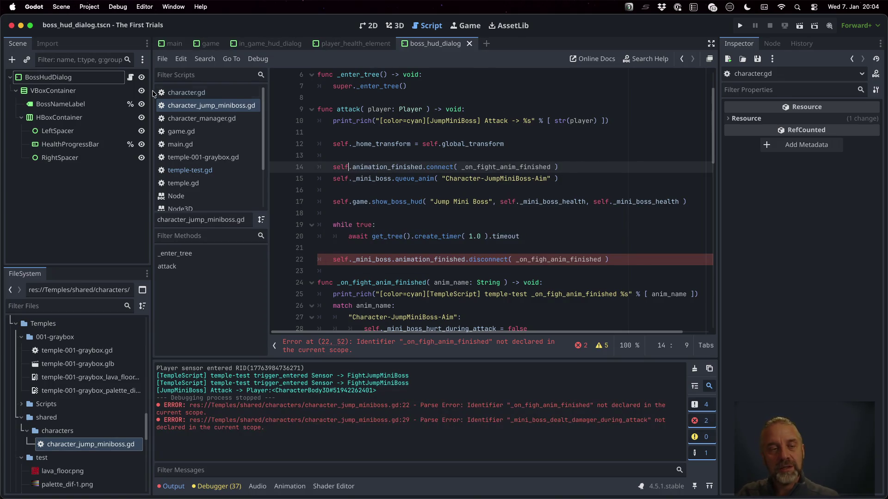
left_click(215, 93)
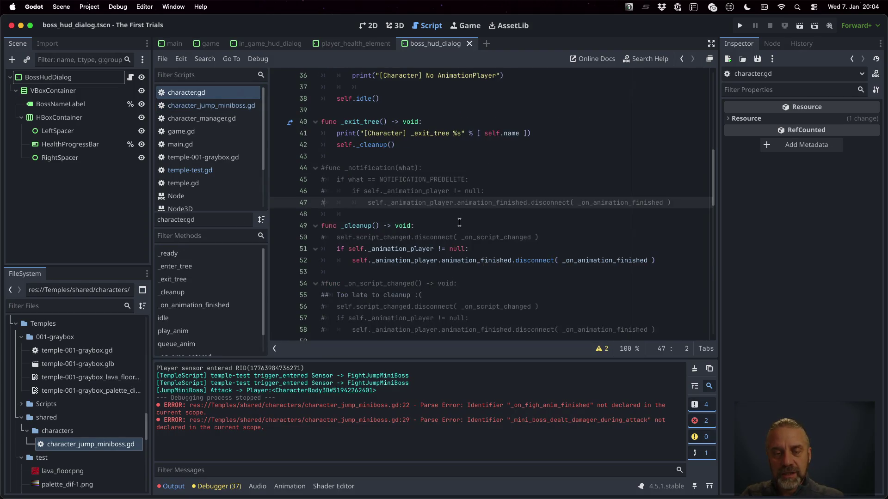
Step: Check the animation_finished signal declaration in character.gd, then return to the mini-boss script
scroll(457, 222, "up", 12)
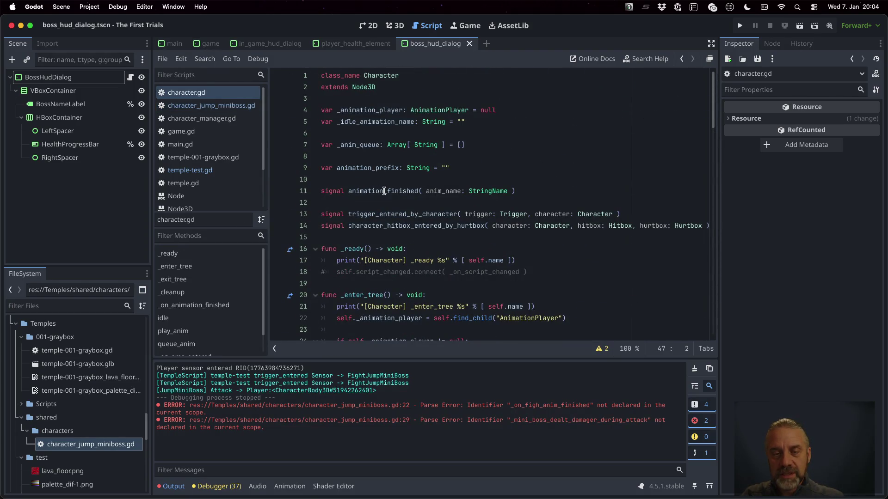
double_click(385, 191)
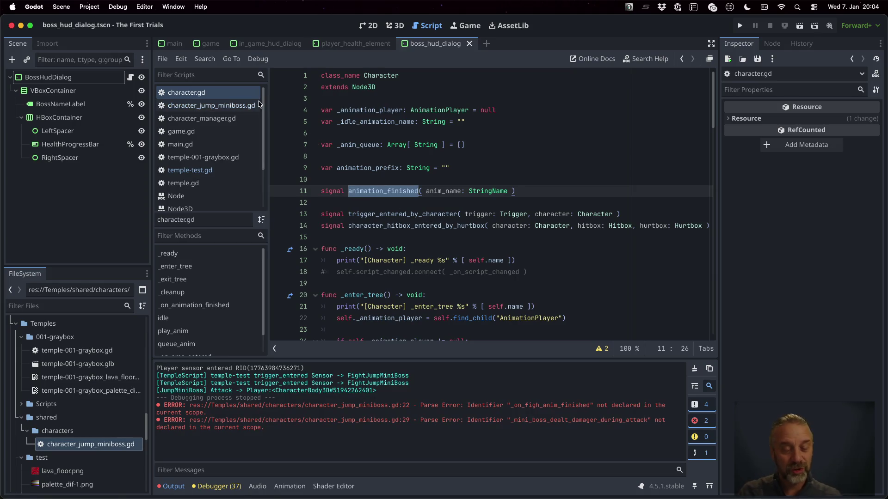
scroll(496, 267, "down", 3)
scroll(496, 267, "down", 15)
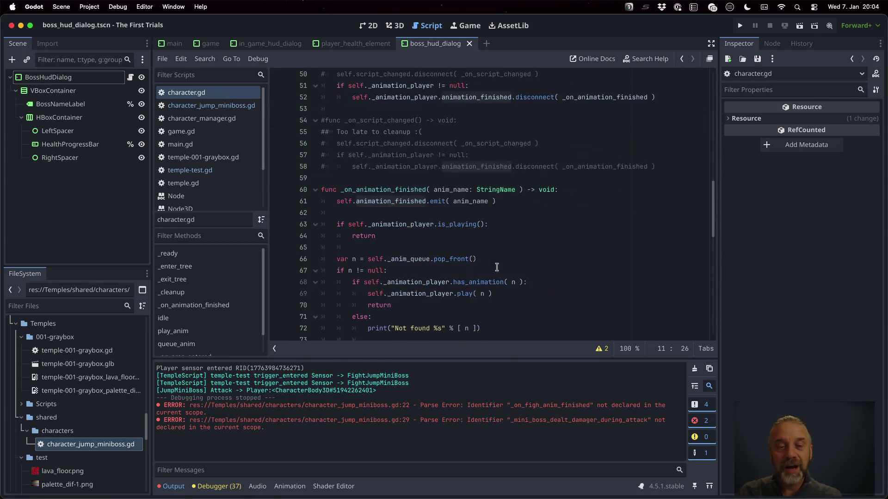
left_click(208, 105)
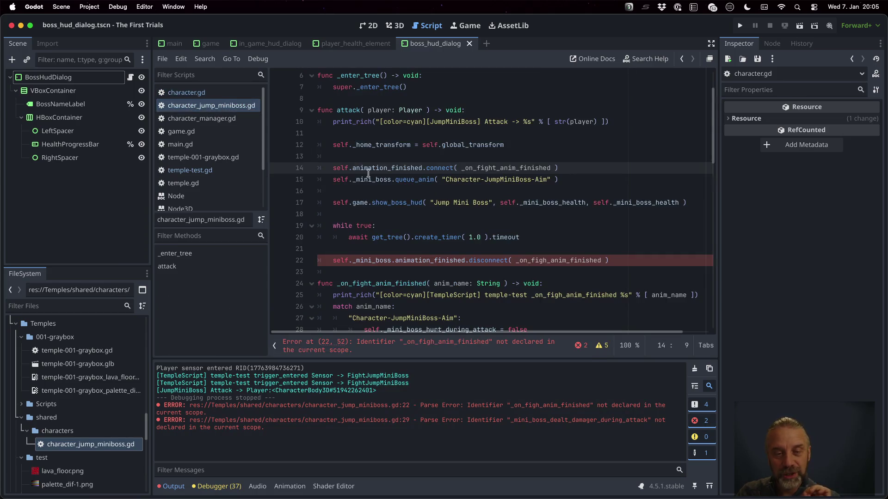
Step: Drop the _mini_boss prefix from the queue_anim and disconnect calls and comment out show_boss_hud
left_click(395, 169)
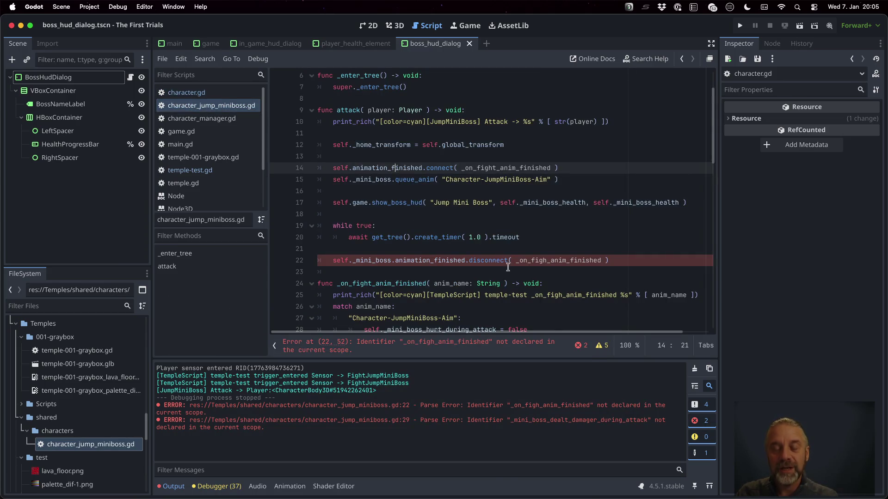
key("Down")
key("BackSpace")
key("BackSpace")
key("BackSpace")
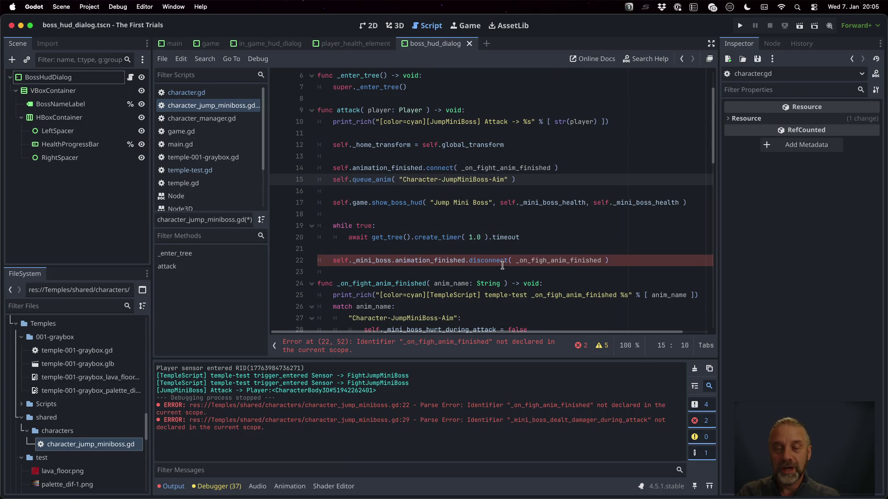
key("Down")
key("Down")
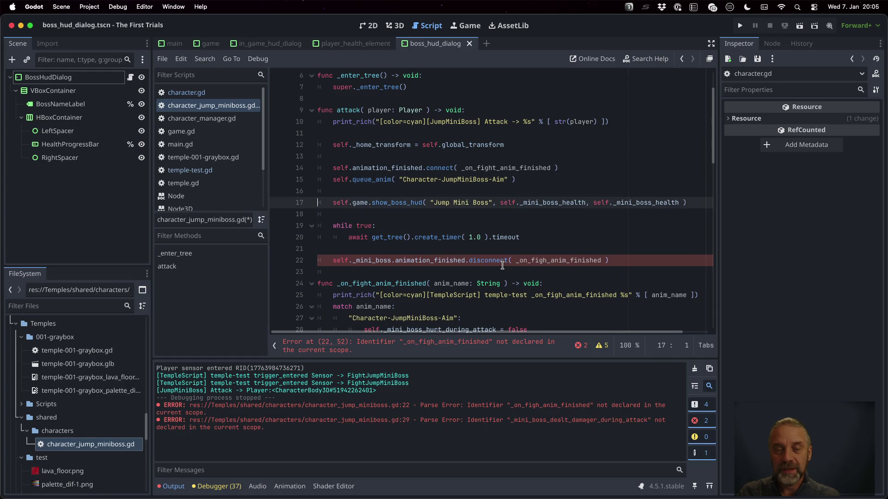
type("#")
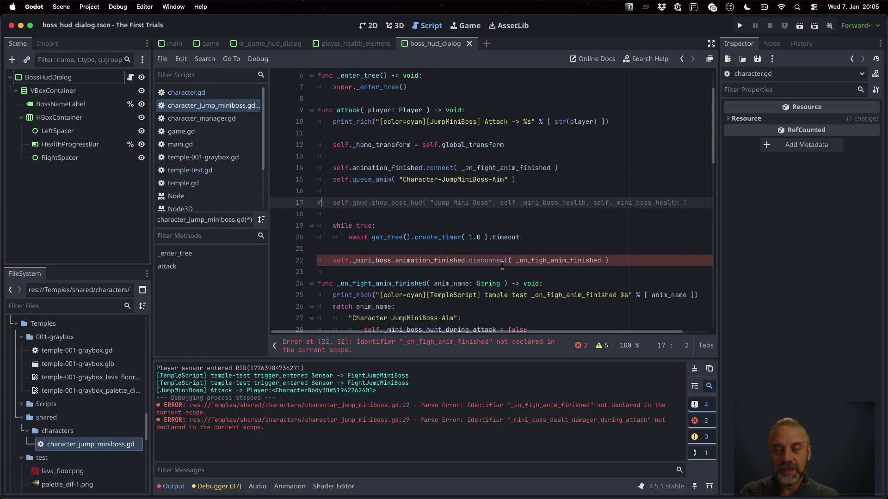
key("Down")
key("Down")
key("shift+Down")
key("shift+Down")
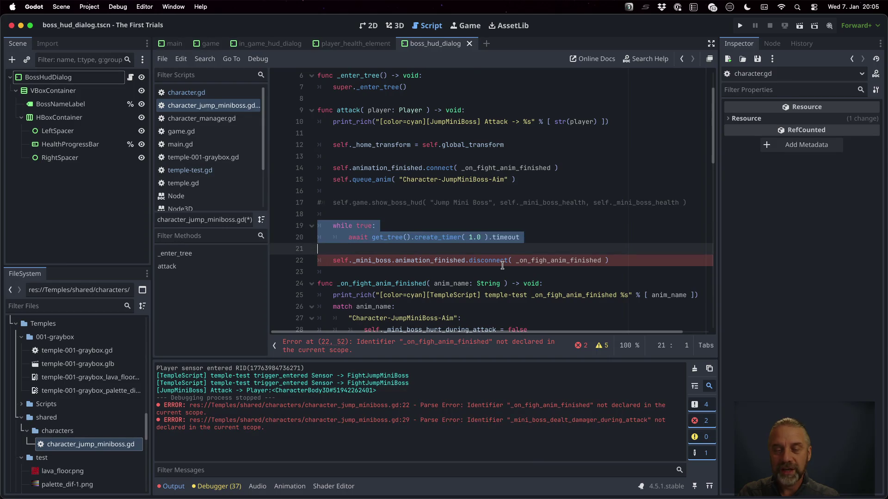
key("Down")
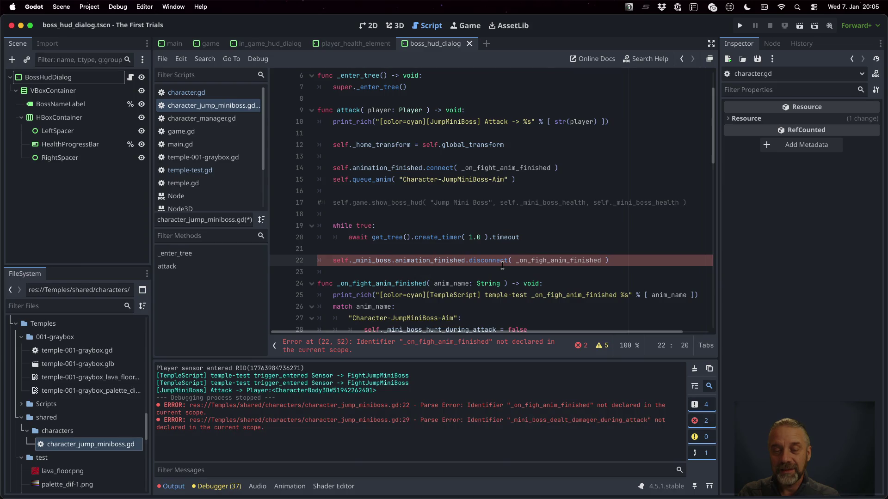
key("shift+alt+Left")
key("shift+Left")
key("BackSpace")
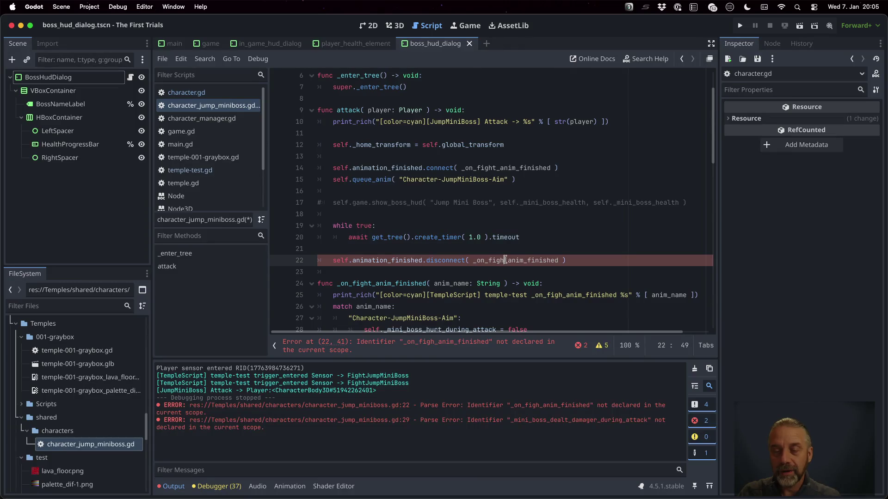
Step: Correct 'figh' to 'fight' in the disconnect callback and save the script
key("Right")
type("t")
key("BackSpace")
key("Left")
type("t")
key("super+s")
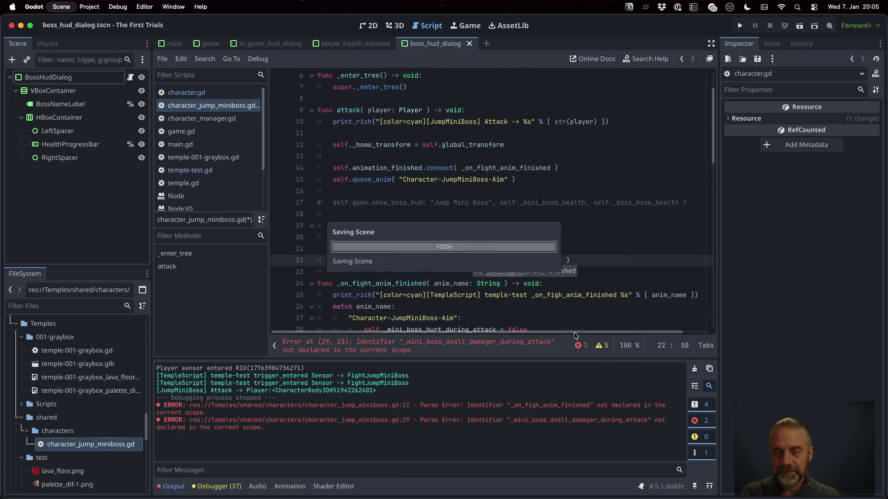
Step: Select the undeclared dealt_damager variable on line 29, then open character.gd
left_click(541, 237)
left_click(418, 109)
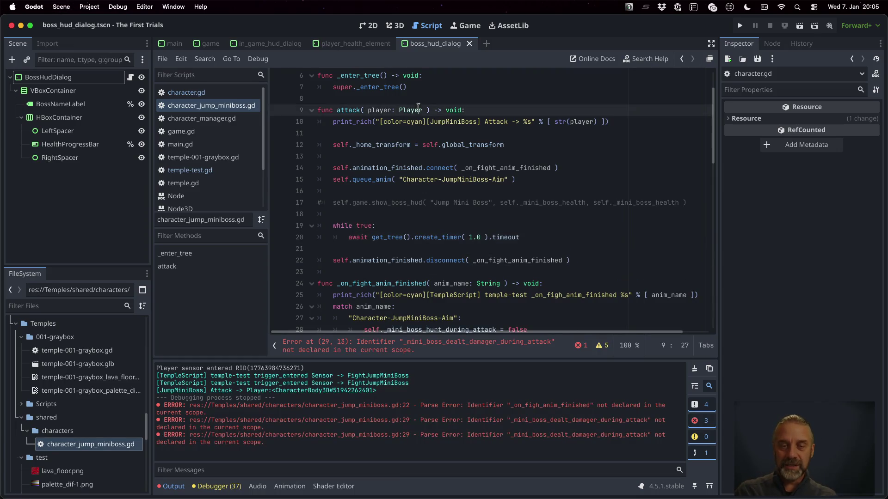
scroll(428, 128, "up", 1)
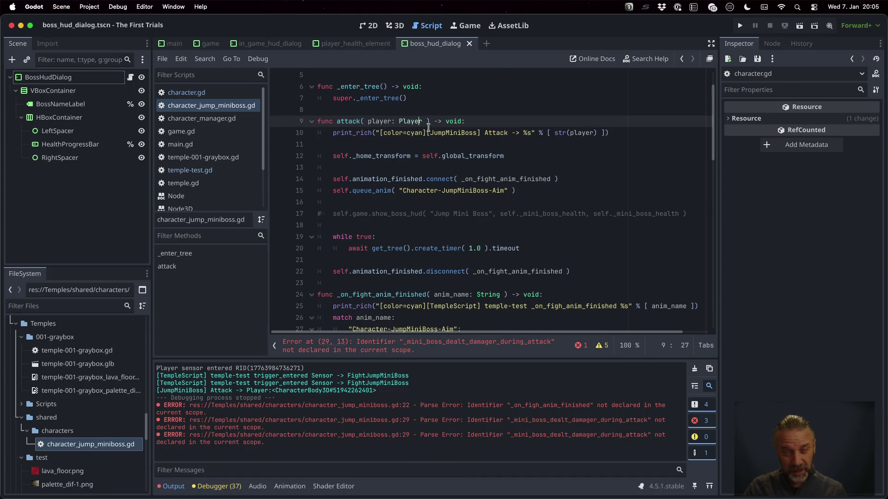
scroll(463, 188, "down", 2)
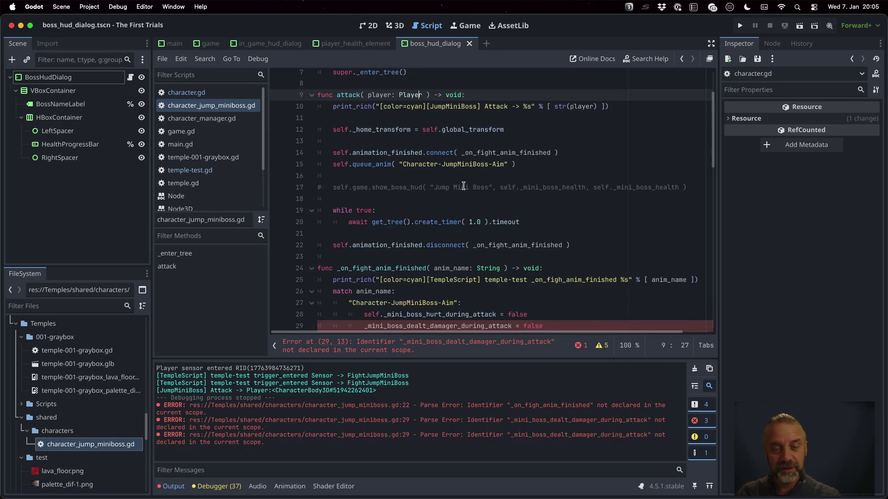
scroll(463, 188, "down", 2)
left_click(374, 204)
left_click(440, 262)
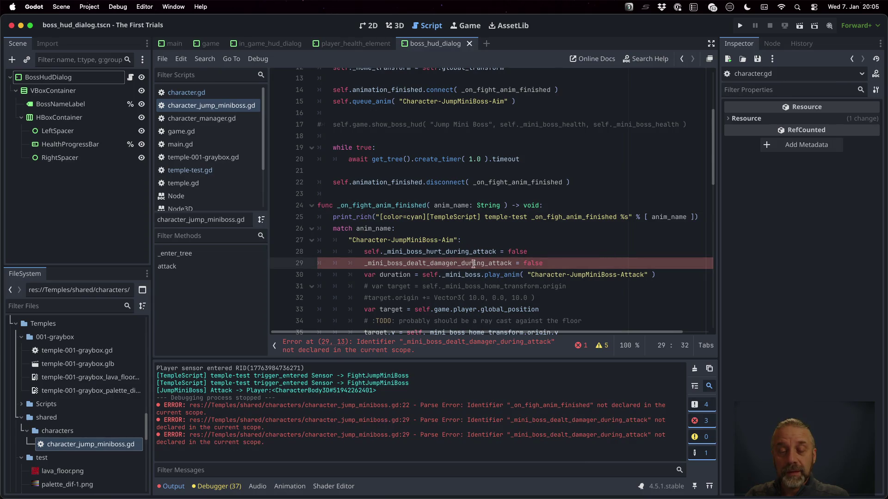
left_click_drag(403, 264, 511, 263)
left_click(212, 94)
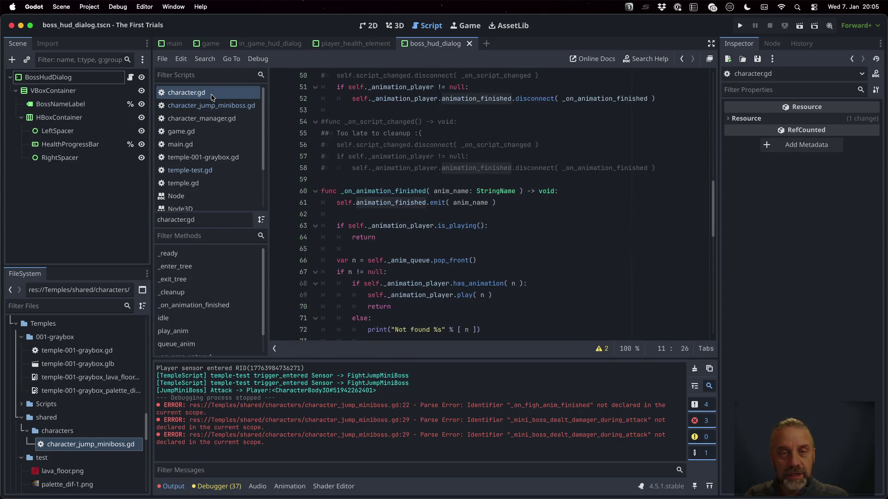
Step: Select the four mini-boss variable declarations, lines 17–20, in temple-test.gd
left_click(221, 169)
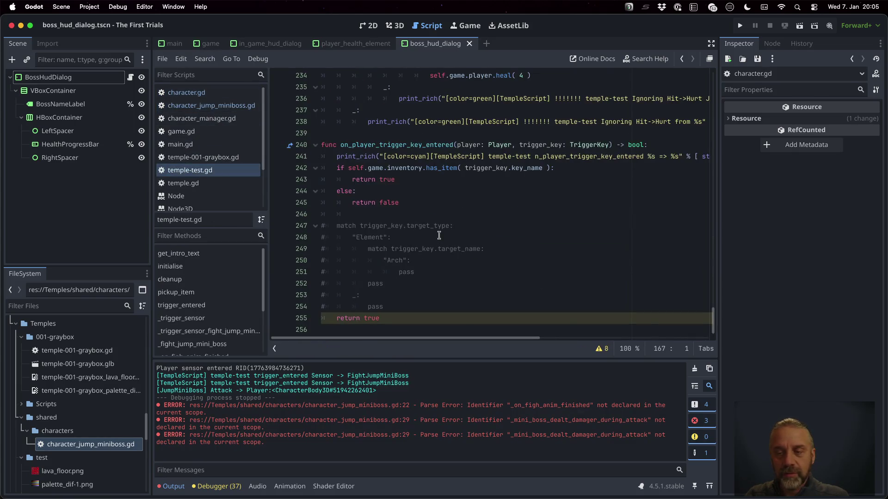
scroll(436, 219, "up", 20)
key("ctrl+a")
scroll(436, 219, "up", 20)
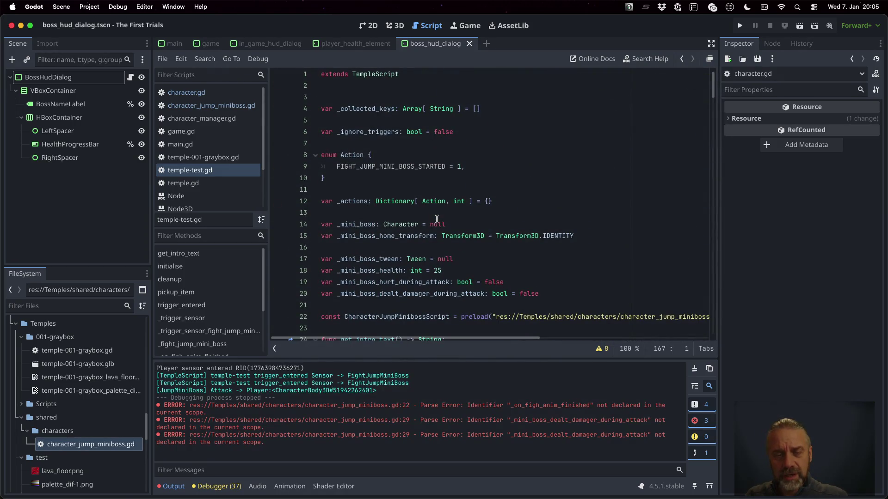
scroll(436, 219, "down", 2)
left_click(463, 220)
mouse_move(629, 277)
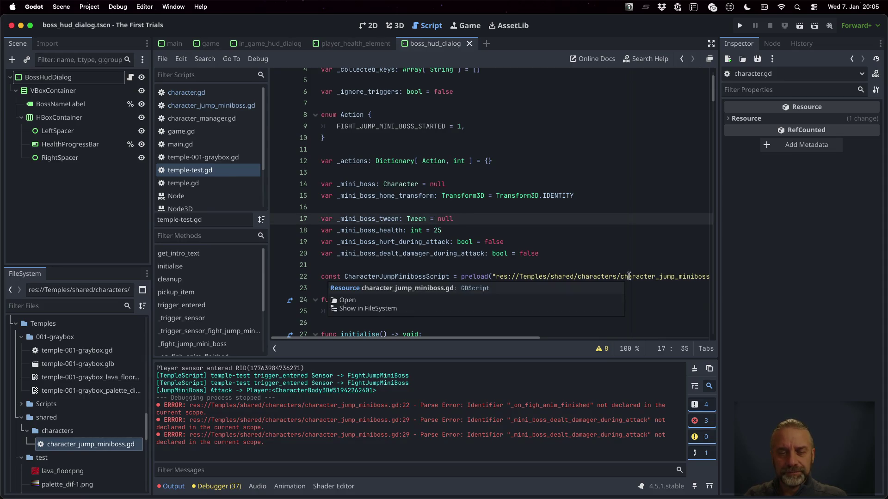
key("Up")
key("Up")
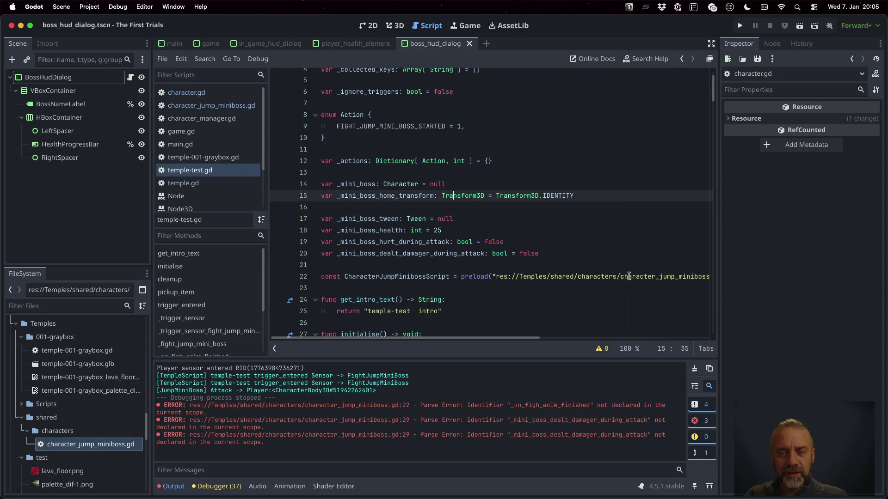
key("Down")
key("Down")
key("Home")
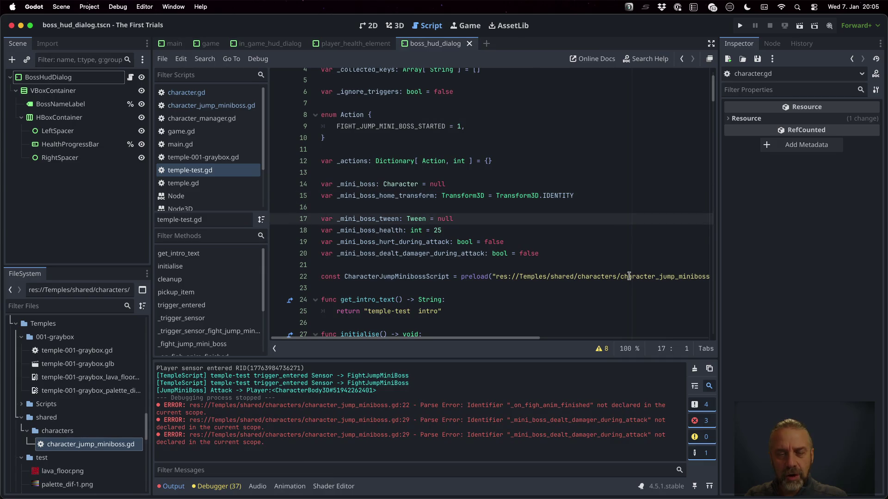
key("shift+Down")
key("shift+Down")
key("shift+Down")
key("ctrl+c")
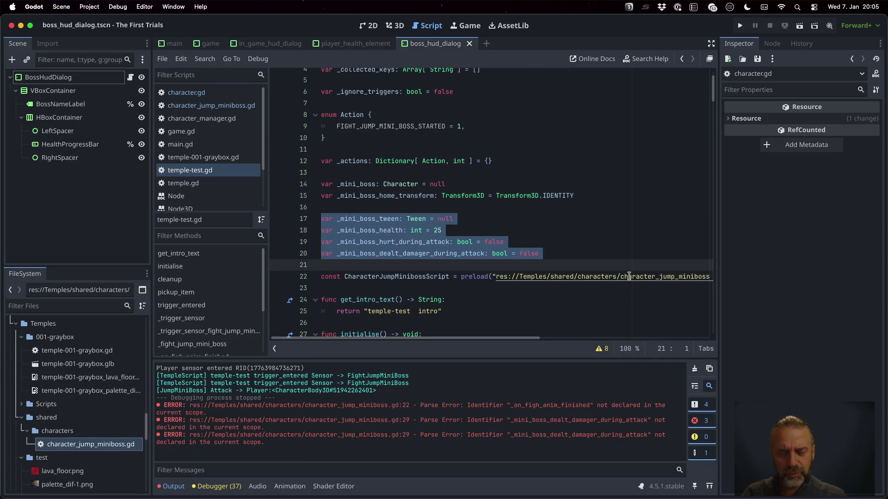
Step: Switch to character_jump_miniboss.gd with the cursor on line 5
left_click(259, 107)
scroll(381, 178, "up", 4)
left_click(344, 117)
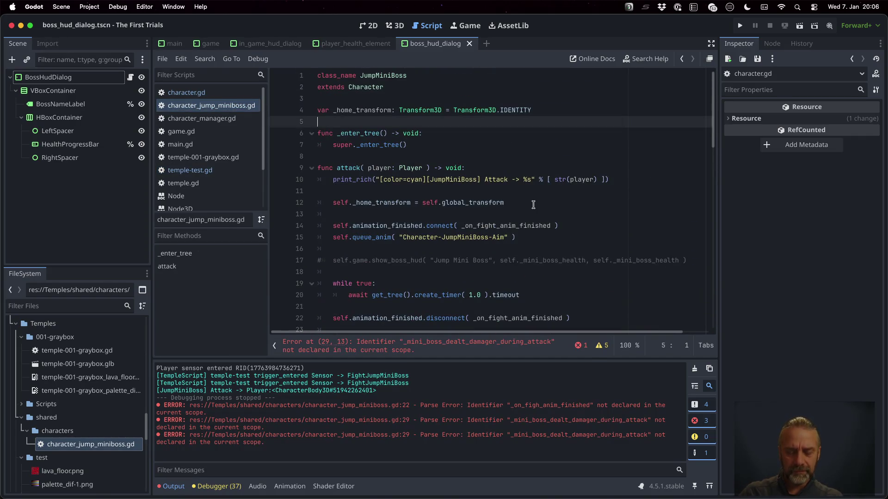
Step: Paste the four variables at line 5 and strip the _mini_boss prefix to make _tween
key("ctrl+v")
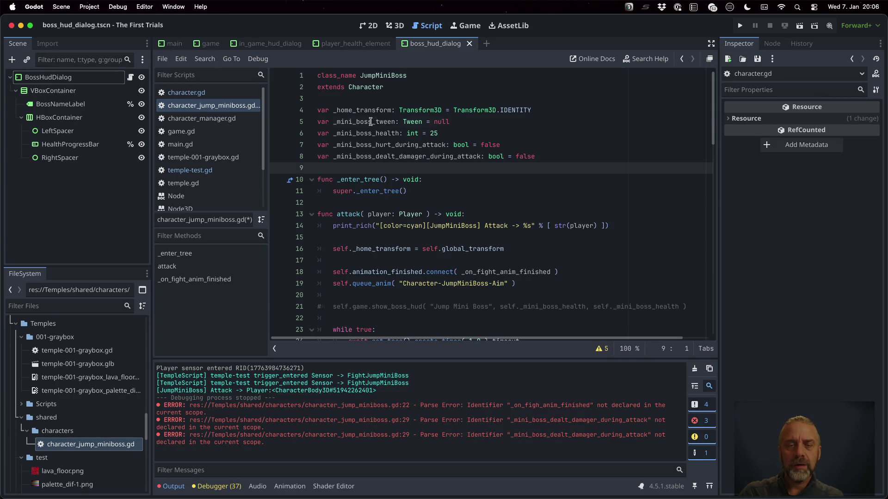
left_click_drag(370, 122, 332, 121)
key("BackSpace")
key("Down")
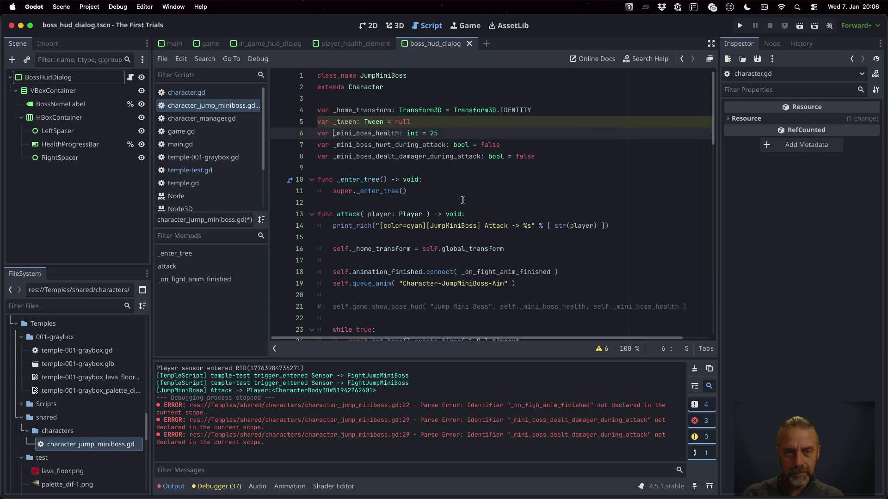
key("ctrl+shift+k")
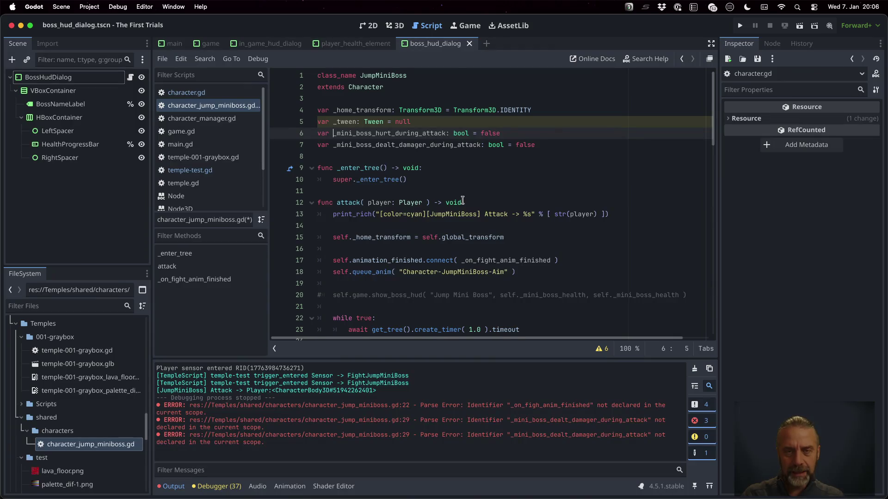
key("ctrl+z")
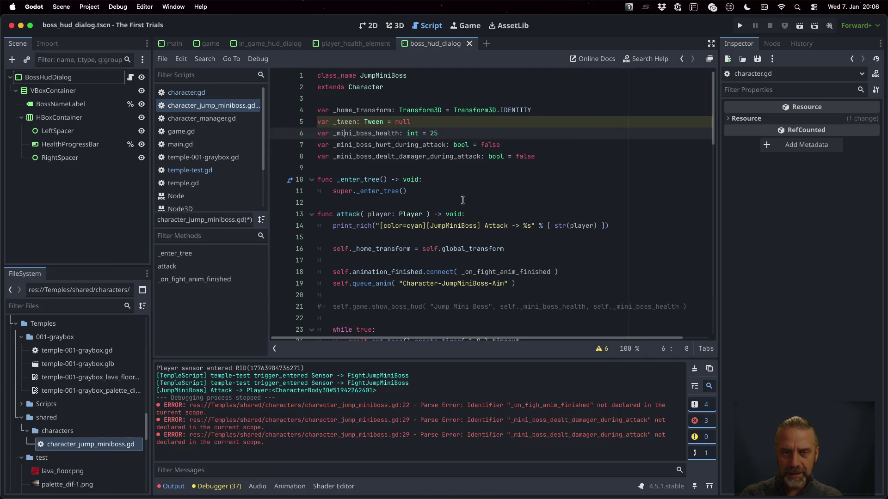
key("Home")
key("BackSpace")
key("ctrl+z")
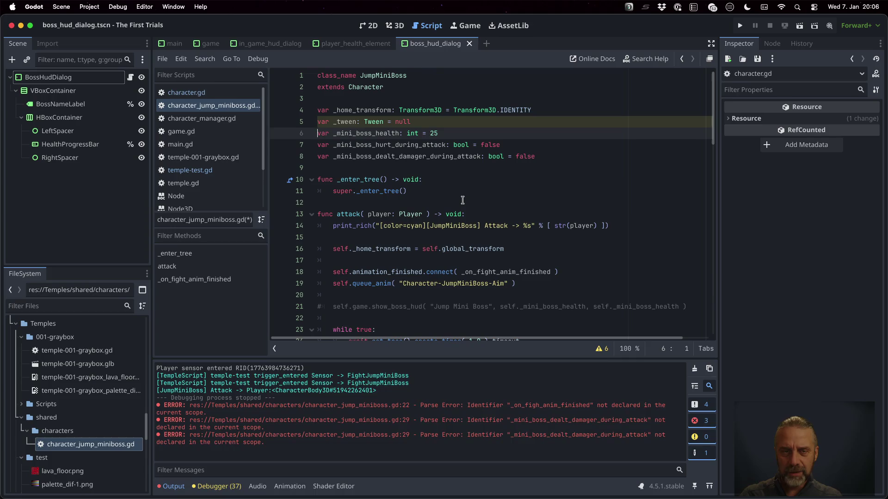
Step: Rename the rest to _health, _hurt_during_attack and _dealt_damage_during_attack, then save
key("Delete")
key("Delete")
key("Delete")
key("Delete")
key("Delete")
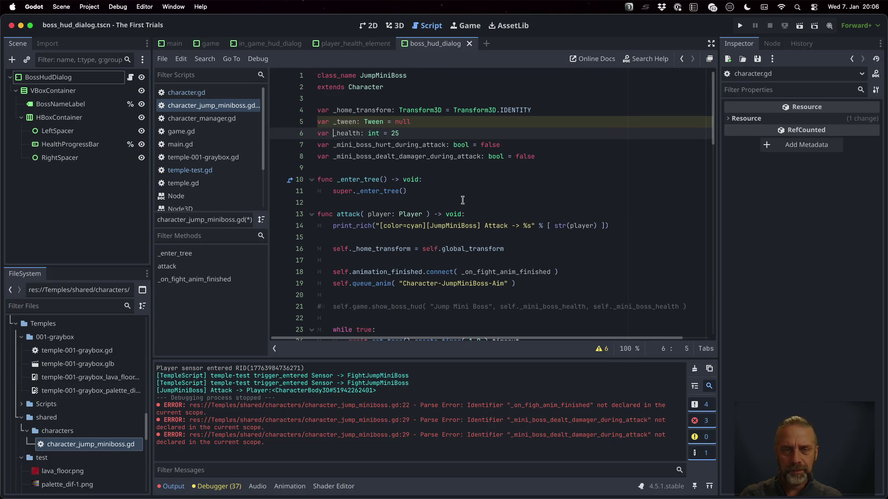
key("Down")
key("Delete")
key("Delete")
key("Delete")
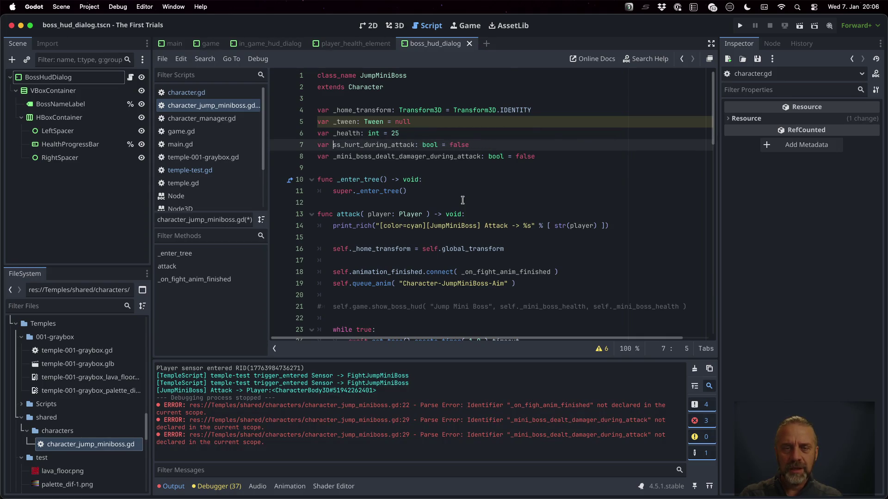
key("Delete")
key("Down")
key("Delete")
key("Delete")
key("Delete")
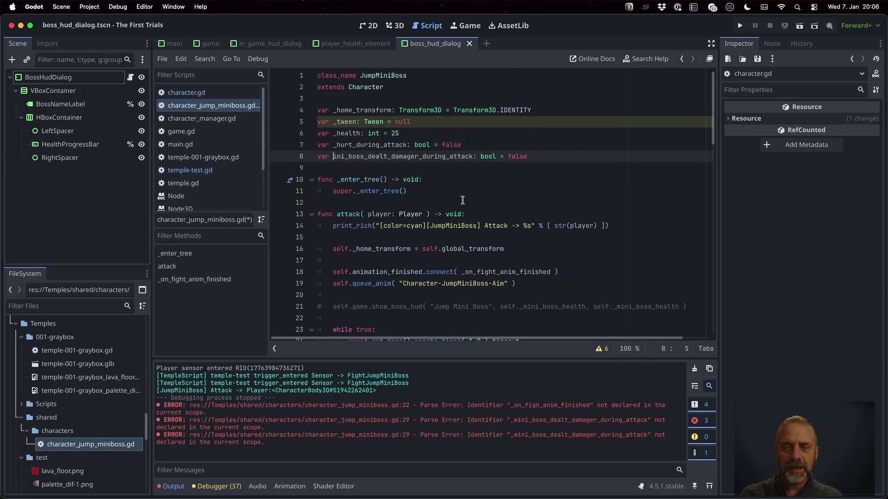
key("Delete")
key("Delete")
key("Delete")
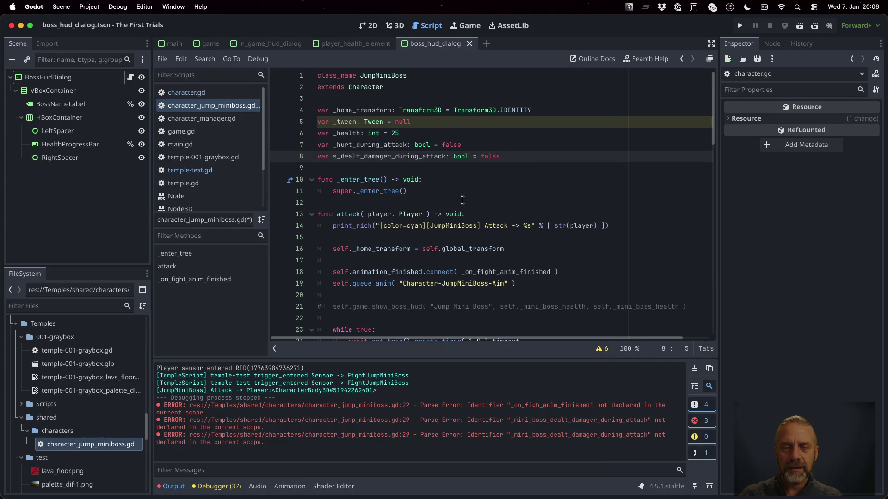
key("Right")
key("Right")
key("Right")
key("Delete")
key("ctrl+s")
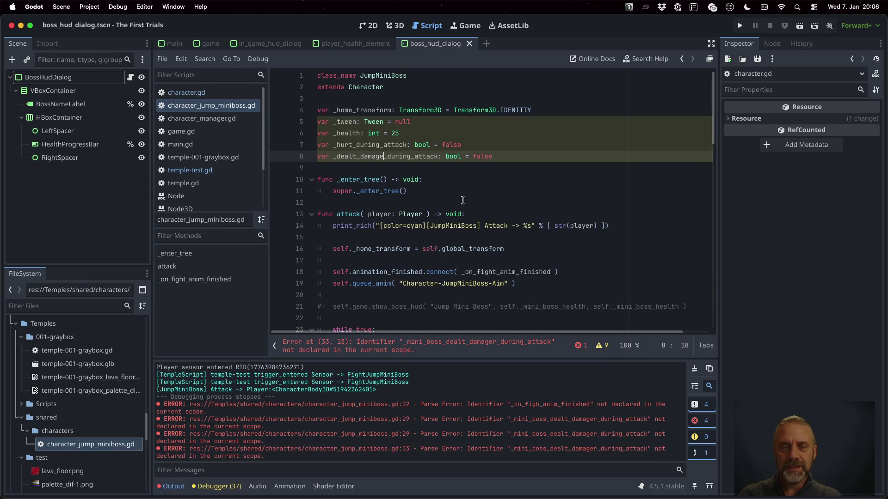
Step: Rename line 33 to self._dealt_damage and strip _mini_boss from line 39's home transform reference
scroll(462, 200, "down", 7)
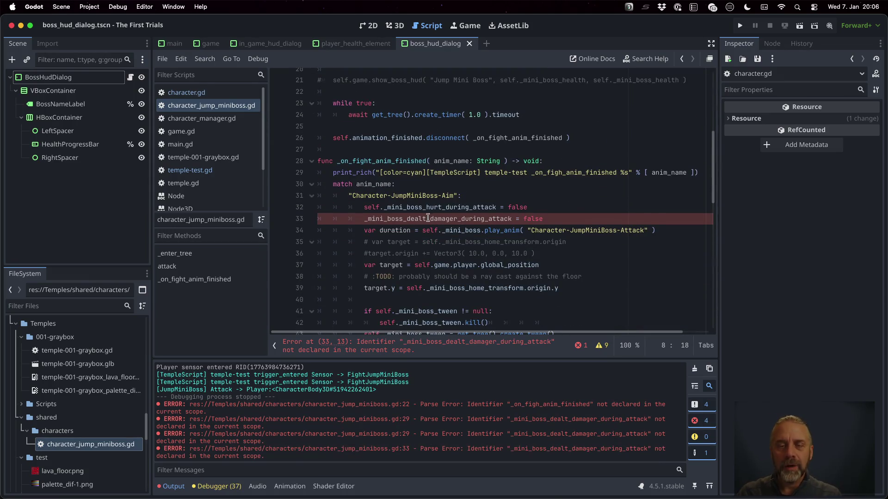
left_click(453, 219)
key("Delete")
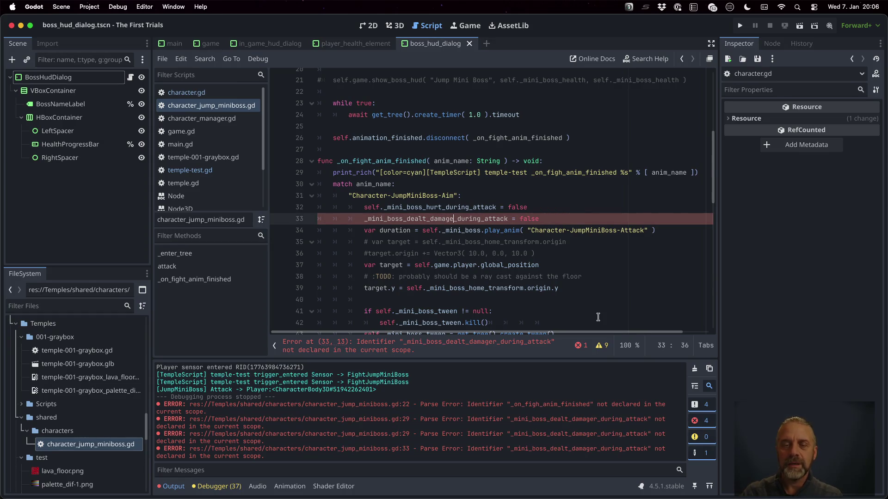
key("Home")
key("Delete")
key("Delete")
key("Delete")
type("self.")
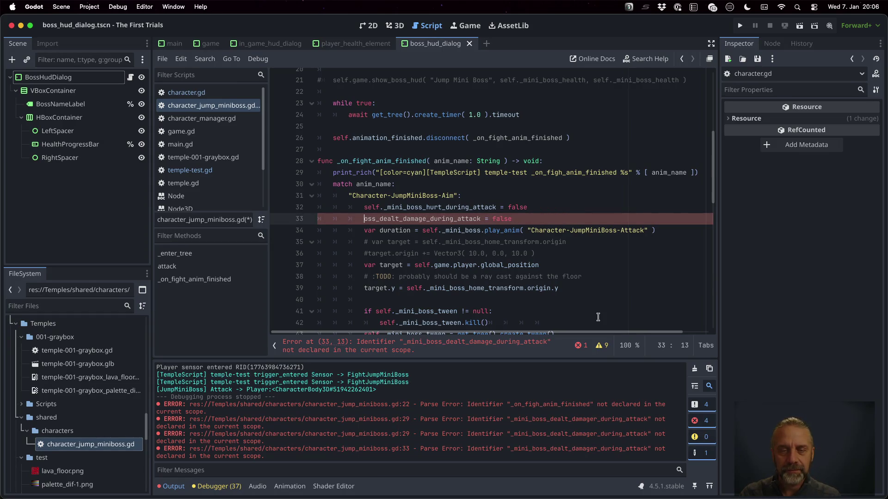
key("Delete")
key("Delete")
key("Delete")
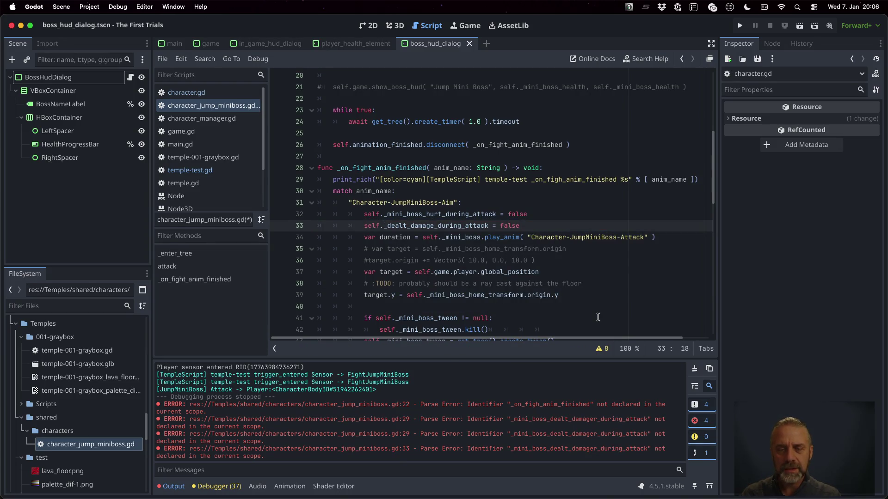
left_click(465, 294)
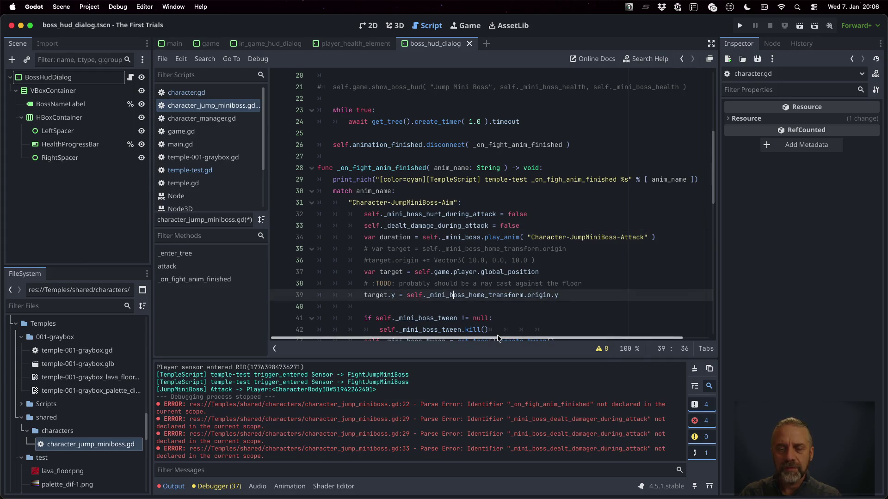
key("shift+Left")
key("shift+Left")
key("shift+Left")
key("shift+Left")
key("shift+Left")
key("shift+Left")
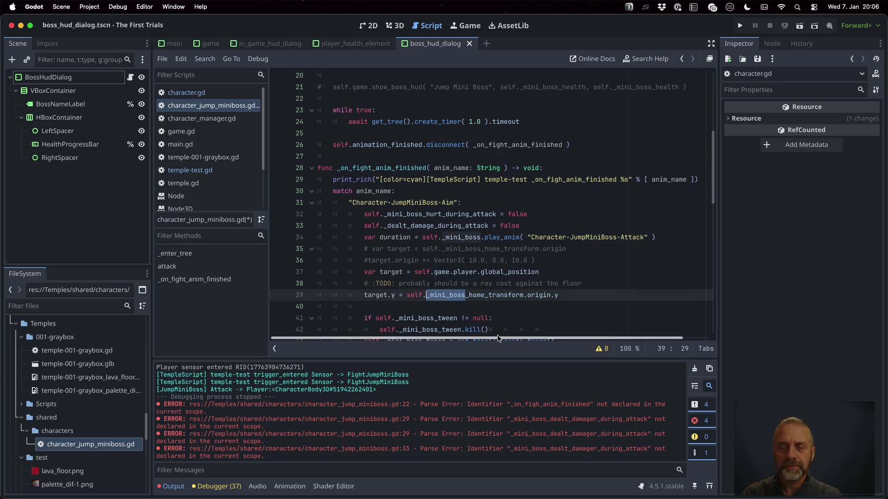
key("BackSpace")
Step: Make the tween lines 41–46 use self._tween and animate self instead of _mini_boss
scroll(480, 238, "down", 4)
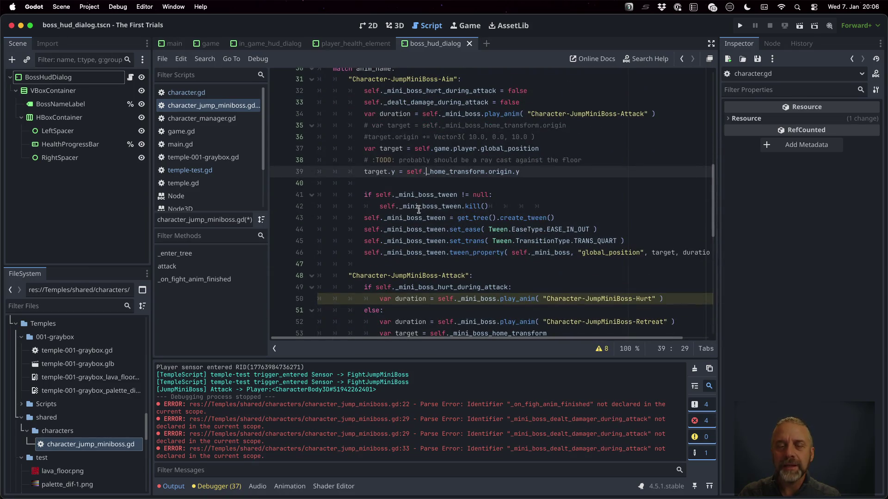
scroll(432, 195, "up", 10)
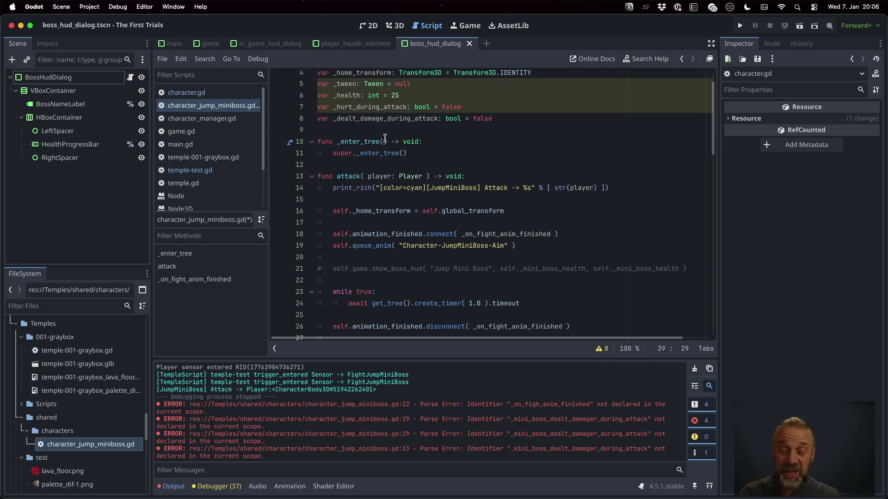
scroll(385, 138, "down", 12)
left_click(436, 135)
key("BackSpace")
key("BackSpace")
key("BackSpace")
key("Down")
key("BackSpace")
key("Delete")
key("Delete")
key("Delete")
key("Down")
key("Down")
key("Up")
key("BackSpace")
key("BackSpace")
key("BackSpace")
key("Down")
key("Delete")
key("Delete")
key("Delete")
key("Down")
key("Delete")
key("Delete")
key("Delete")
key("Delete")
key("Delete")
key("Delete")
key("Down")
key("Delete")
key("Delete")
key("Delete")
key("Delete")
key("Delete")
key("Delete")
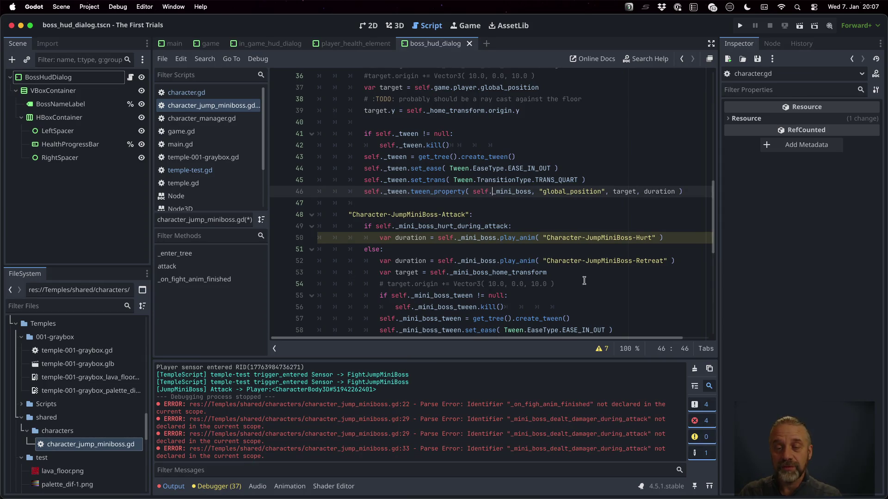
key("shift+Right")
key("shift+alt+Right")
key("BackSpace")
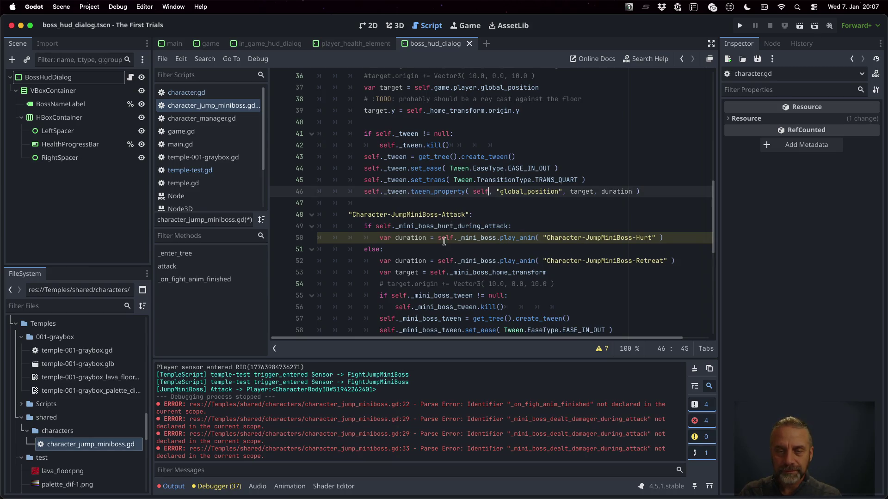
Step: Change lines 49–53 to use self._hurt_during_attack, self.play_anim and self's home transform
left_click(395, 226)
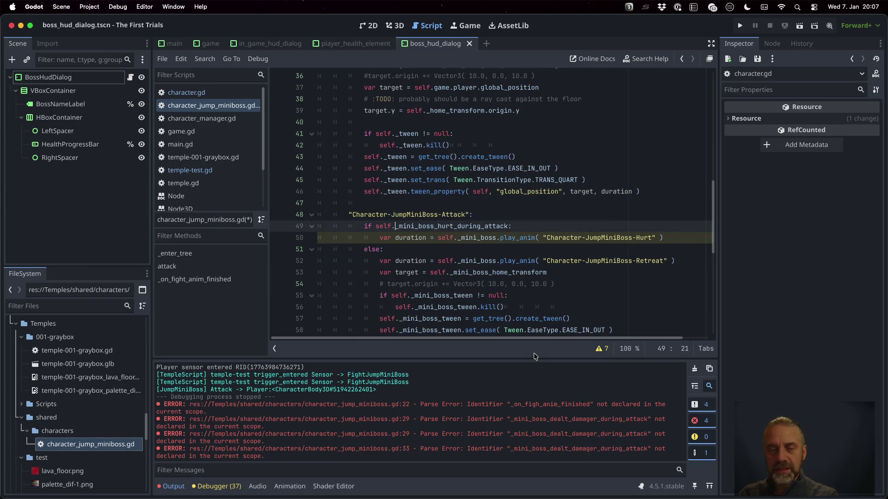
key("Delete")
key("Delete")
key("Delete")
key("Delete")
key("Delete")
key("Delete")
key("Down")
key("Delete")
key("Delete")
key("Delete")
key("Down")
key("Down")
key("Delete")
key("Delete")
key("Delete")
key("Delete")
key("Down")
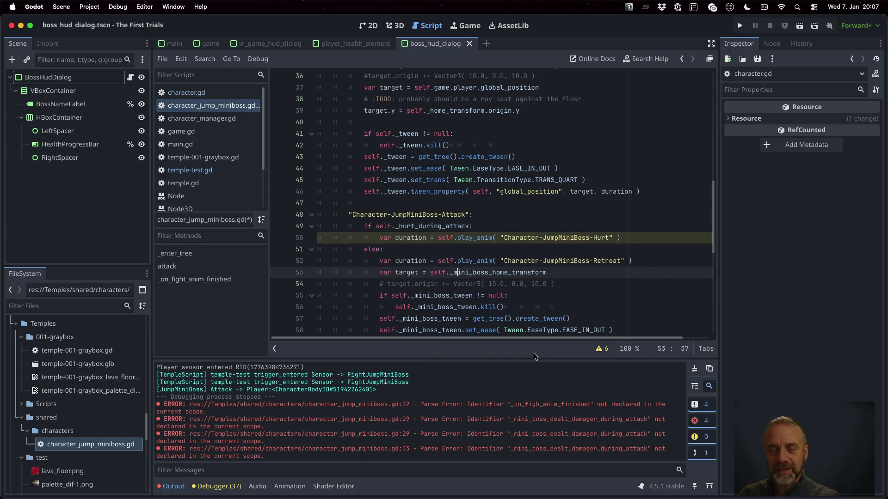
key("Delete")
key("Delete")
key("Delete")
key("Down")
key("Down")
key("alt+Left")
key("Delete")
key("Delete")
key("Delete")
Step: Make the Attack retreat tween's check, kill, creation, set_ease and set_trans lines use self._tween
key("Down")
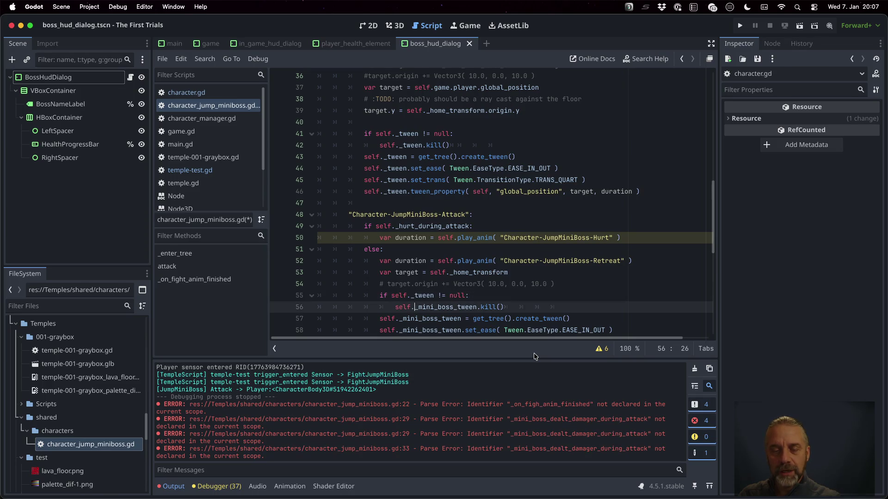
key("Delete")
key("Delete")
key("Delete")
key("Down")
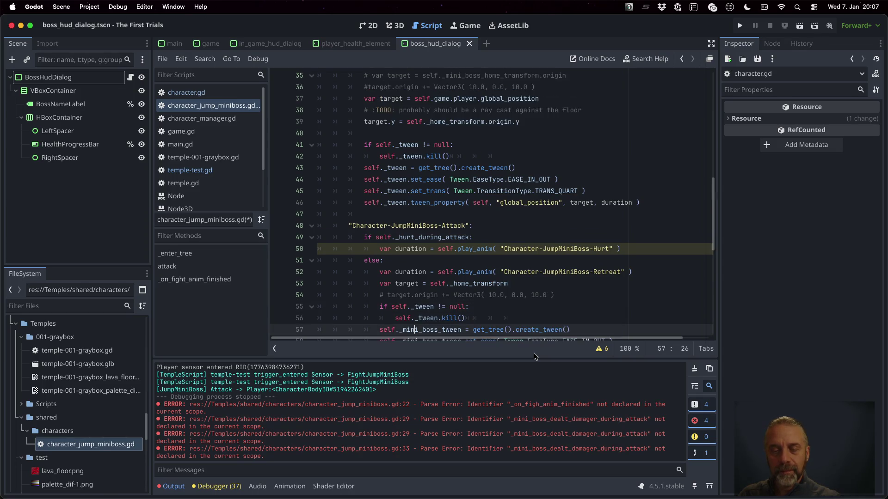
key("Delete")
key("Delete")
key("Delete")
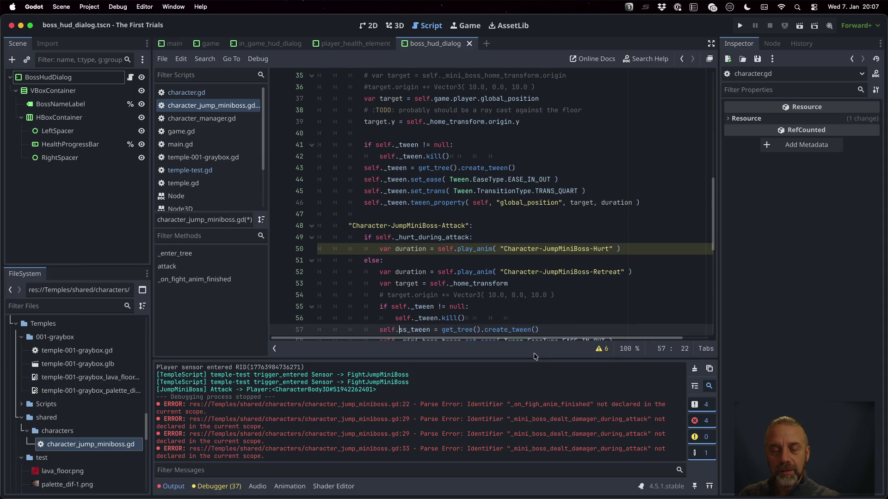
key("Down")
key("Delete")
key("Delete")
key("Delete")
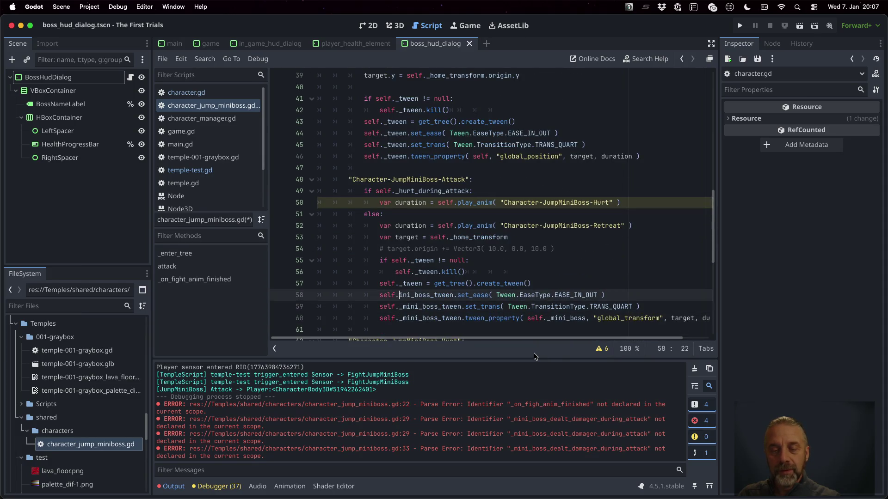
key("Delete")
key("Delete")
key("Down")
key("Delete")
key("Delete")
key("Delete")
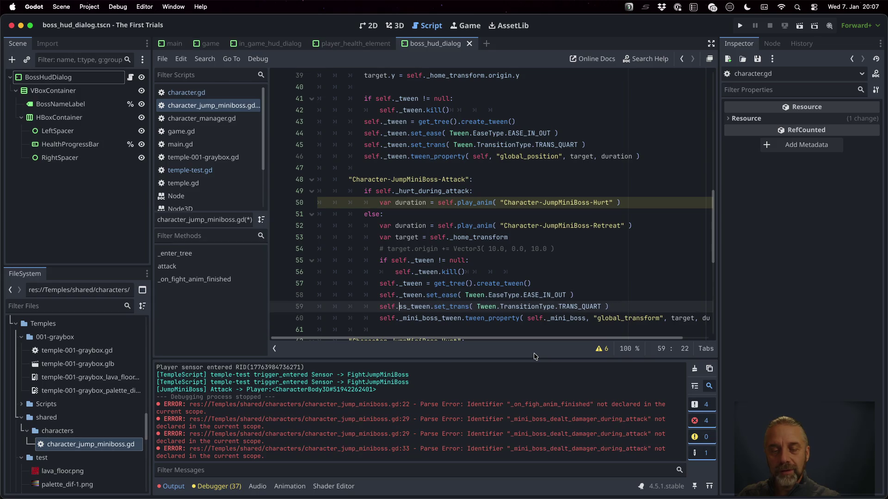
key("super+z")
key("Down")
key("Up")
key("Delete")
key("Delete")
key("Delete")
key("Delete")
key("Delete")
key("Delete")
key("Down")
key("Delete")
key("Delete")
key("Delete")
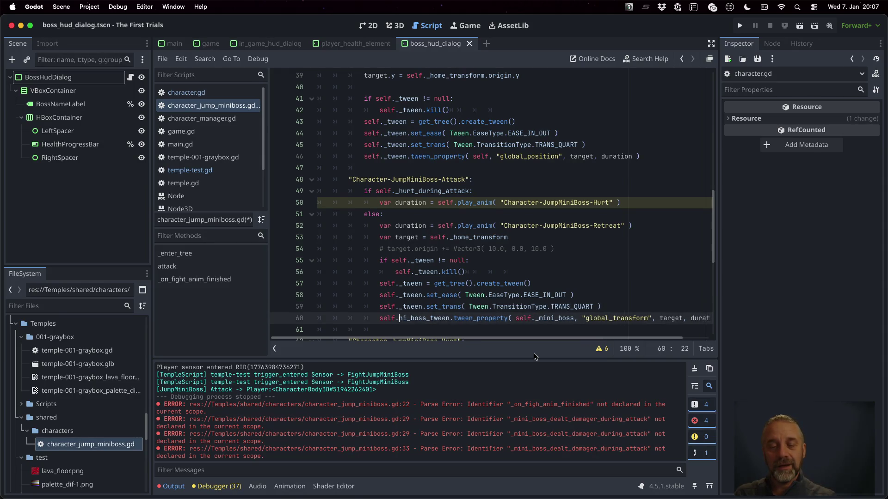
key("Delete")
key("Delete")
key("Delete")
key("Down")
key("Down")
key("Down")
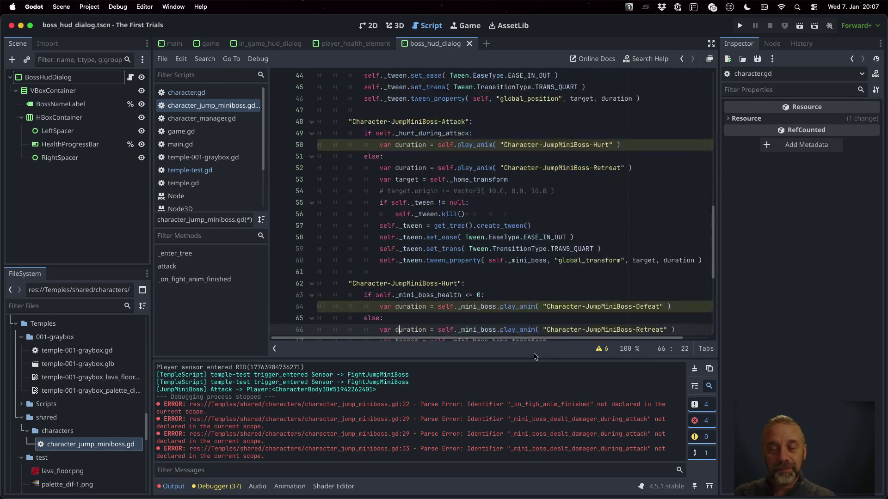
Step: In the Hurt branch, play the defeat and retreat animations on self and target self._home_transform
key("Up")
key("Up")
key("Up")
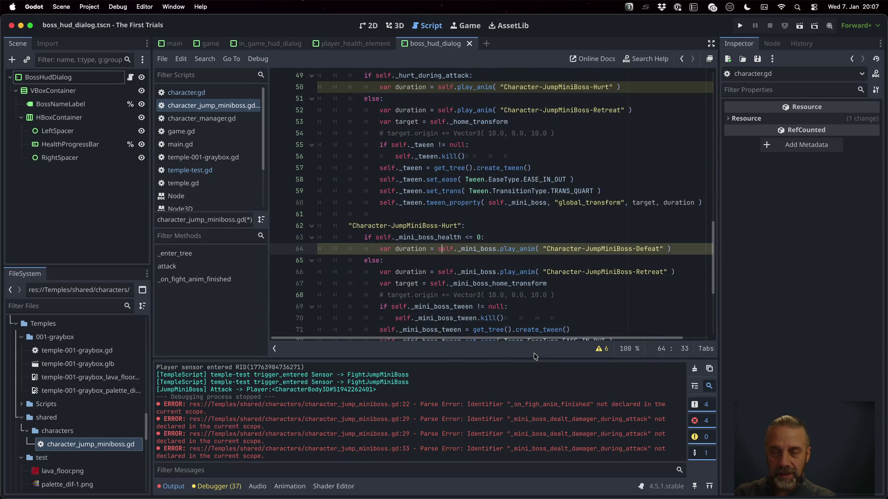
key("Right")
key("Right")
key("shift+Right")
key("shift+Right")
key("shift+Right")
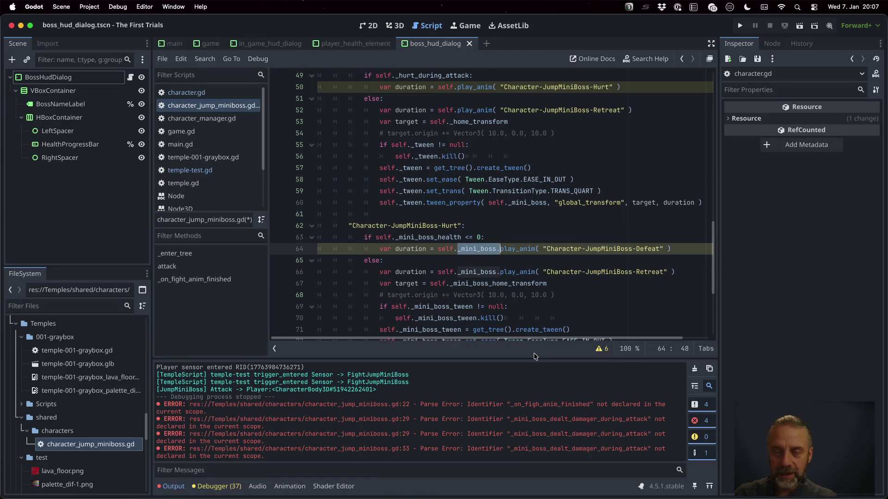
key("Delete")
key("Down")
key("Down")
key("shift+Right")
key("shift+Right")
key("shift+Right")
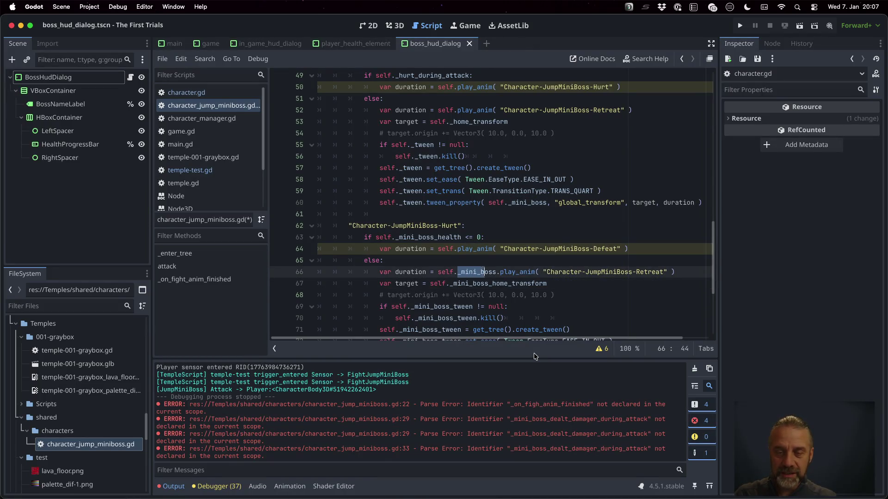
key("Delete")
key("Down")
key("shift+Right")
key("shift+Right")
key("shift+Right")
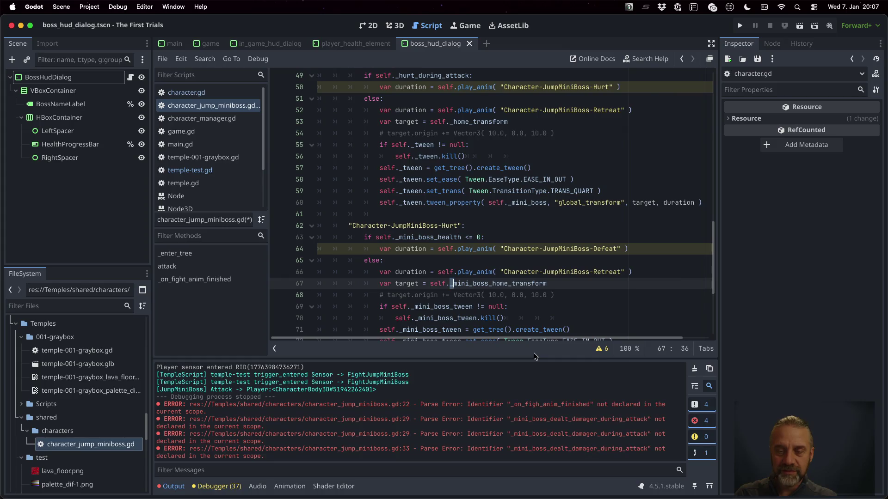
key("Delete")
Step: Make the Hurt tween's null check, kill call, creation and set_ease lines use self._tween
key("Down")
key("Down")
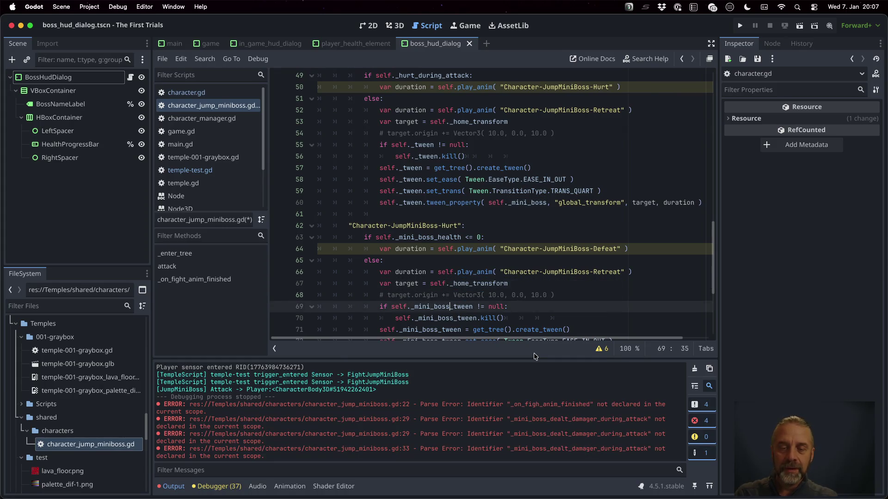
key("Left")
key("Left")
key("Left")
key("shift+Right")
key("shift+Right")
key("shift+Right")
key("Delete")
key("Down")
key("shift+Right")
key("shift+Right")
key("shift+Right")
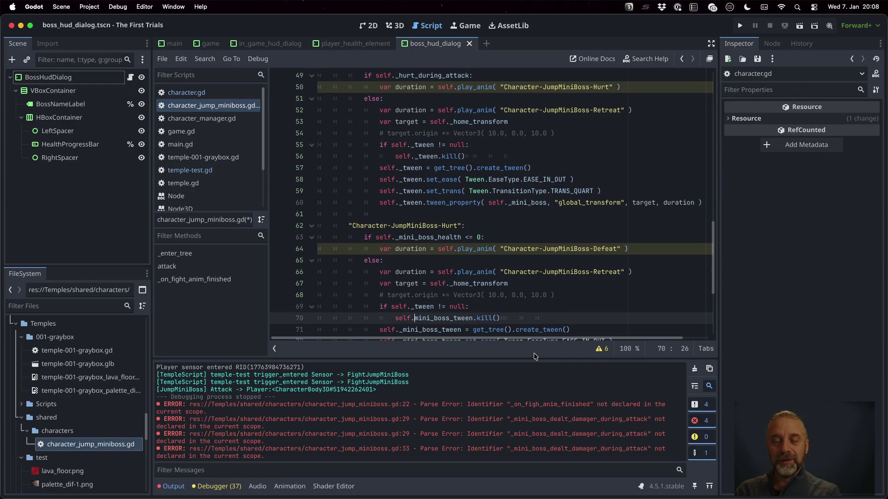
key("Delete")
key("Down")
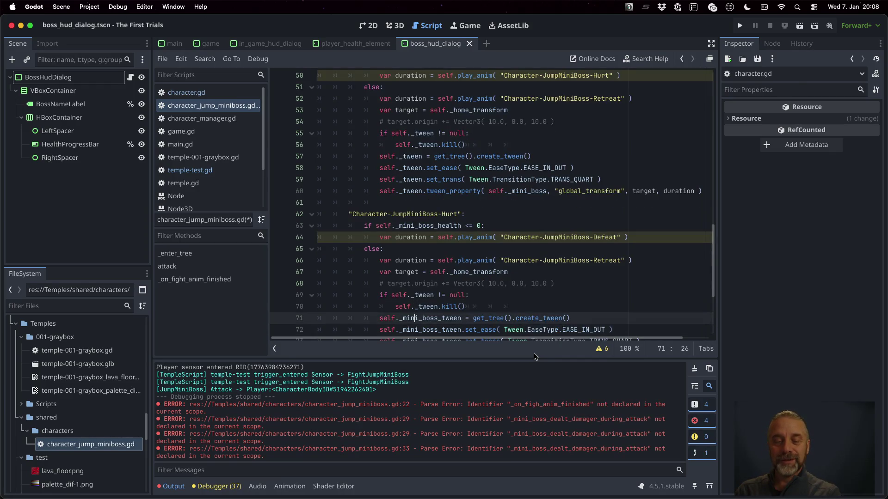
key("shift+Right")
key("shift+Right")
key("shift+Right")
key("Delete")
key("Down")
key("BackSpace")
key("Delete")
key("Delete")
key("Delete")
key("Delete")
key("Delete")
key("Delete")
Step: Make set_trans use _tween and the tween_property call move the character itself
key("Down")
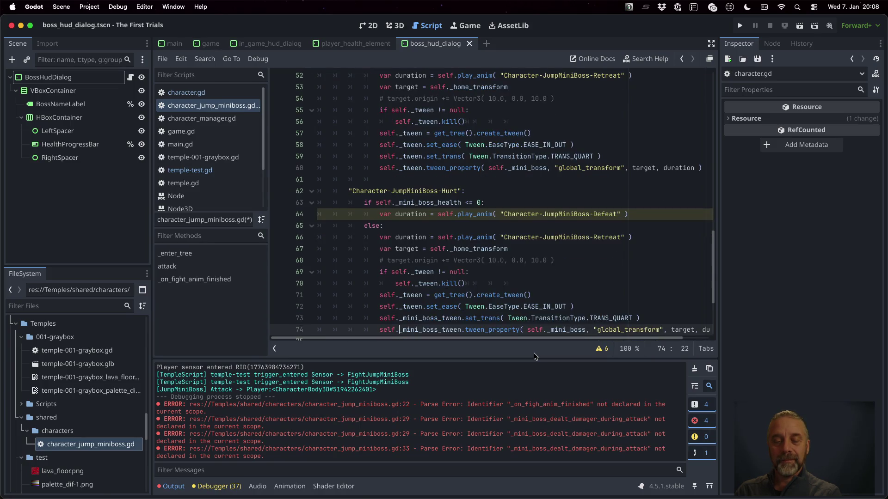
left_click(535, 355)
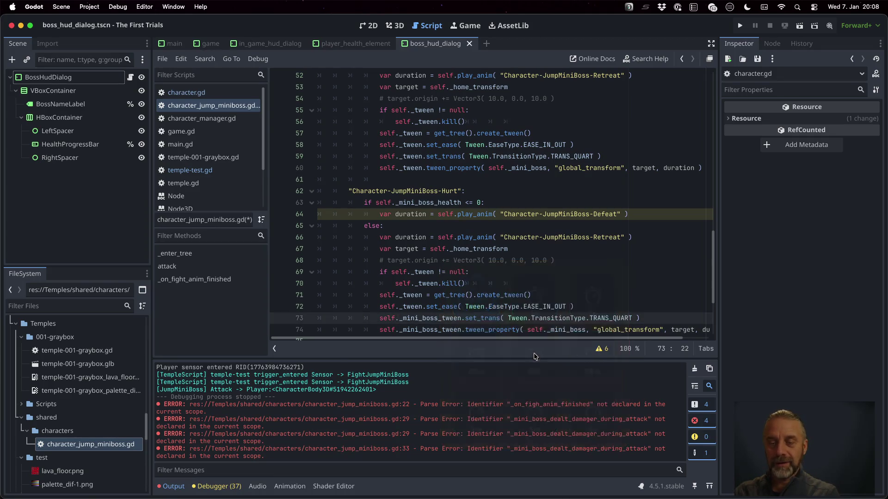
key("Delete")
key("Delete")
key("Delete")
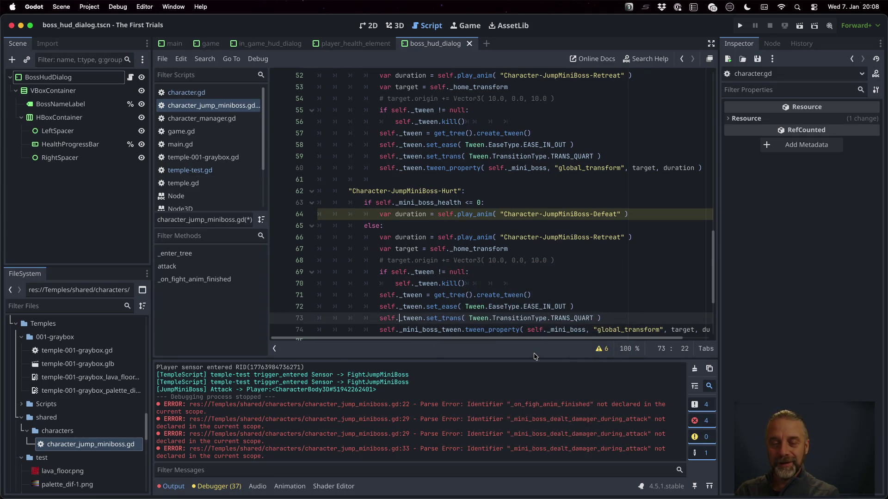
type("_")
key("Escape")
key("Down")
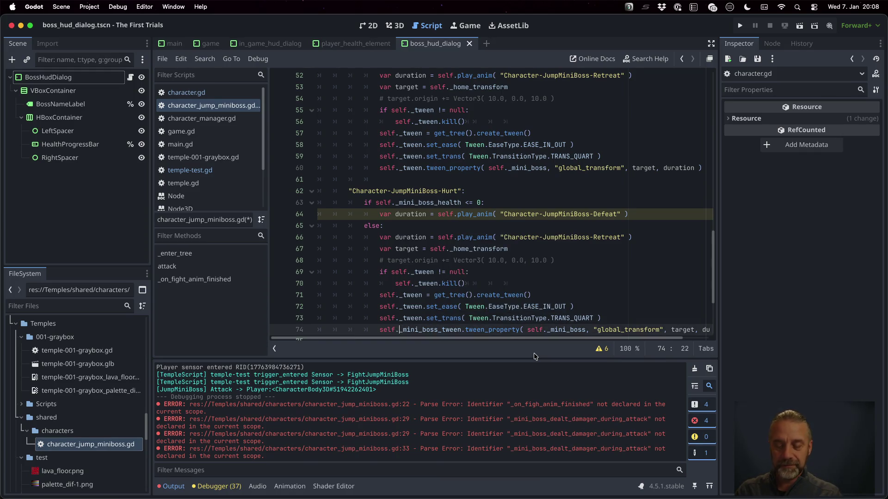
key("BackSpace")
key("Delete")
key("Delete")
key("Delete")
key("Delete")
key("Delete")
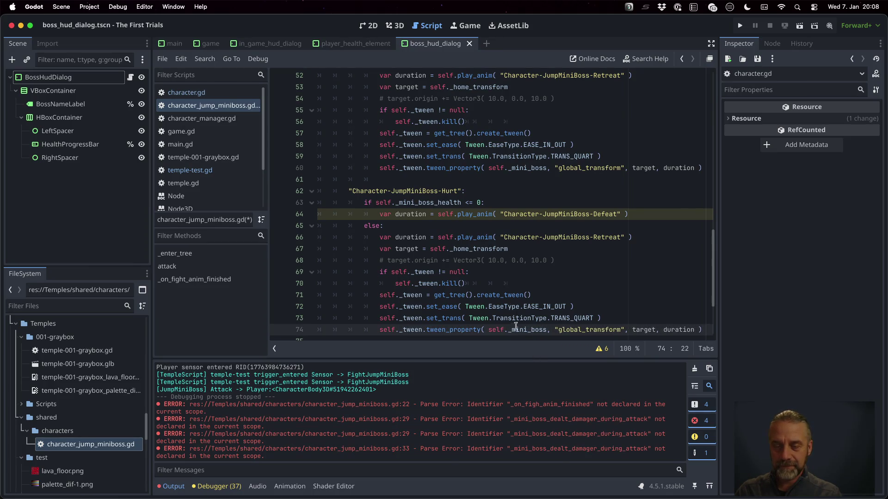
left_click_drag(503, 330, 547, 327)
key("BackSpace")
Step: Remove ._mini_boss from the Defeat, Idle-Defeated and Retreat Aim animation calls
scroll(464, 262, "down", 3)
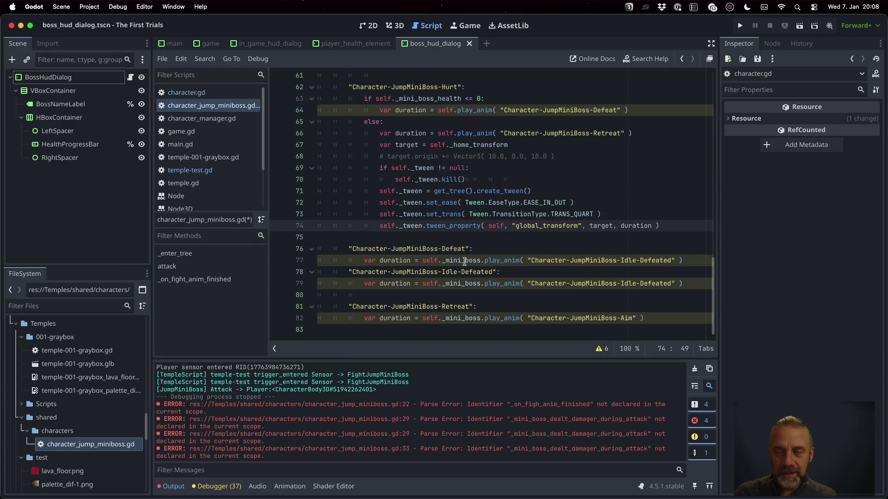
left_click_drag(441, 261, 480, 260)
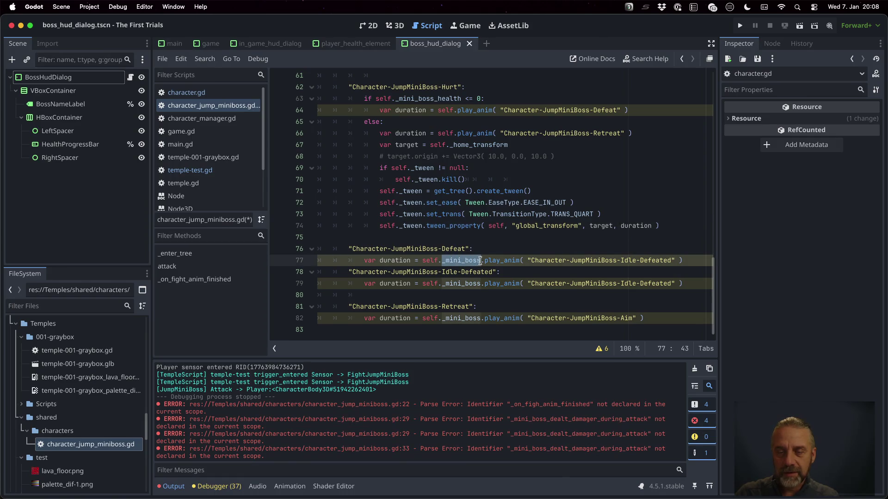
key("BackSpace")
key("Down")
key("Down")
key("shift+Right")
key("shift+Right")
key("shift+Right")
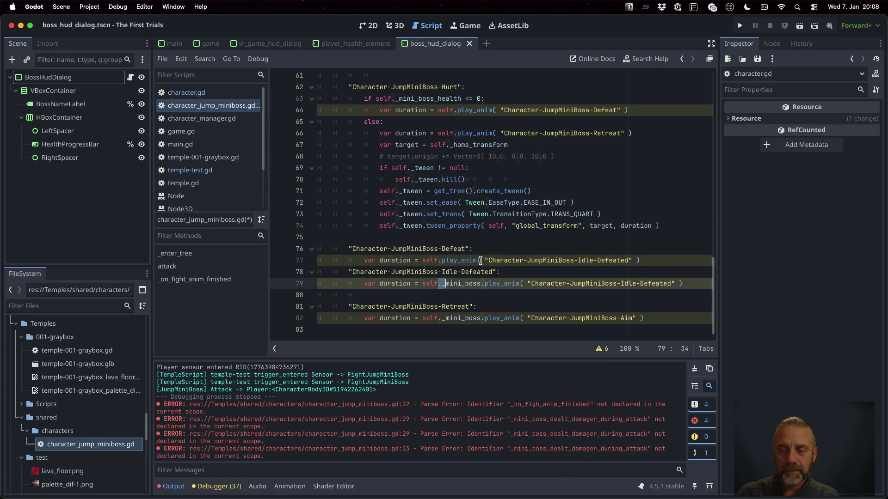
key("BackSpace")
key("Down")
key("Down")
key("Down")
key("shift+Right")
key("shift+Right")
key("shift+Right")
key("BackSpace")
key("Down")
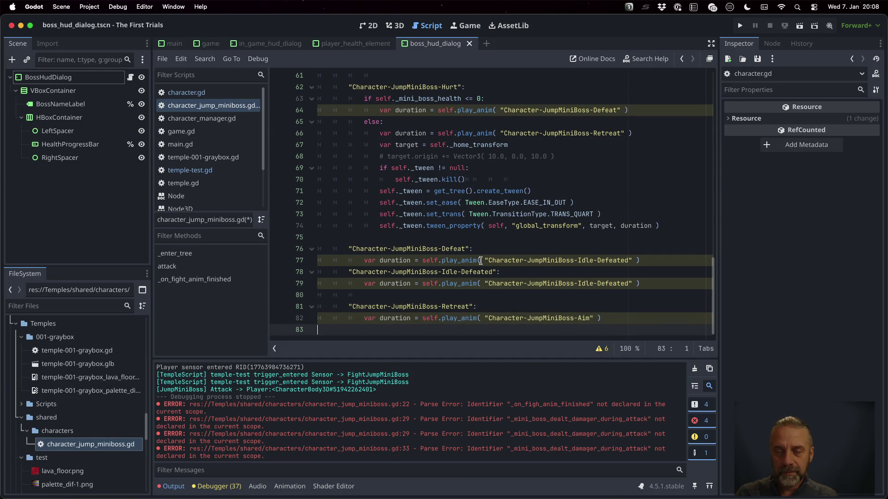
Step: Review character_jump_miniboss.gd, checking the Aim branch tweens self's global_position toward the player via self._tween
scroll(489, 208, "up", 20)
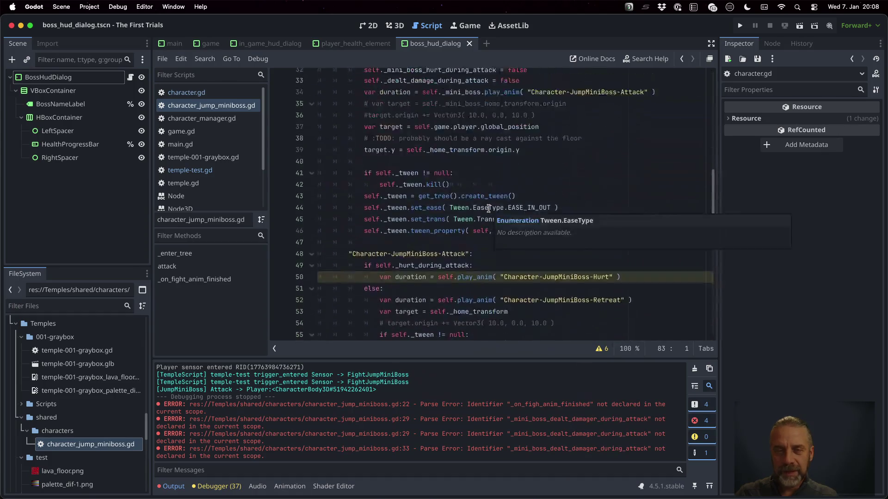
scroll(488, 209, "down", 20)
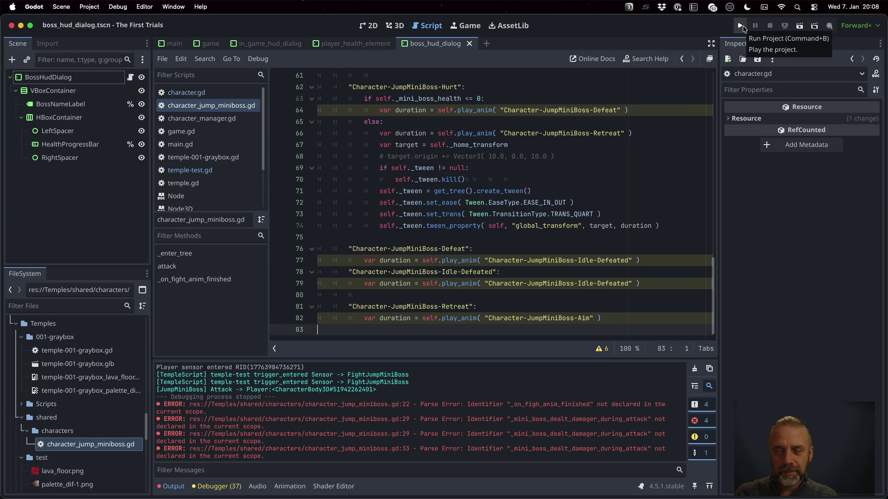
left_click(551, 189)
scroll(546, 199, "up", 10)
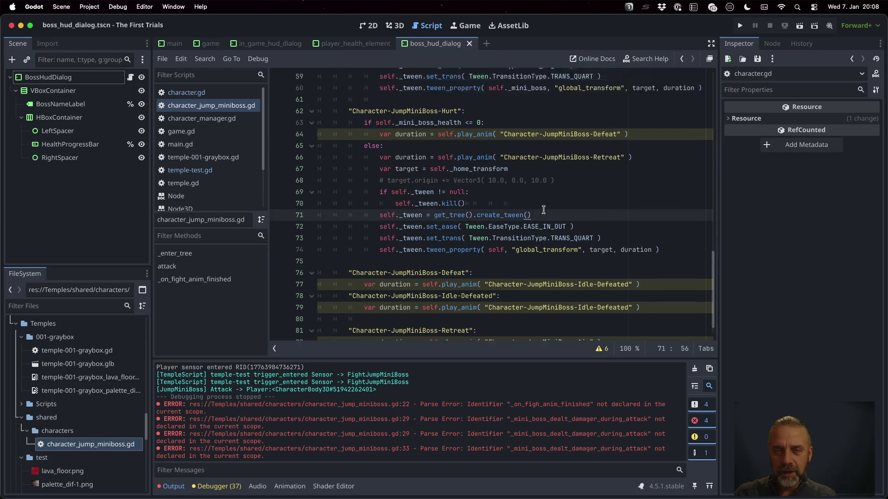
scroll(543, 210, "up", 4)
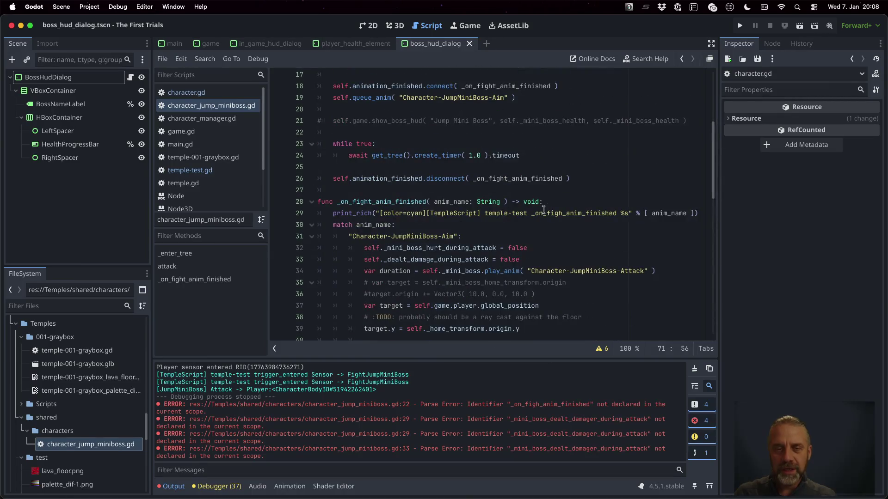
scroll(544, 209, "down", 3)
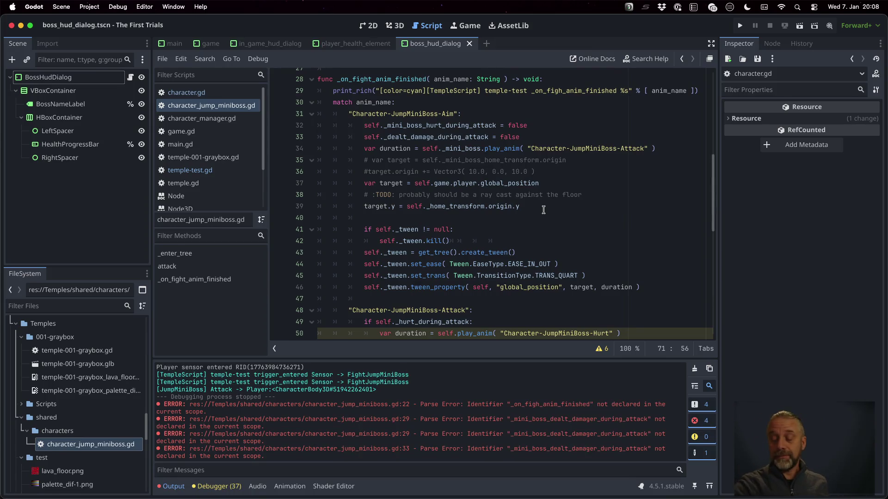
key("ctrl+alt+space")
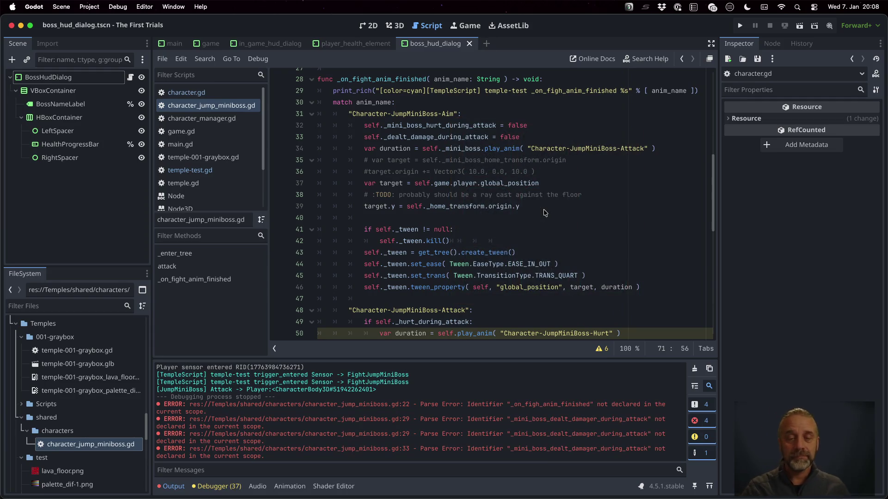
scroll(545, 213, "down", 5)
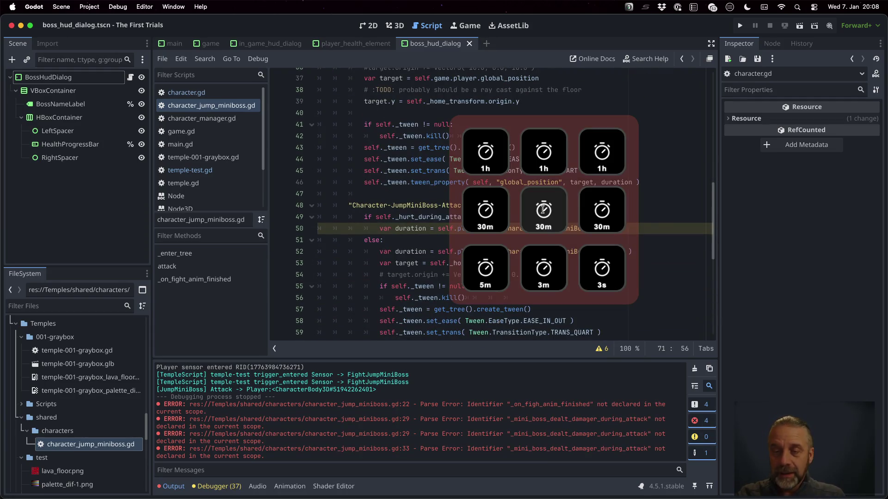
Step: Declare 'var _player: Player = null' near the top of the jump mini-boss script
left_click(588, 221)
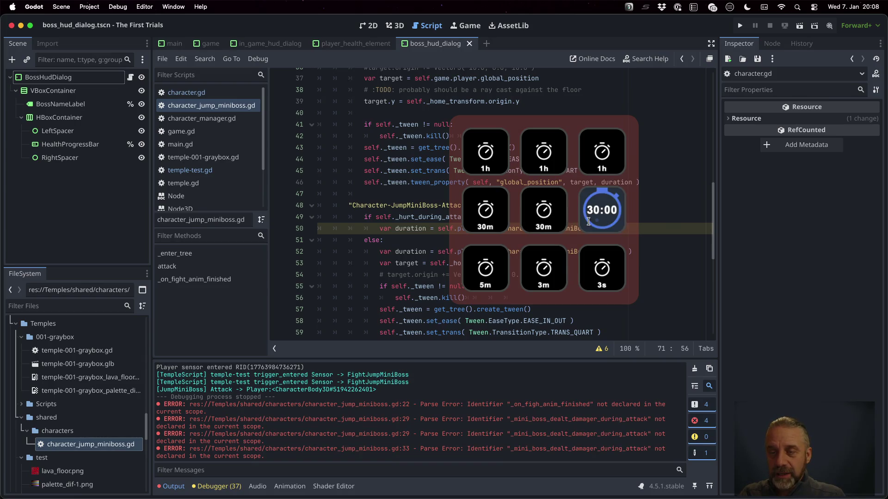
left_click(416, 182)
scroll(417, 182, "down", 1)
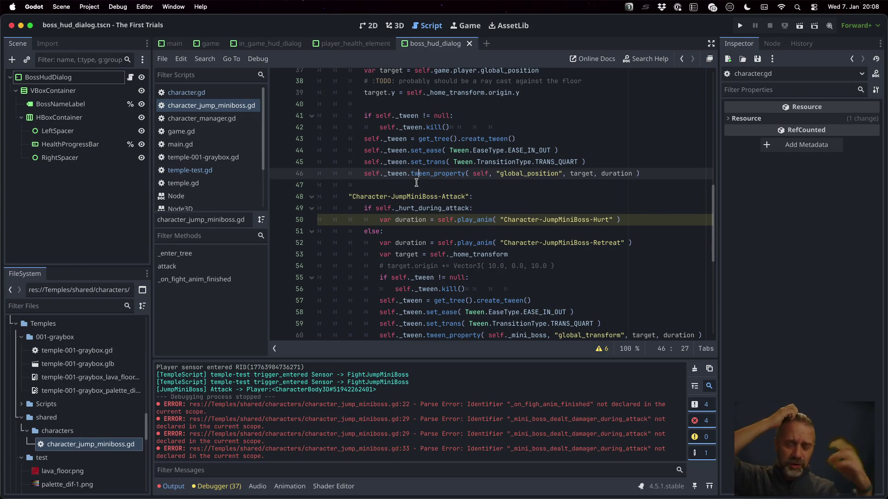
scroll(417, 183, "down", 5)
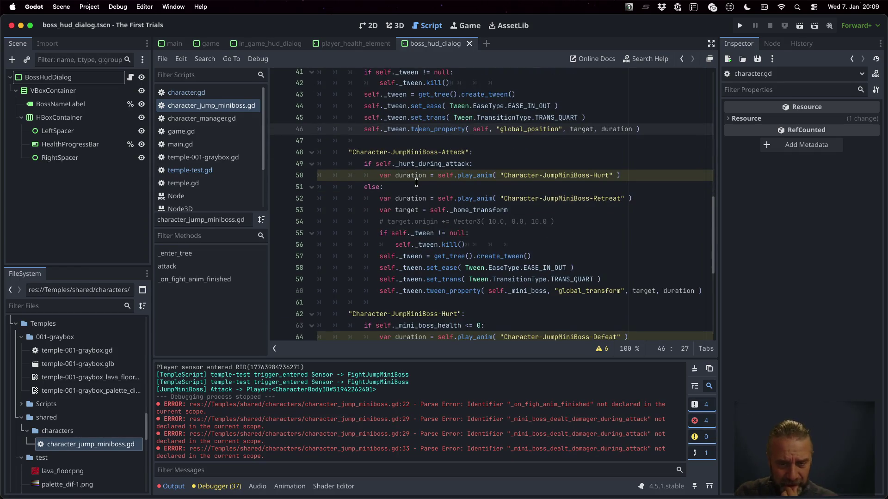
scroll(462, 214, "up", 15)
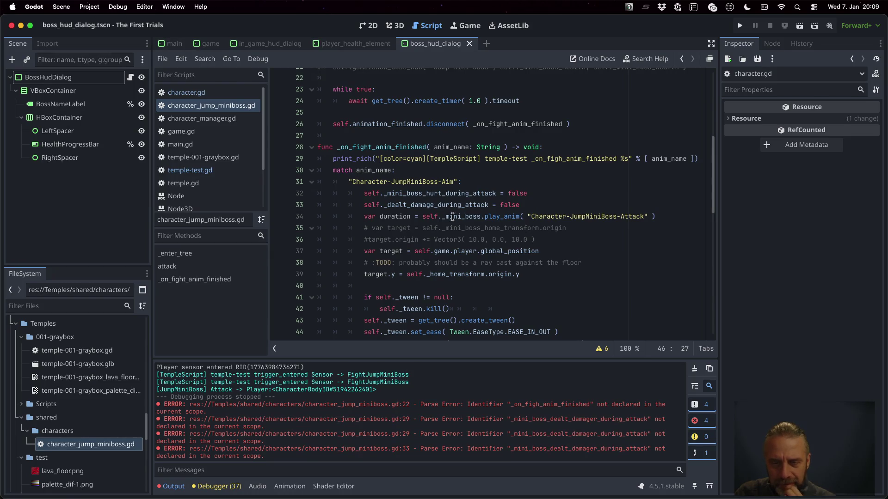
left_click(433, 251)
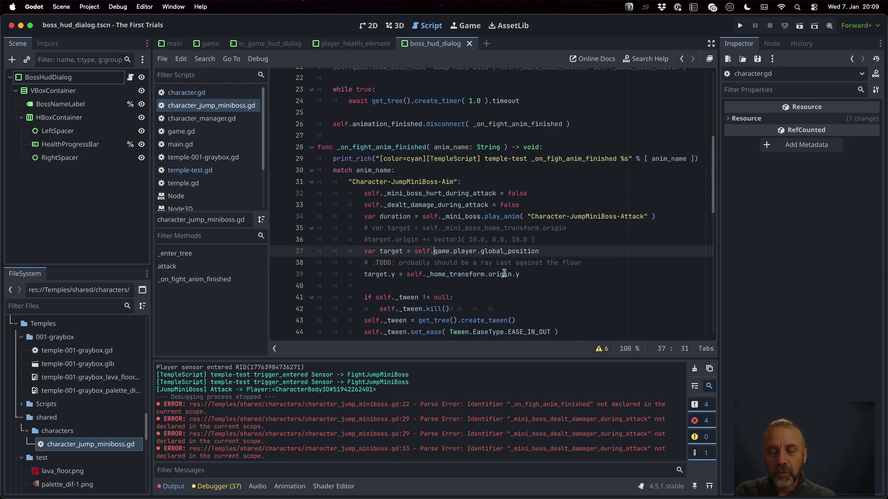
scroll(440, 257, "up", 10)
left_click(390, 159)
key("Down")
type("v")
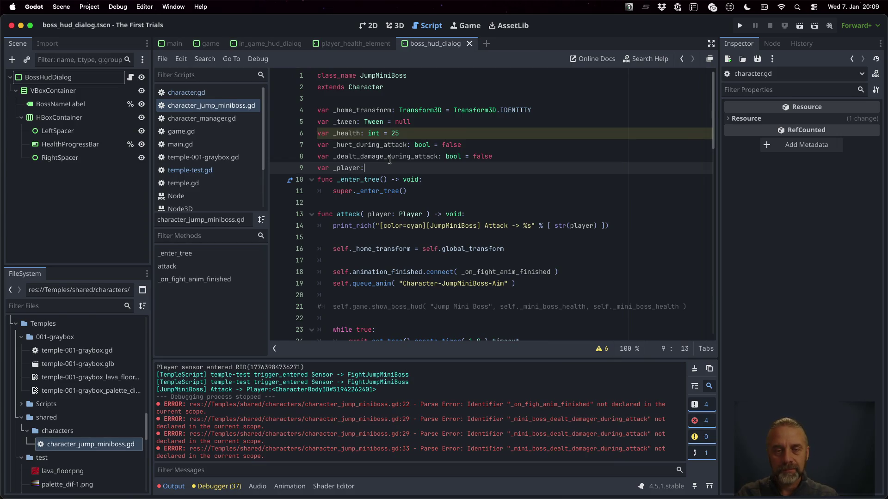
type(" null")
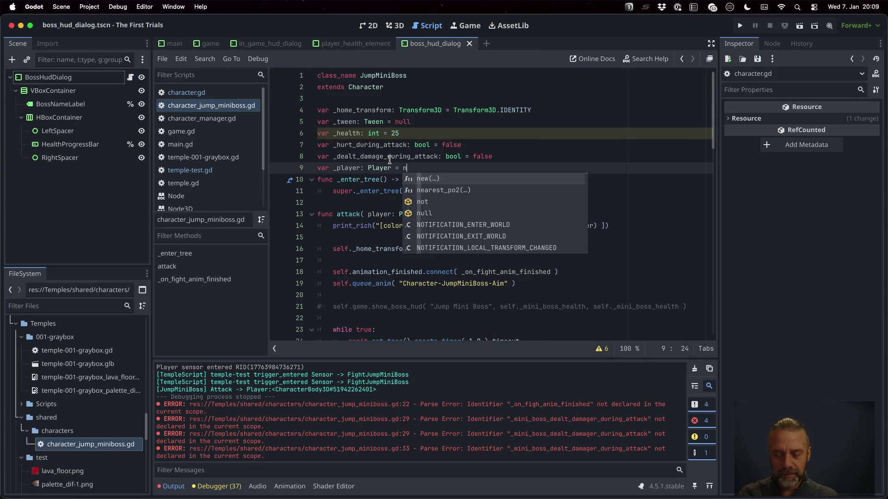
key("Return")
Step: Store the target with 'self._player = player' at the start of attack() and save
left_click(404, 229)
left_click(440, 250)
key("Return")
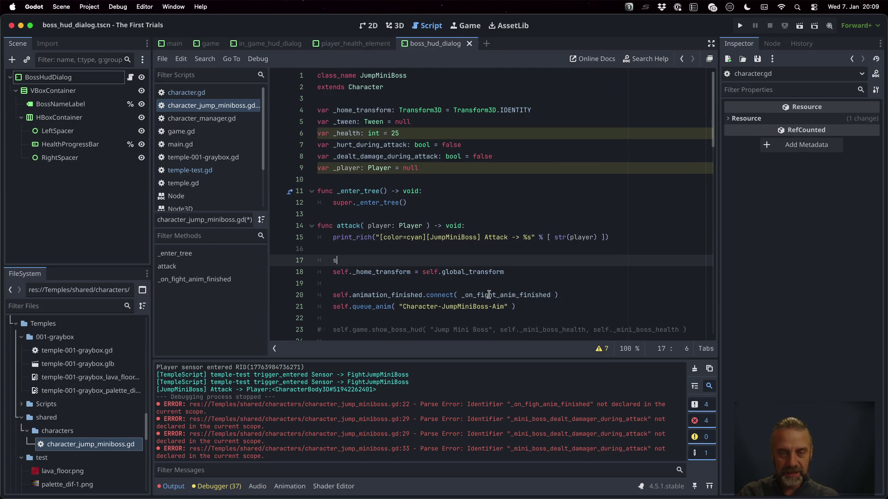
type("elf._player")
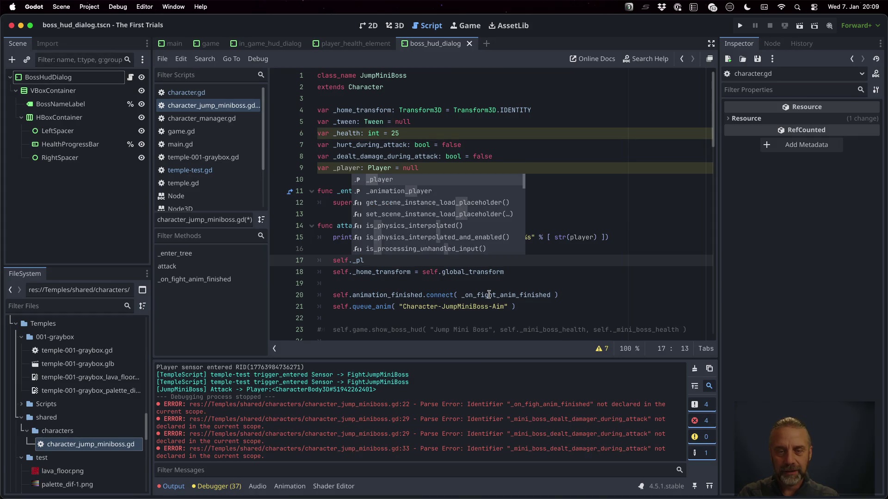
key("Return")
type("= player")
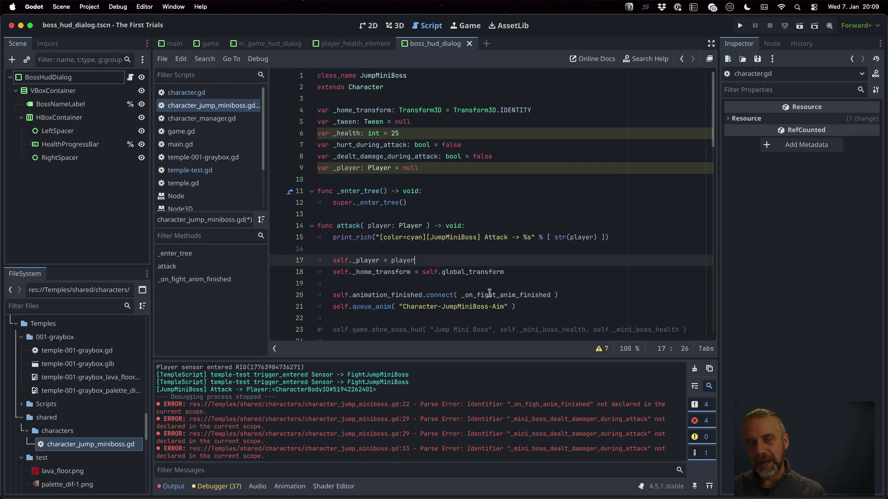
key("ctrl+s")
Step: Change the aim target on line 39 to self._player.global_position
scroll(490, 217, "down", 2)
scroll(490, 218, "down", 9)
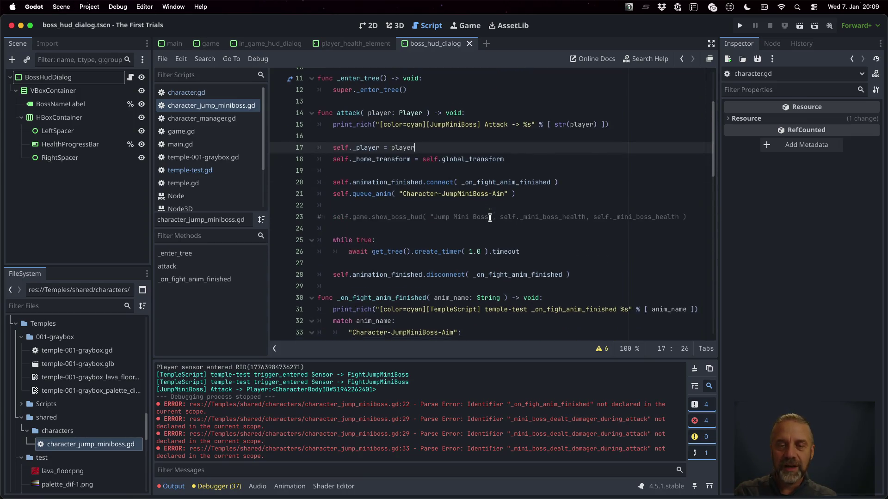
scroll(490, 218, "down", 2)
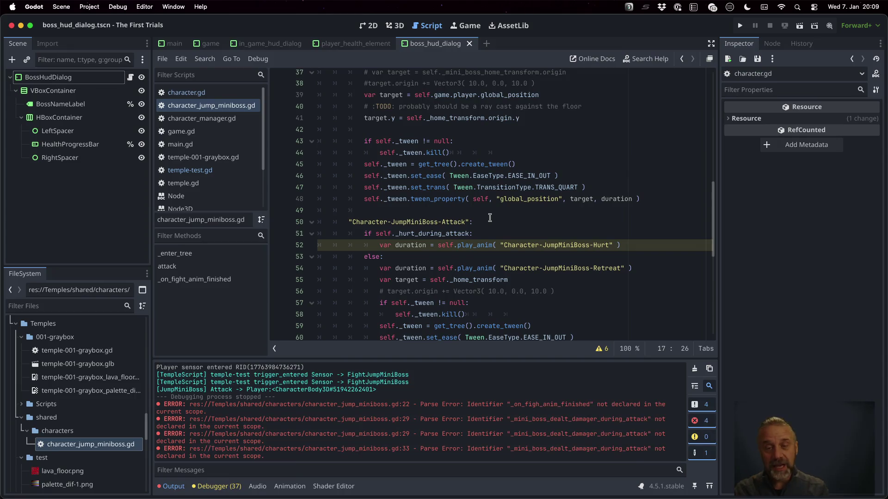
scroll(490, 217, "down", 1)
scroll(490, 217, "up", 5)
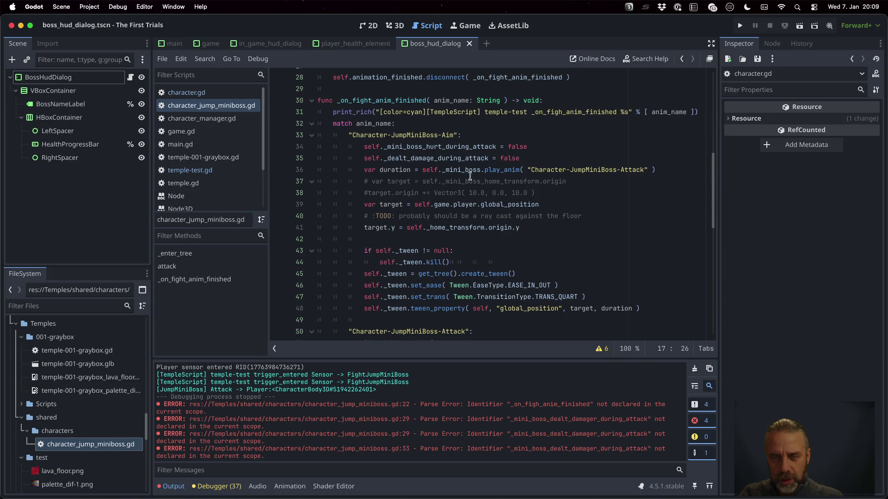
left_click(442, 205)
double_click(440, 205)
key("shift+Left")
key("shift+Left")
key("shift+Left")
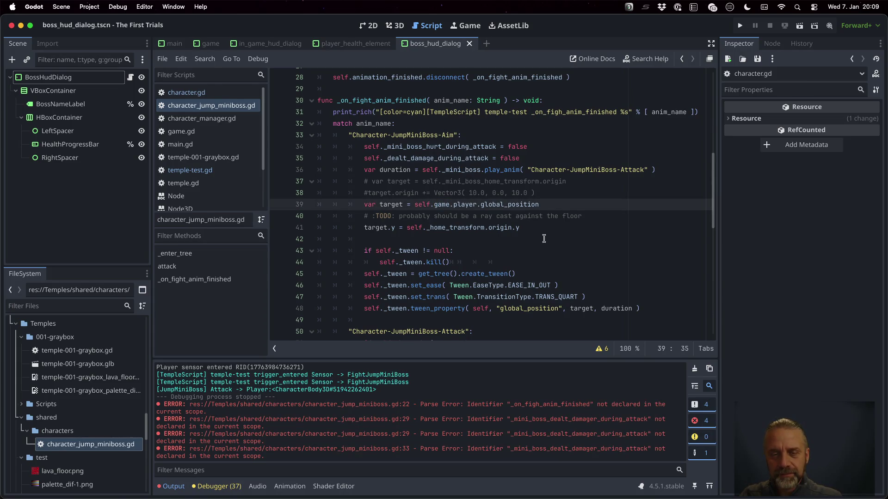
type("._")
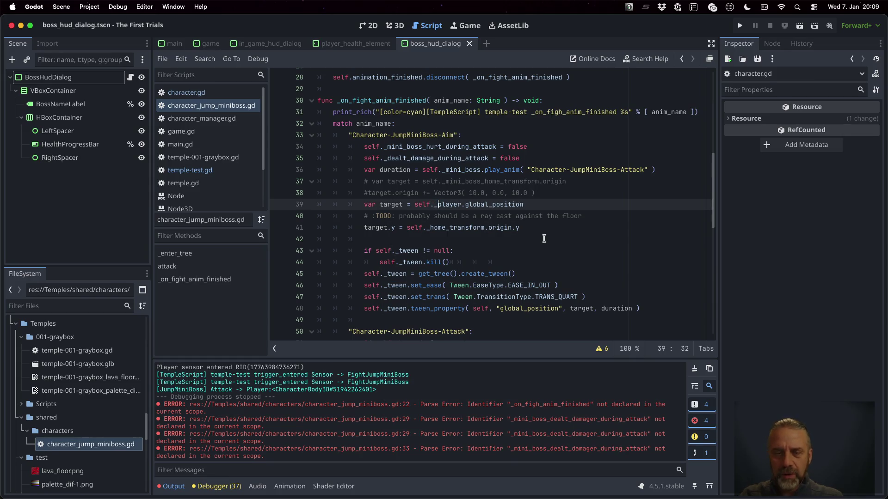
key("Escape")
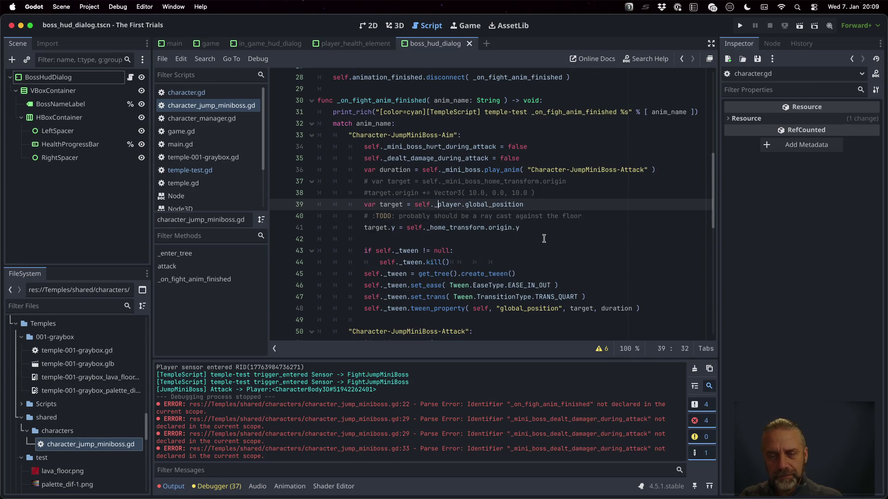
Step: Review the rest of the script and run the project to test the changes
scroll(543, 238, "down", 5)
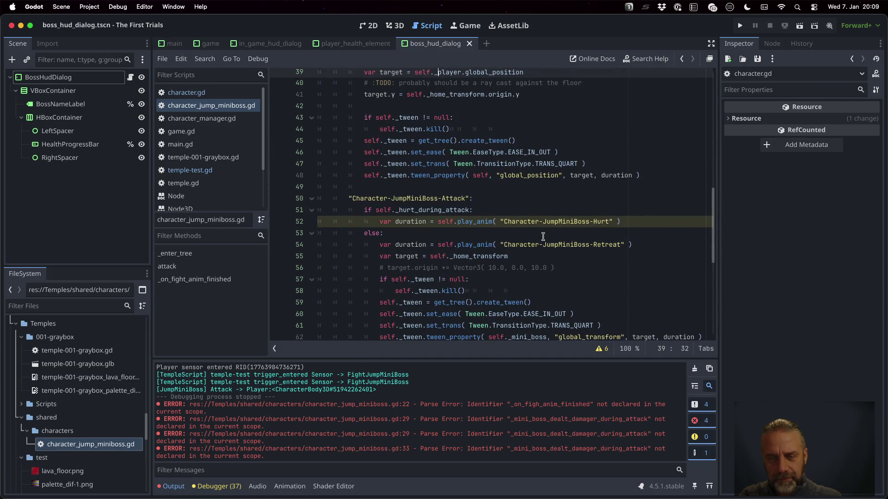
scroll(543, 236, "down", 1)
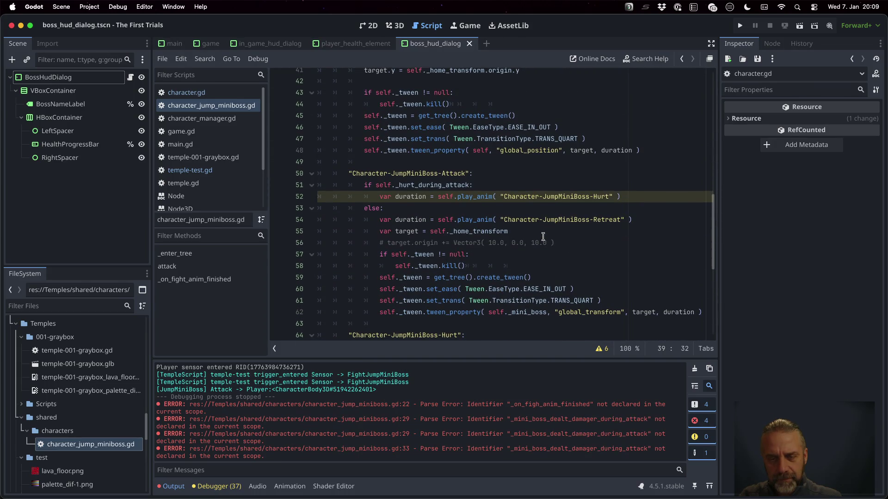
scroll(543, 237, "down", 4)
scroll(543, 237, "down", 4)
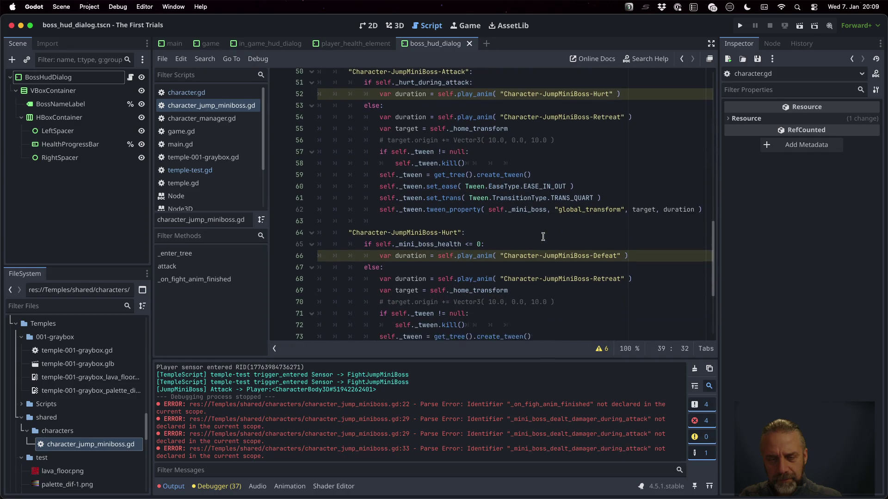
scroll(543, 237, "down", 3)
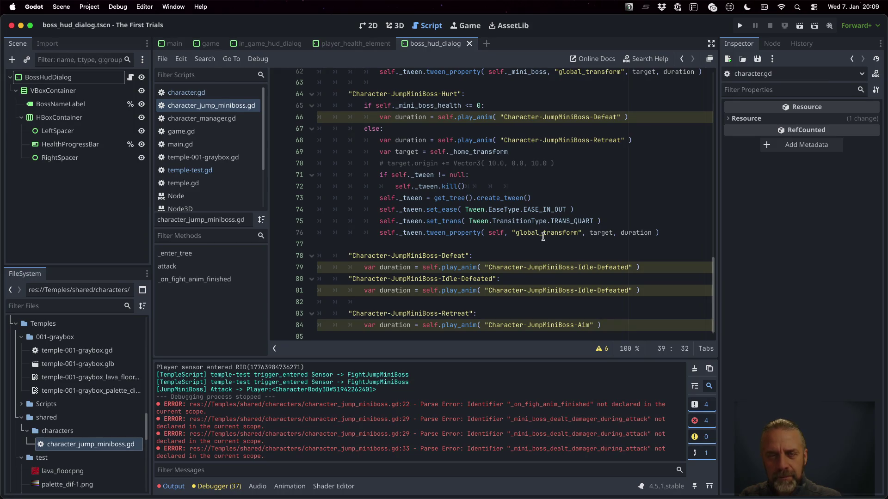
scroll(543, 237, "up", 5)
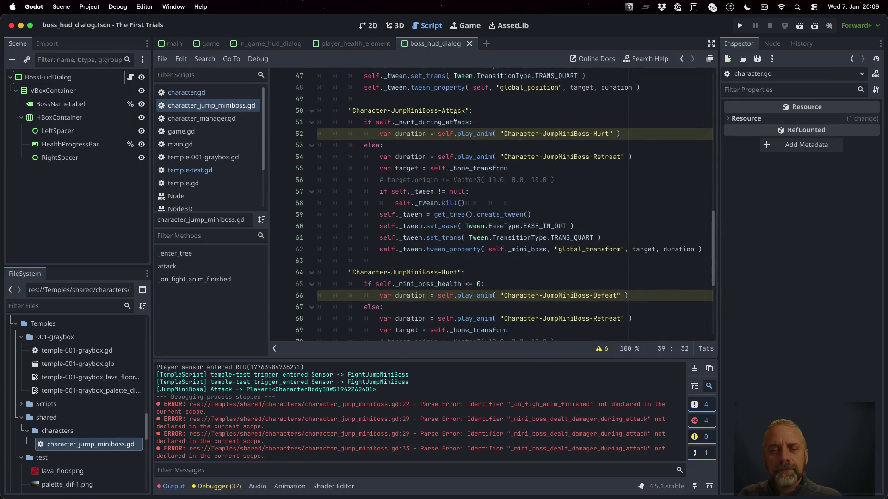
double_click(416, 121)
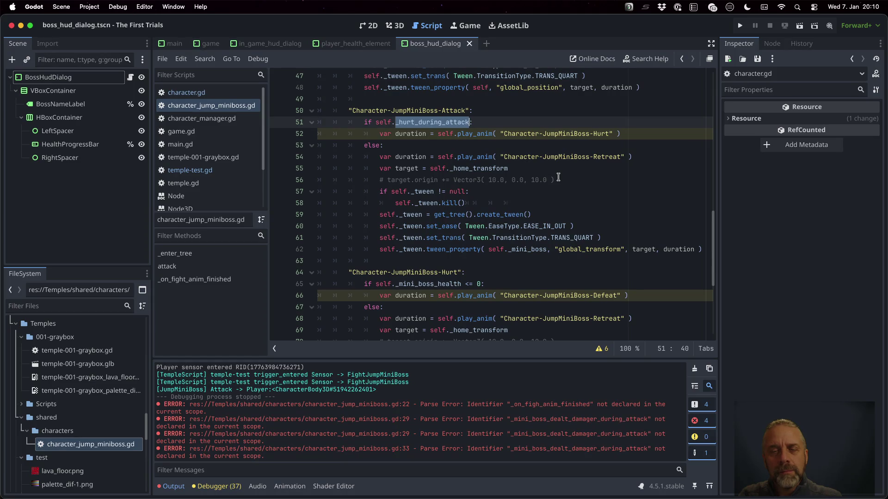
key("super+b")
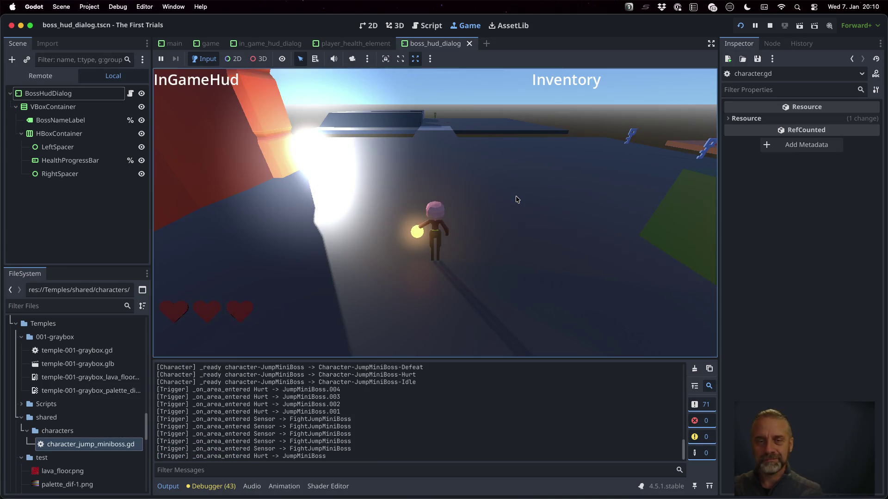
Step: Walk the character with W and A across the floor and up the rainbow ramp to the boss
left_click(515, 196)
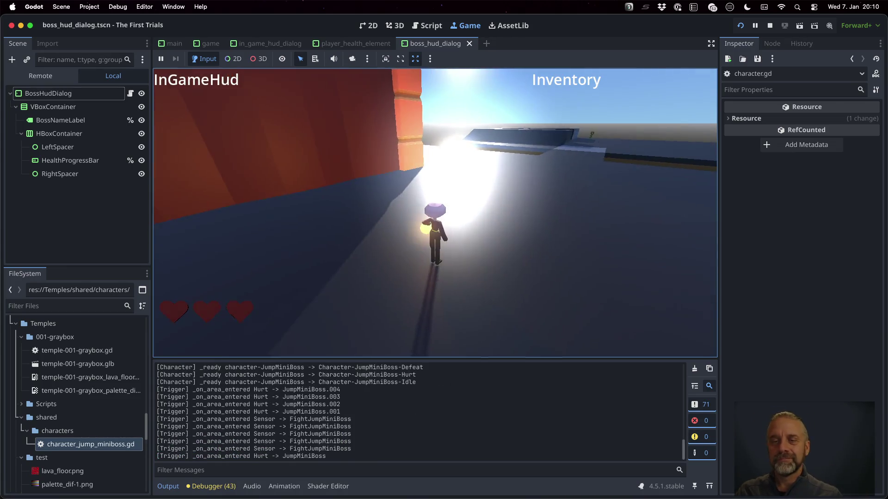
key("w")
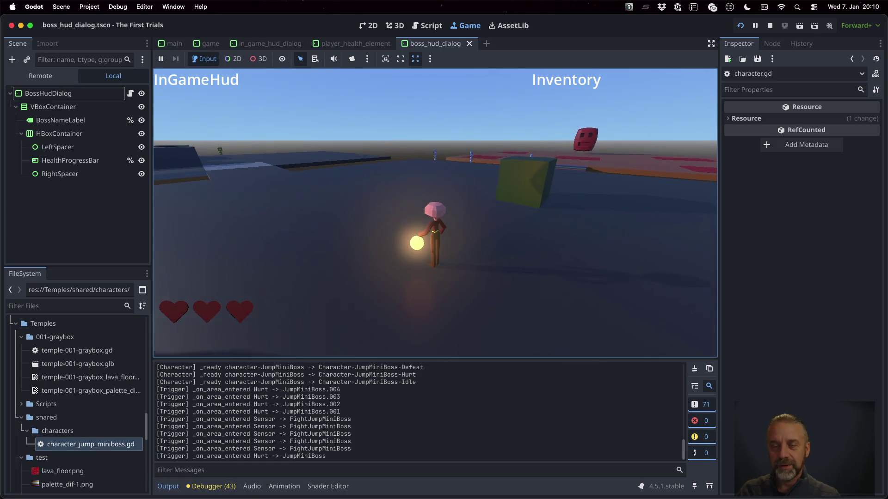
key("w")
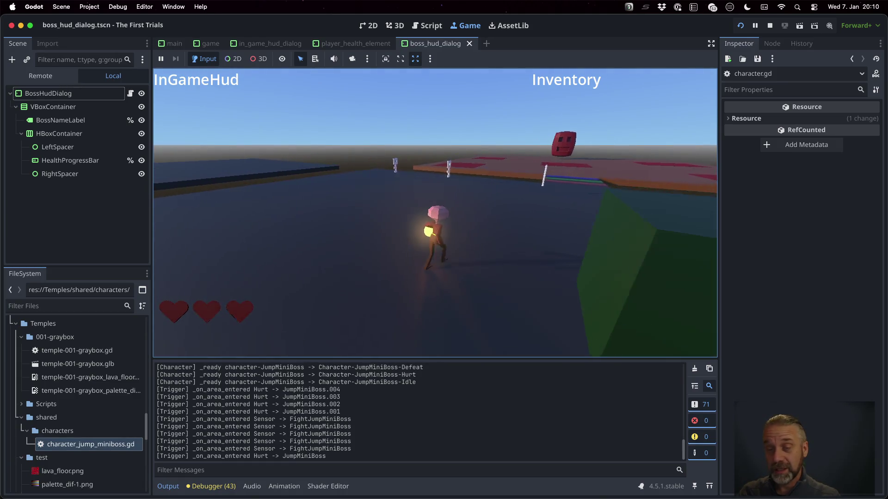
key("a")
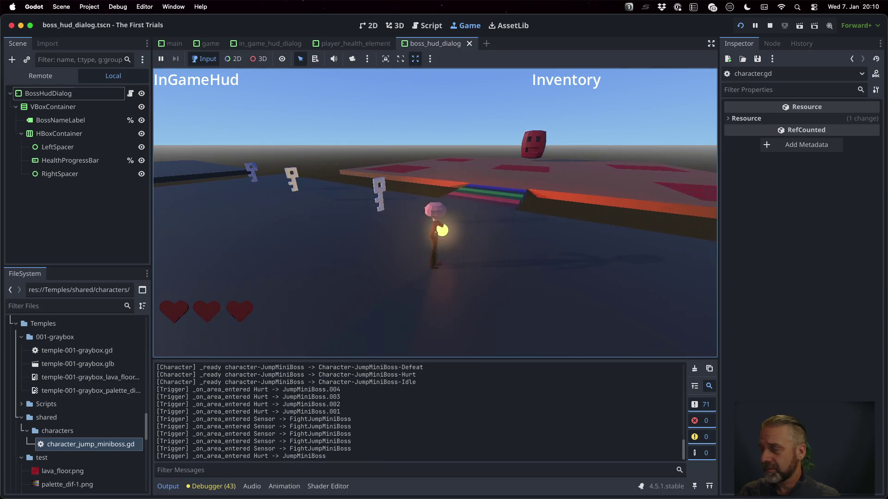
key("w")
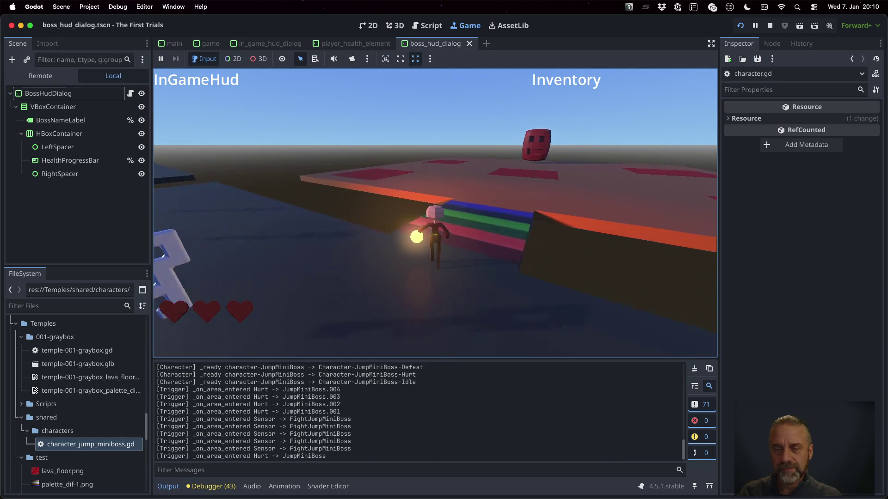
key("w")
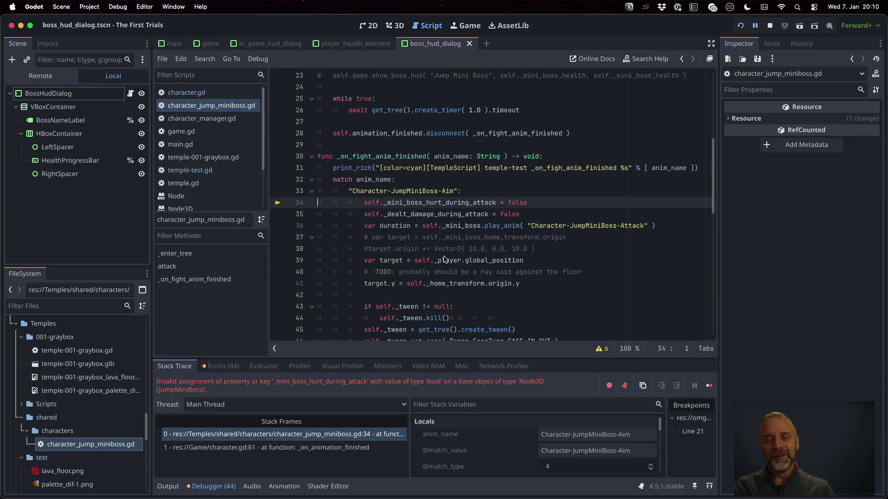
Step: Stop the game and delete the _mini_boss prefix from line 34
left_click(769, 25)
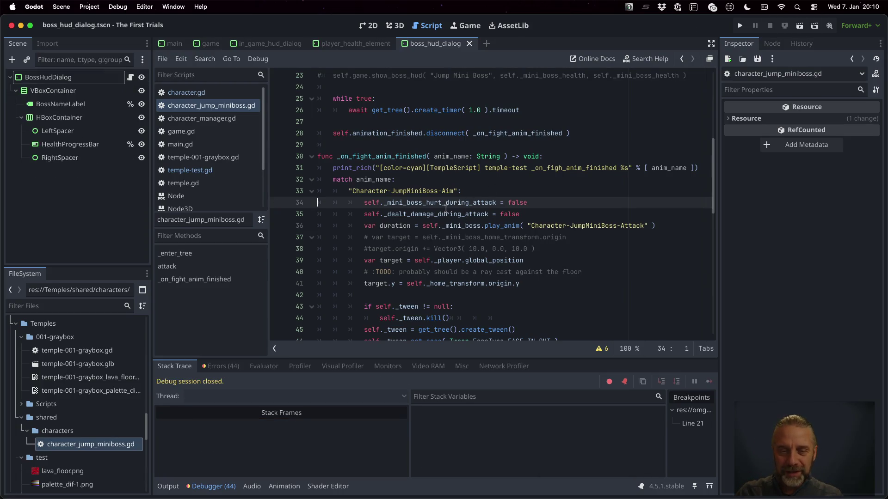
left_click(384, 203)
key("shift+Right")
key("shift+Right")
key("shift+Right")
key("shift+Right")
key("shift+Right")
key("shift+Right")
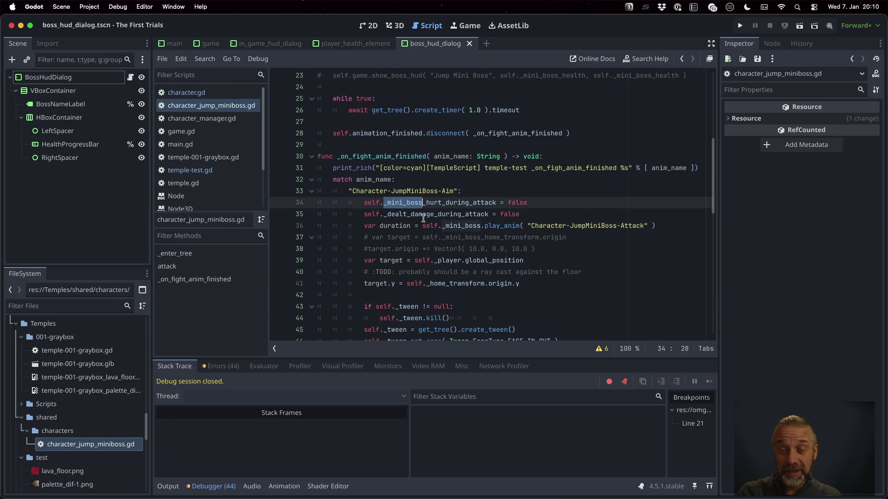
key("shift+Left")
key("shift+Left")
key("BackSpace")
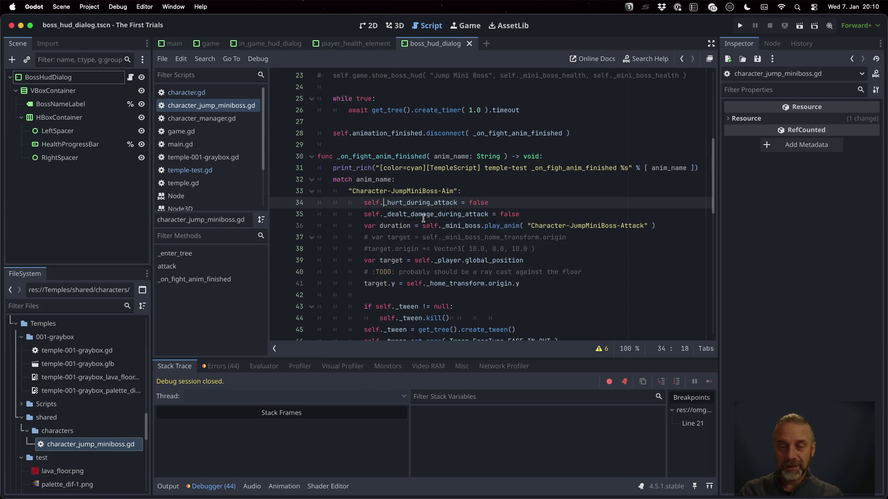
Step: Search for '_mini_boss' and remove it from the play_anim call and line 37
key("super")
key("super+f")
type("_mini")
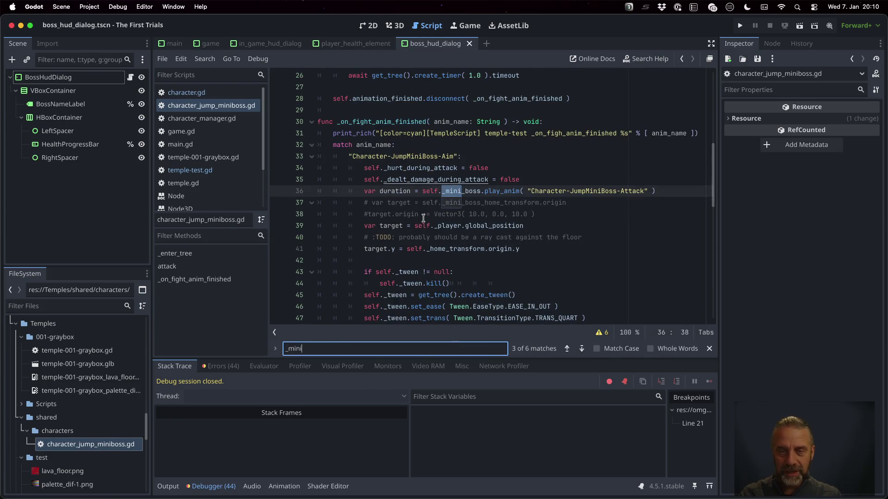
type("_boss")
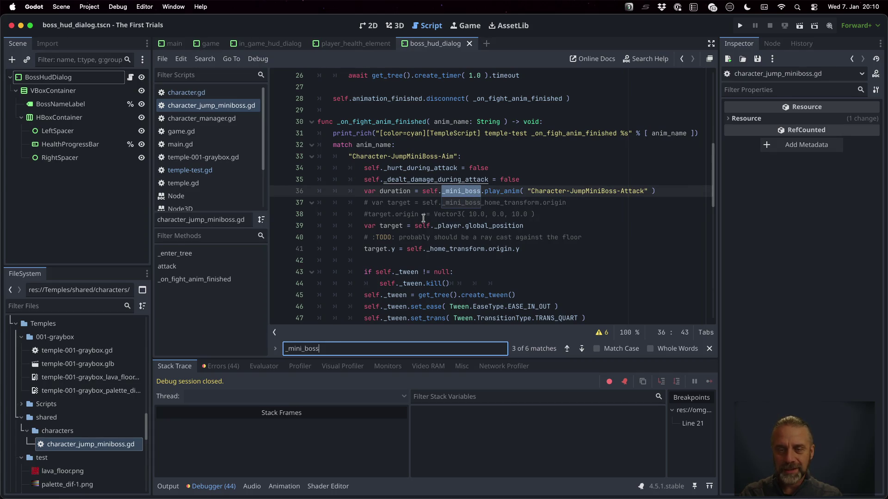
key("Escape")
key("Delete")
key("Delete")
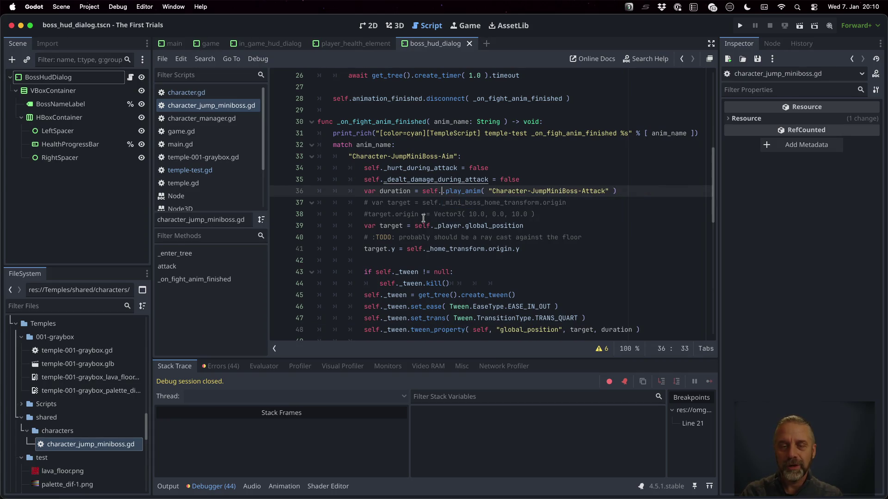
key("super+f")
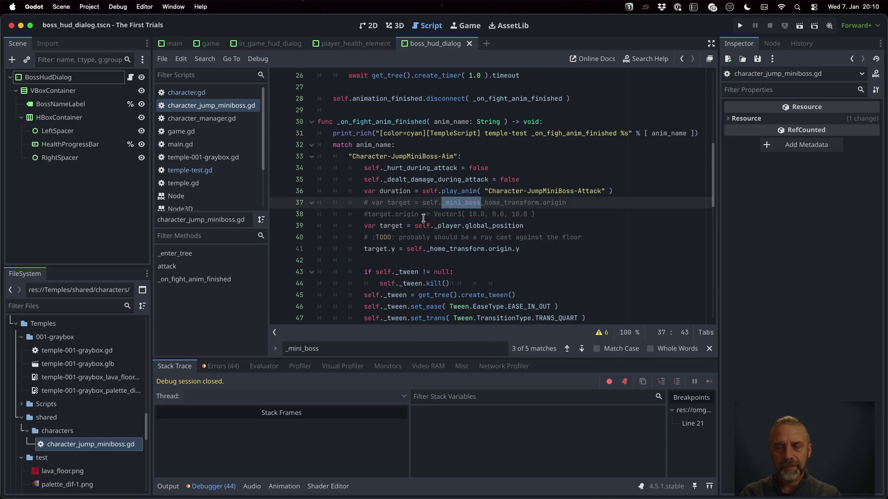
key("Delete")
Step: Remove the remaining _mini_boss references from the tween target, health check and HUD call, leaving self._health
key("super+g")
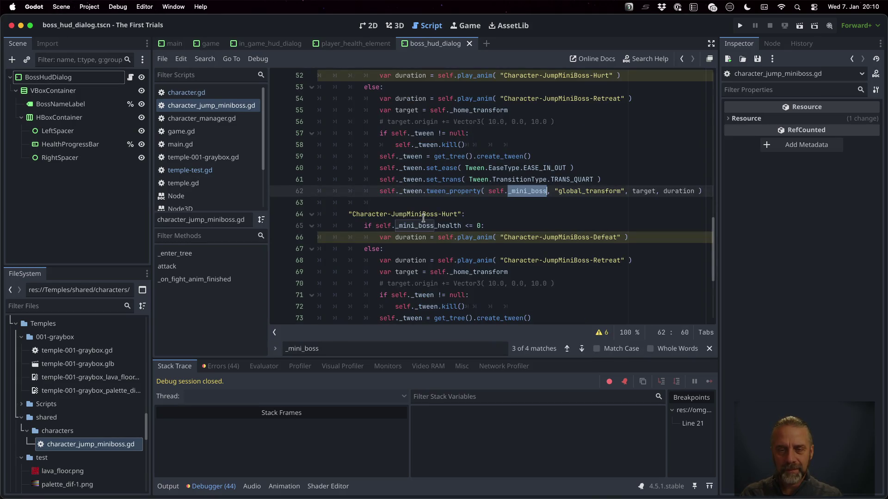
key("Delete")
key("BackSpace")
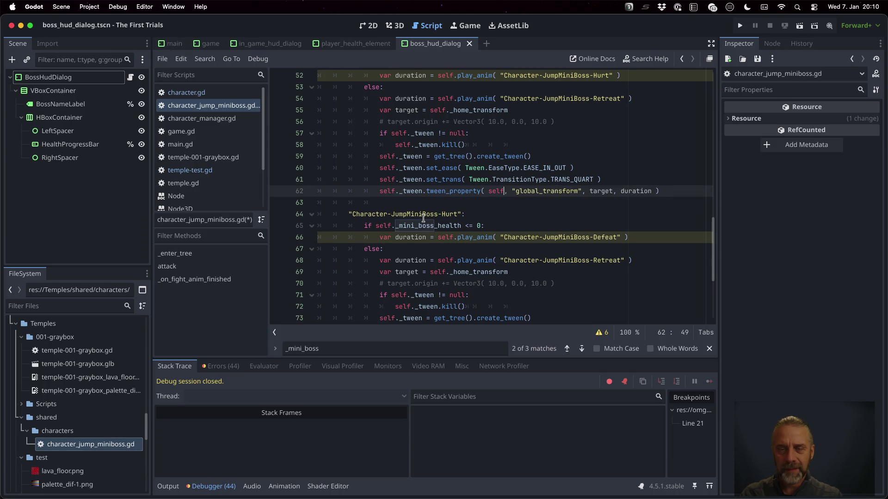
key("super+g")
key("Delete")
key("Delete")
key("super+g")
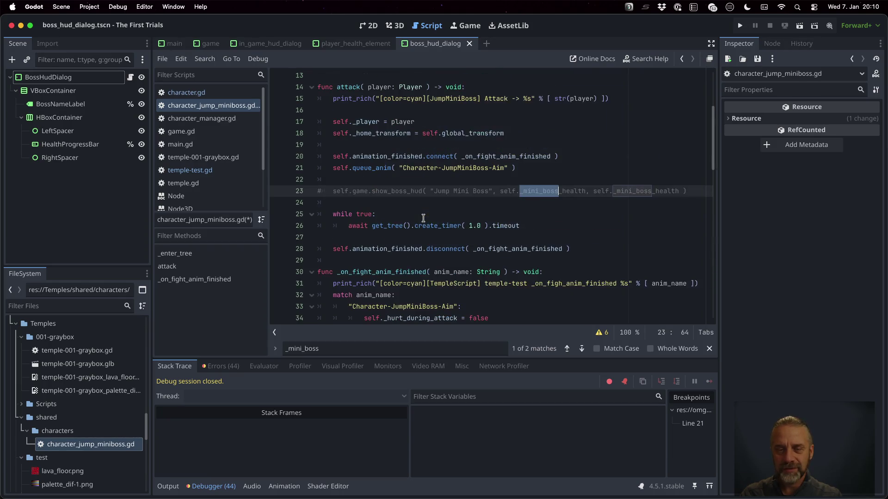
key("Delete")
key("super+g")
key("Delete")
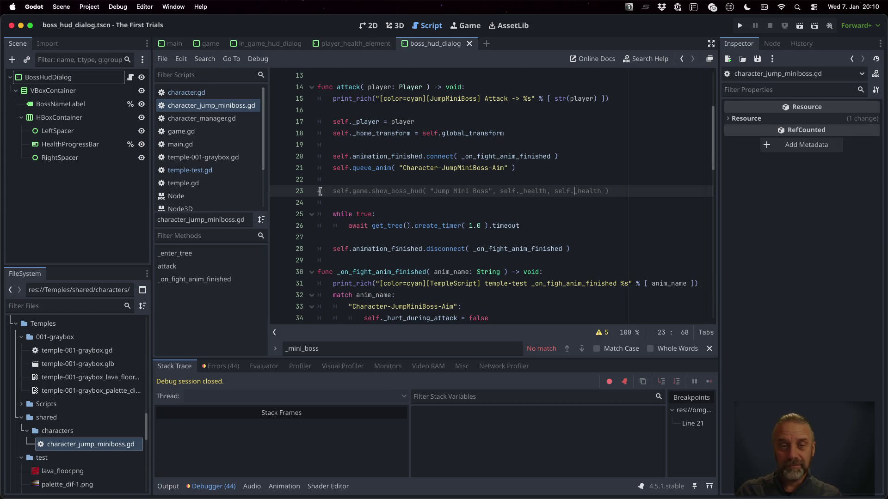
Step: Close the search bar and rerun the project
left_click(337, 183)
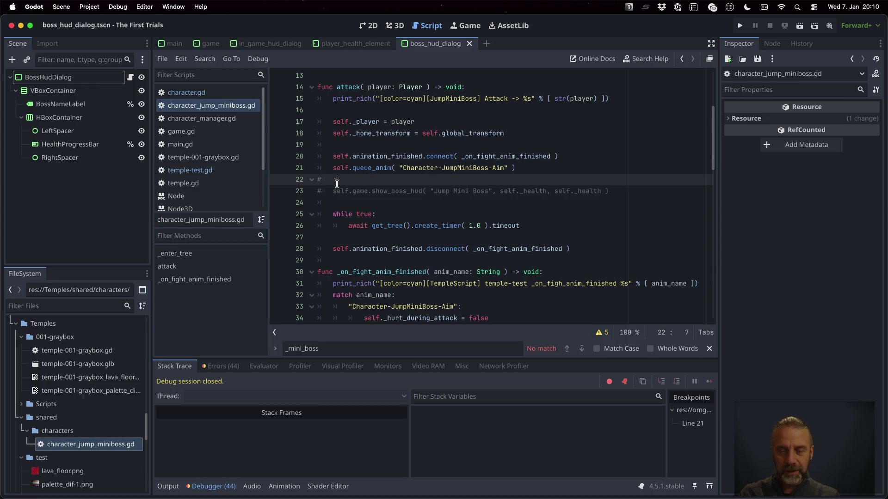
key("Escape")
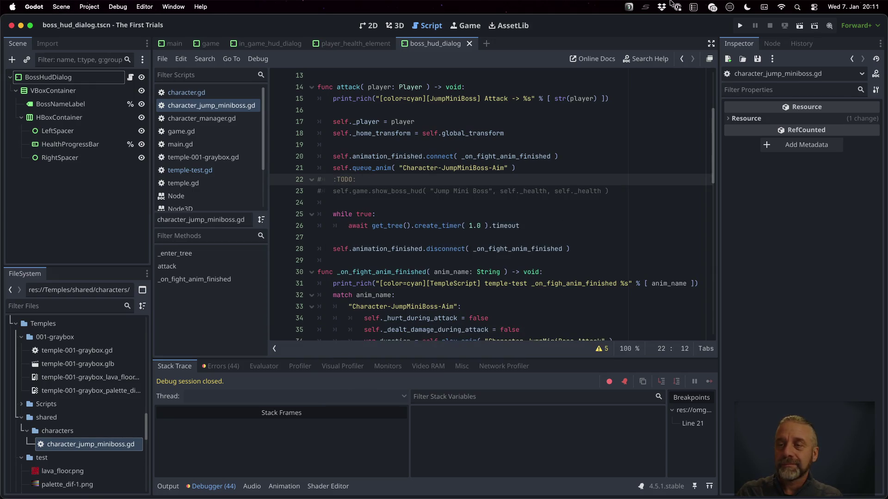
left_click(740, 25)
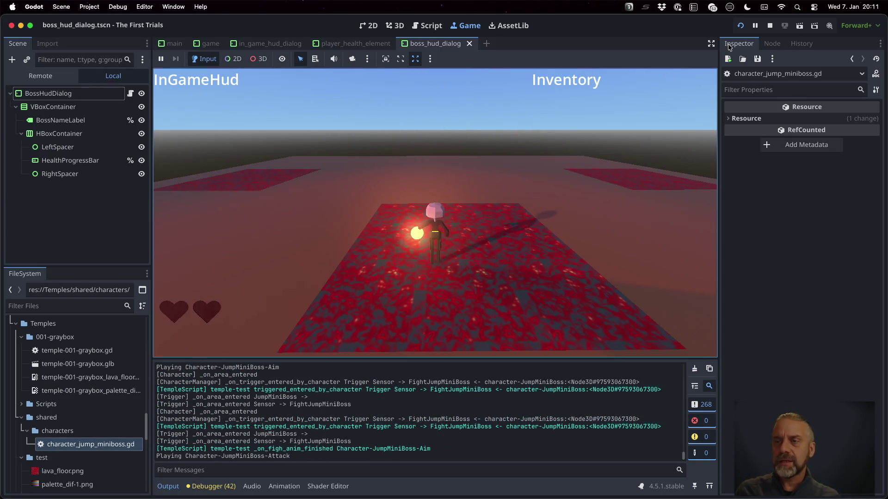
Step: Stop the running game and return to the while true line in the attack function
left_click(770, 26)
left_click(479, 214)
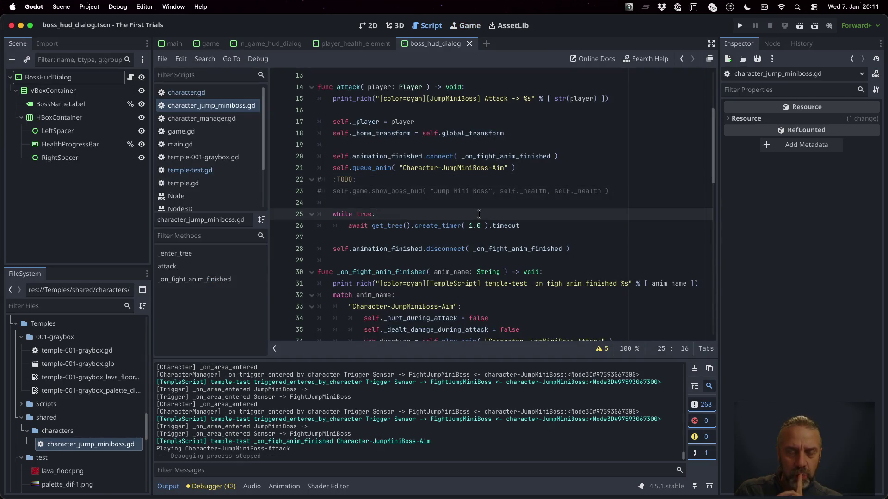
Step: In character.gd add 'var character_manager: CharacterManager = null' on line 4 and save
left_click(208, 92)
mouse_move(436, 198)
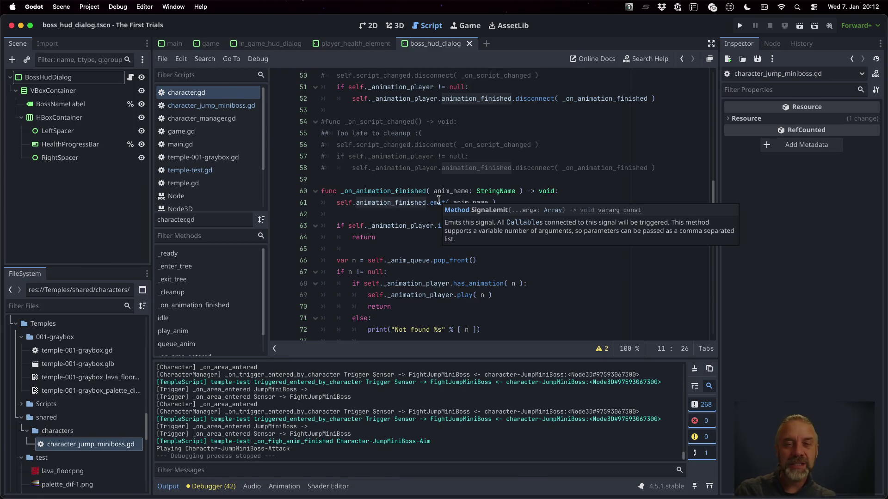
scroll(438, 194, "up", 15)
left_click(397, 99)
key("Return")
type("v")
type("character_manager:")
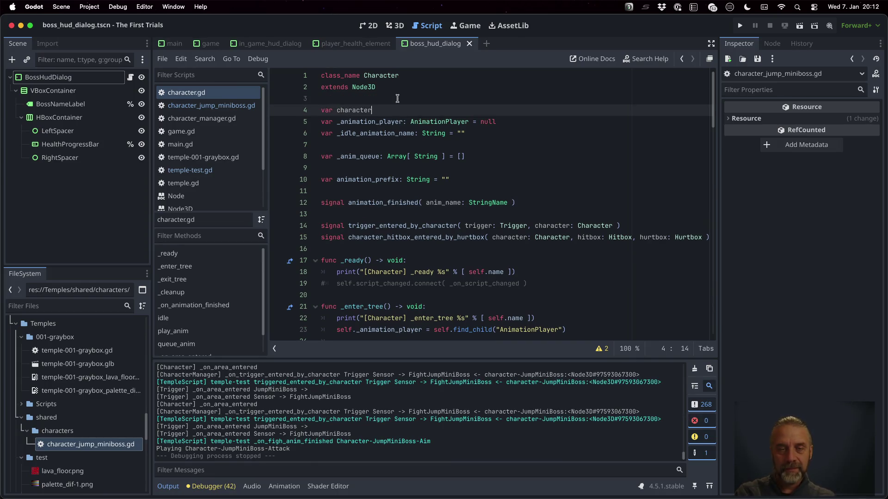
type(" Cha")
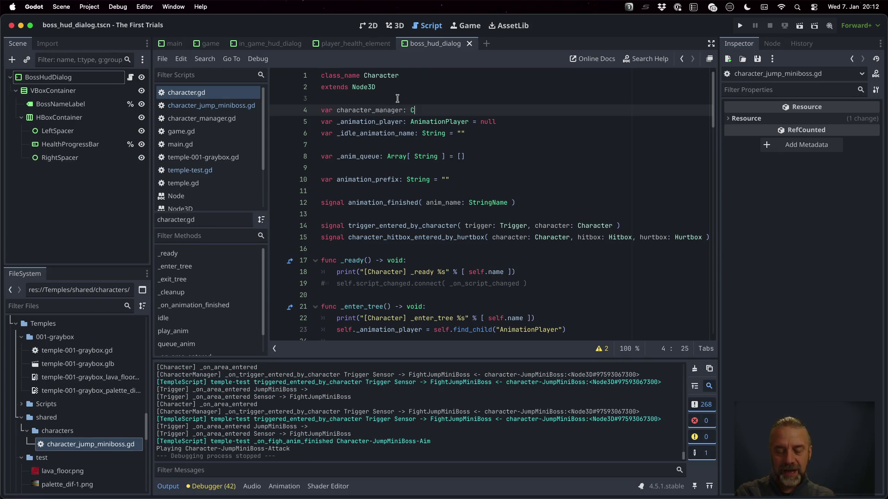
key("Down")
key("Return")
type("= null")
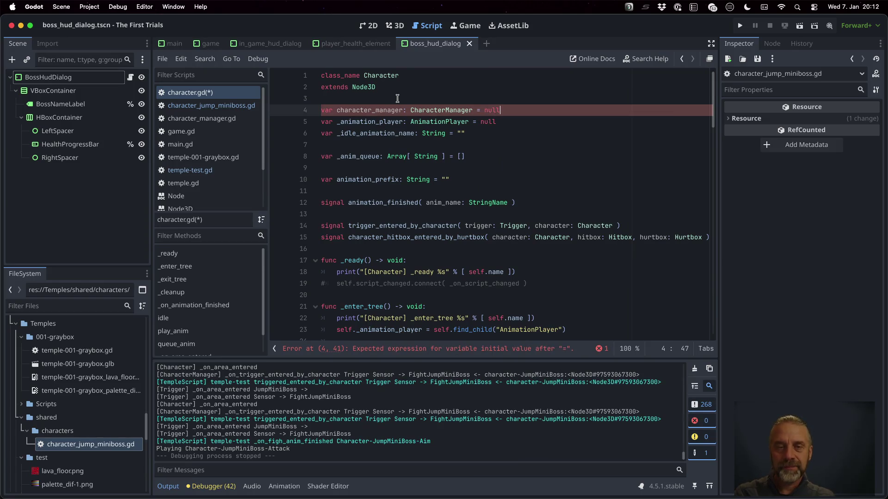
key("super+s")
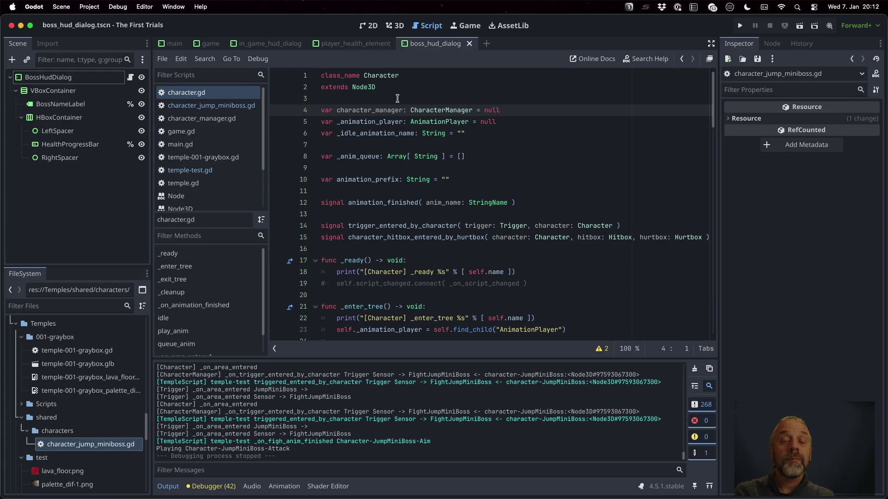
left_click(241, 119)
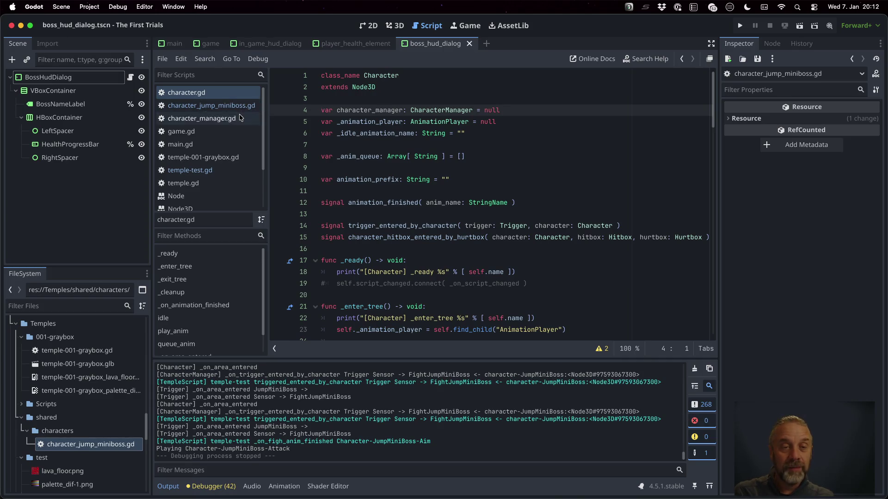
Step: Add 'character.character_manager = self' after the else block in spawn_character
scroll(458, 206, "up", 3)
left_click(442, 227)
key("Up")
key("Up")
key("Up")
key("Down")
key("Down")
key("End")
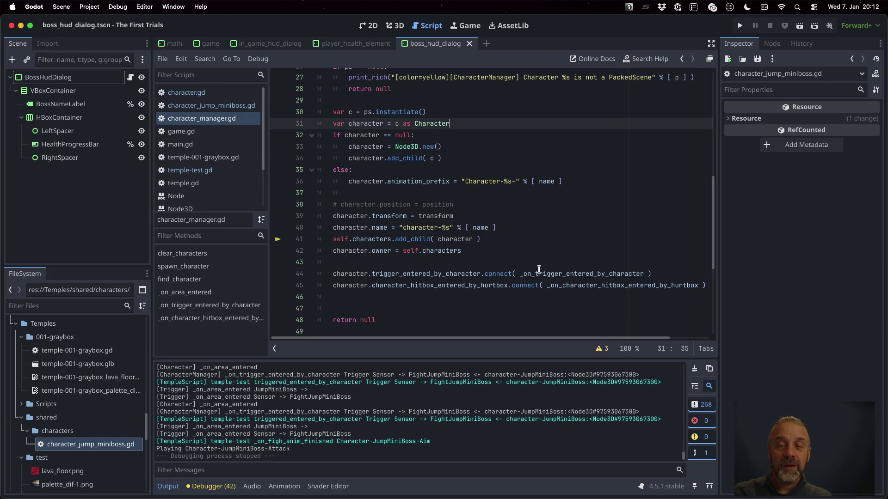
key("Down")
key("Down")
key("Down")
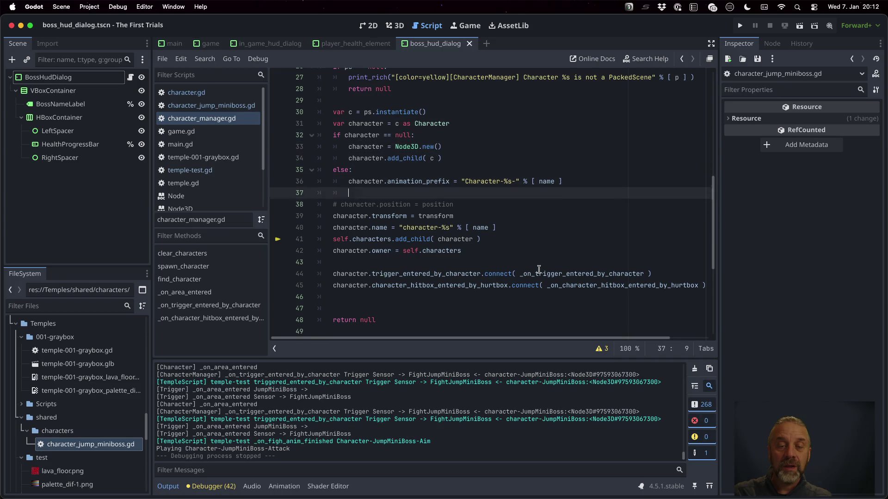
key("Return")
key("BackSpace")
type("cha")
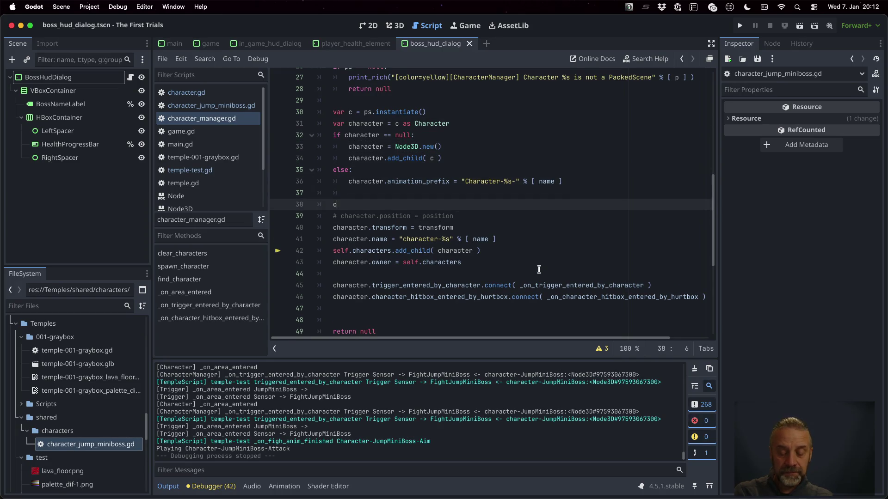
key("Return")
type(".ch")
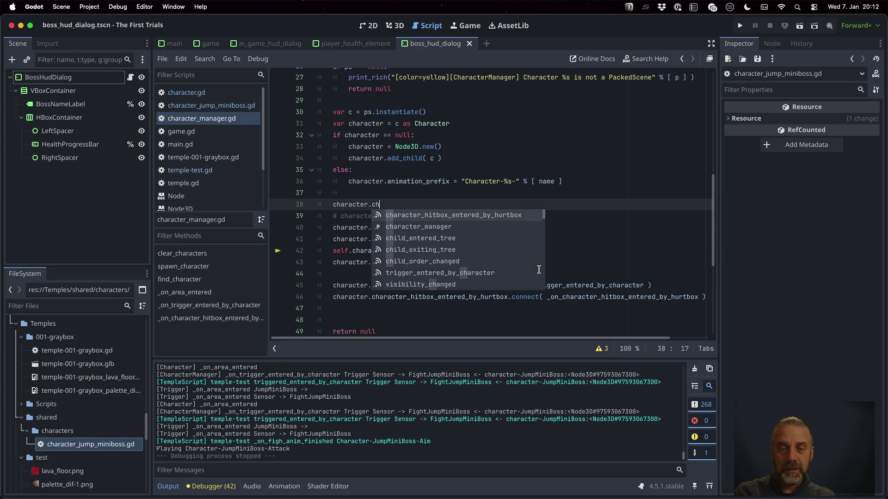
key("Down")
key("Return")
type("self")
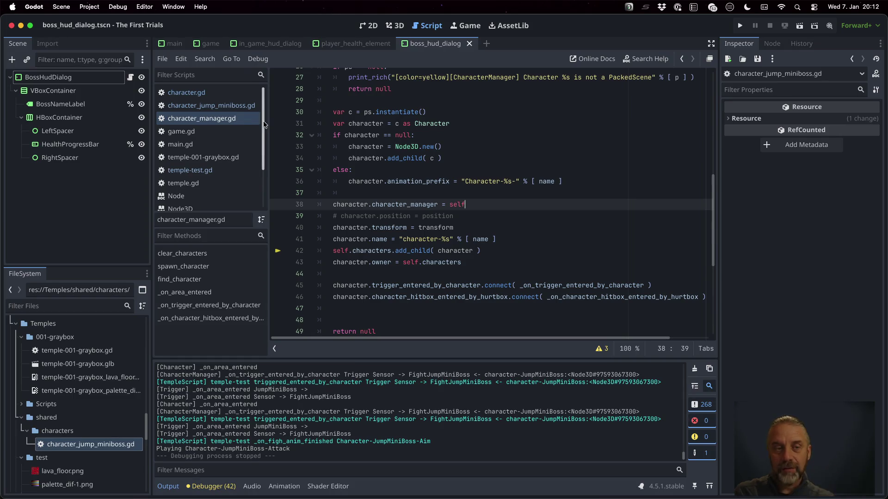
left_click(249, 106)
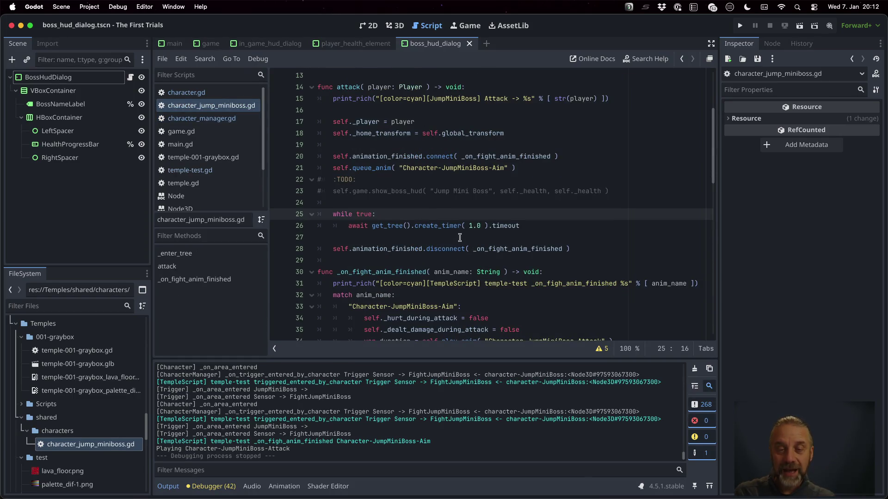
Step: Uncomment the show_boss_hud call on line 23, route it through character_manager, and save
key("Up")
key("Up")
key("End")
key("Return")
key("Up")
key("super+k")
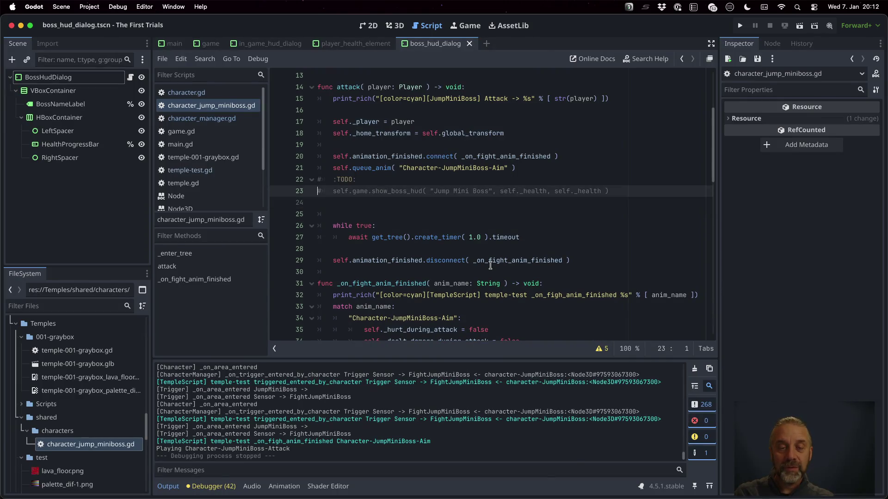
type("character_manager ")
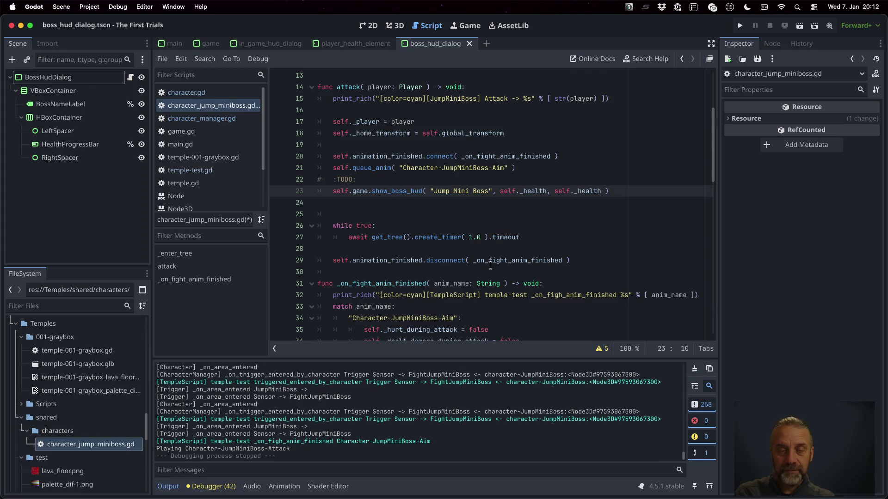
type(".")
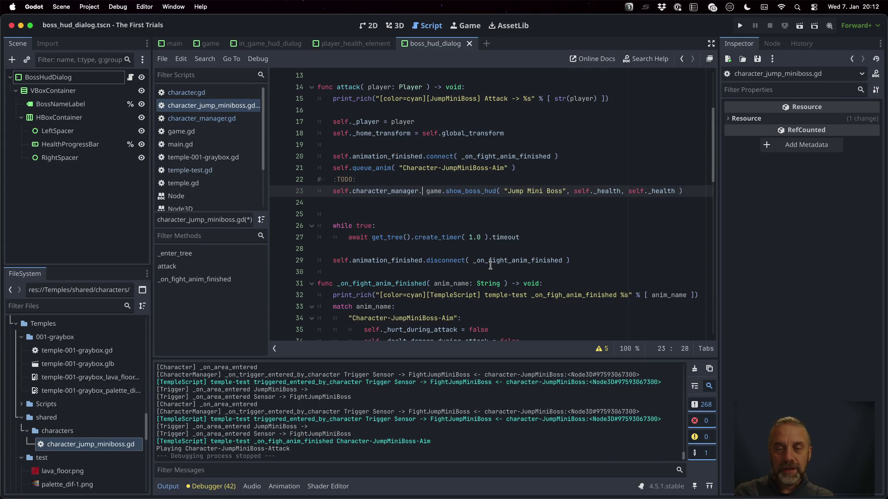
key("super+s")
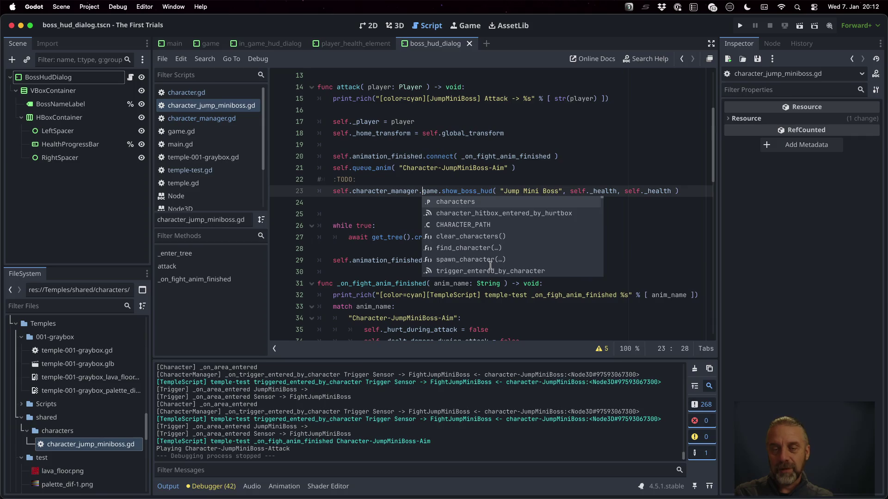
key("Escape")
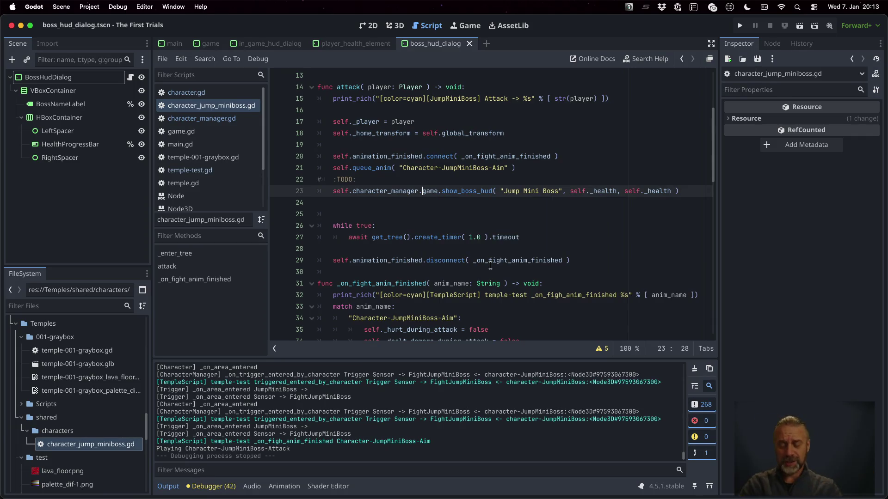
Step: Erase the TODO note on line 22 and launch the game
key("Up")
key("super+BackSpace")
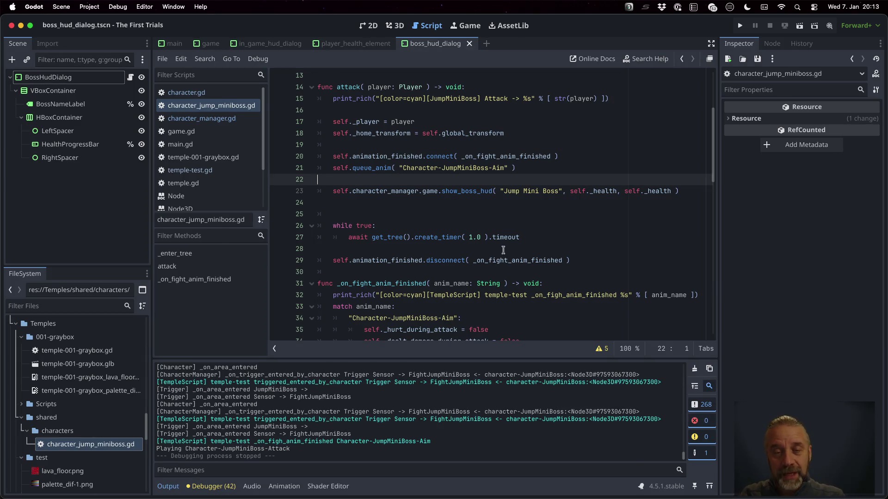
left_click(740, 26)
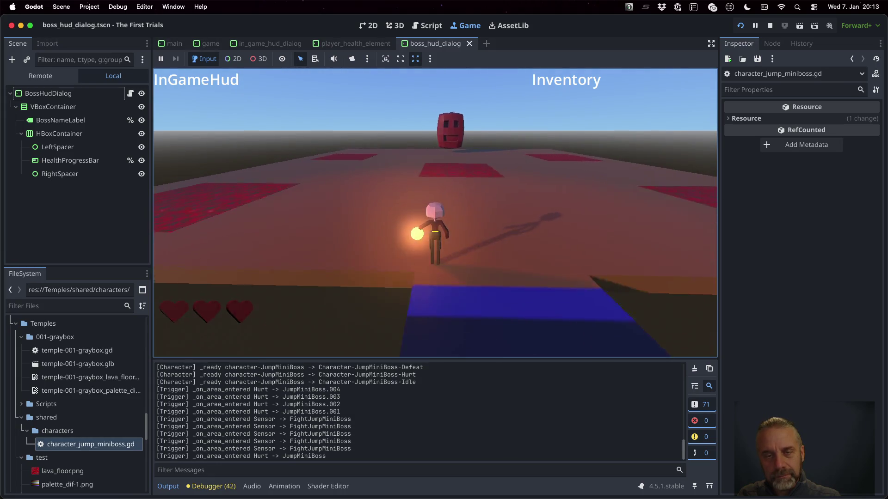
Step: Delete the stray 'www' near line 23 and switch to temple-test.gd
type("www")
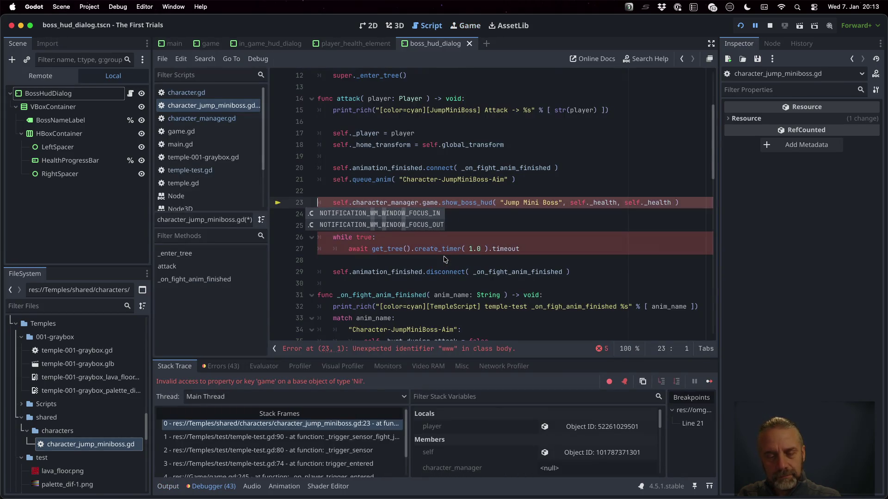
key("BackSpace")
key("BackSpace")
key("BackSpace")
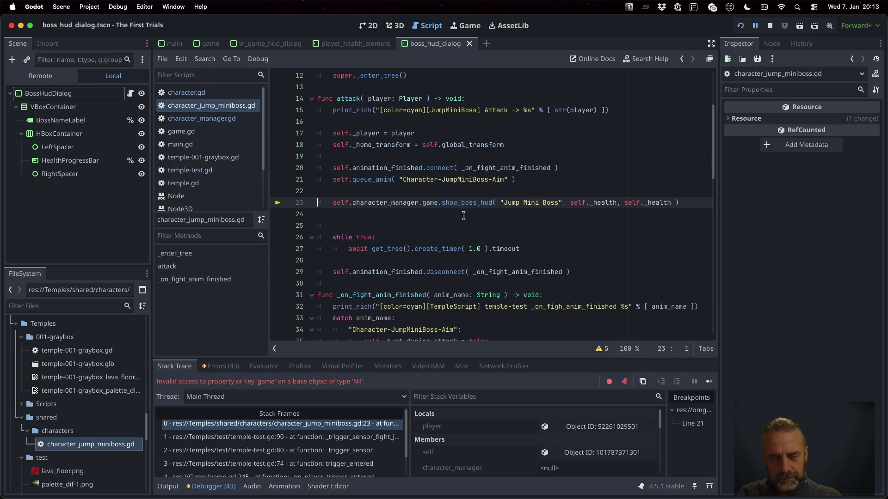
left_click(453, 220)
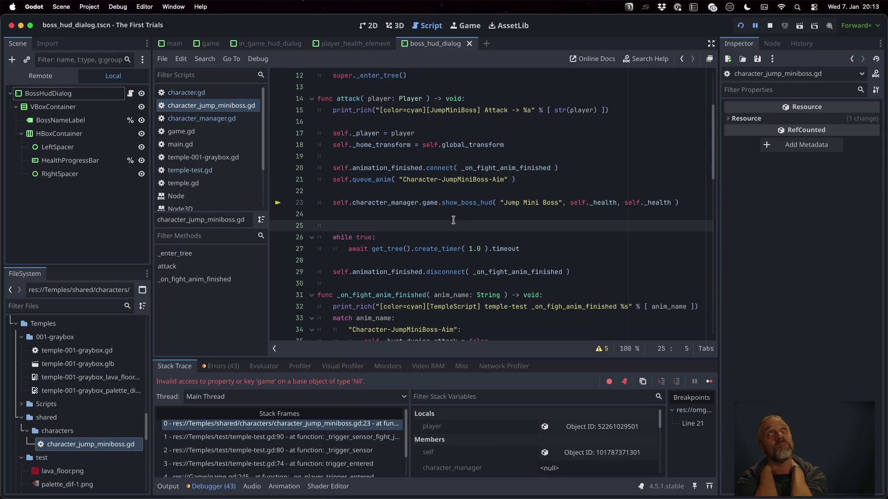
key("alt+Left")
key("alt+Left")
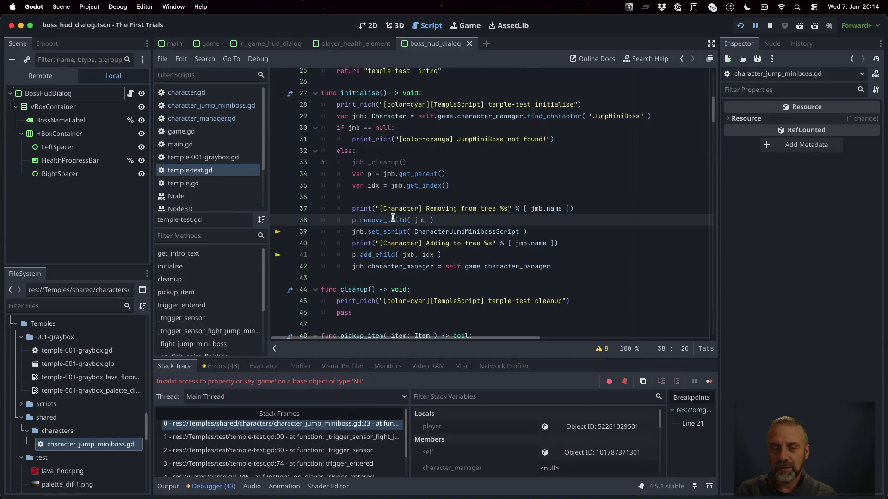
Step: Inspect the find_character call on line 29 and relaunch the game to retest the boss HUD
double_click(554, 116)
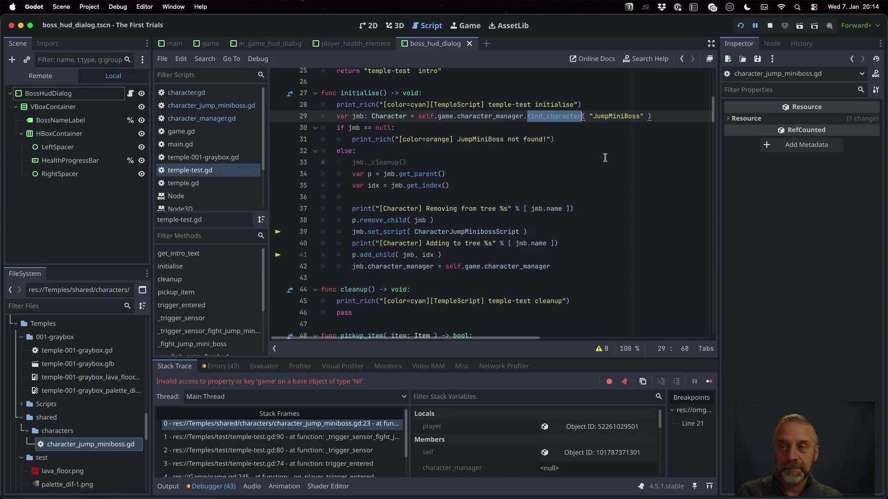
left_click(740, 25)
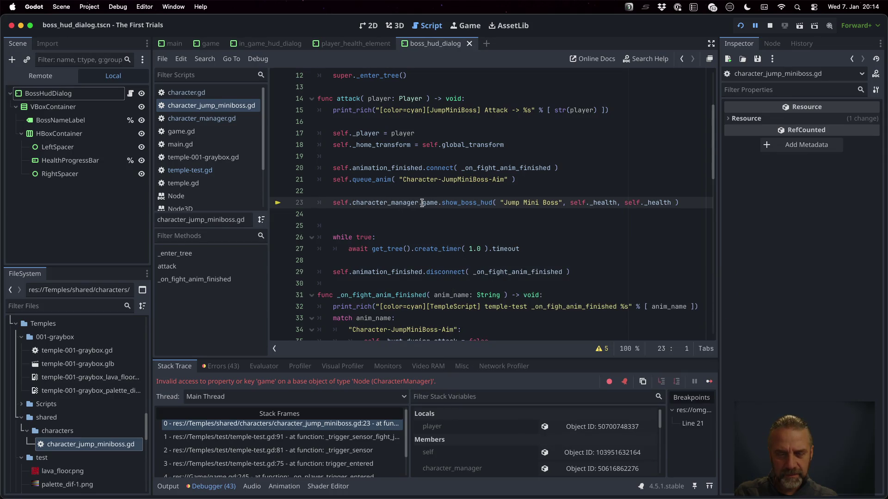
left_click(378, 204, "super")
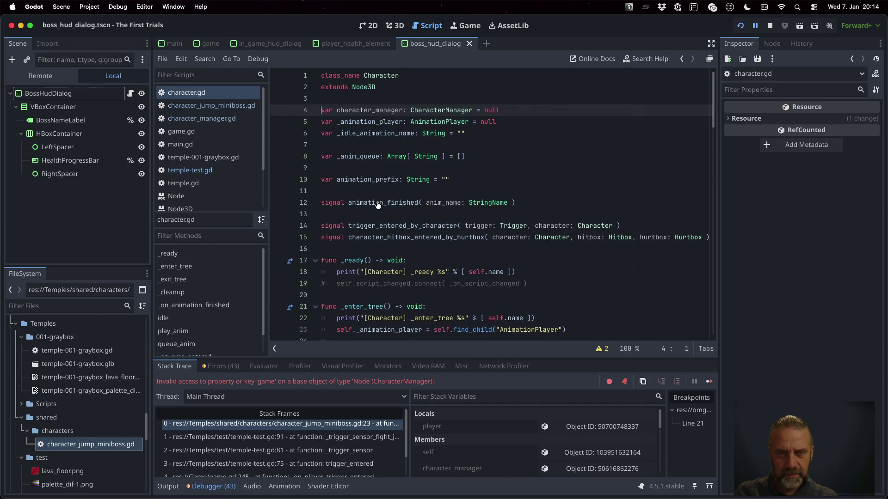
Step: Trace the character_manager declaration and the CharacterManager class script from line 23
left_click(424, 112, "super")
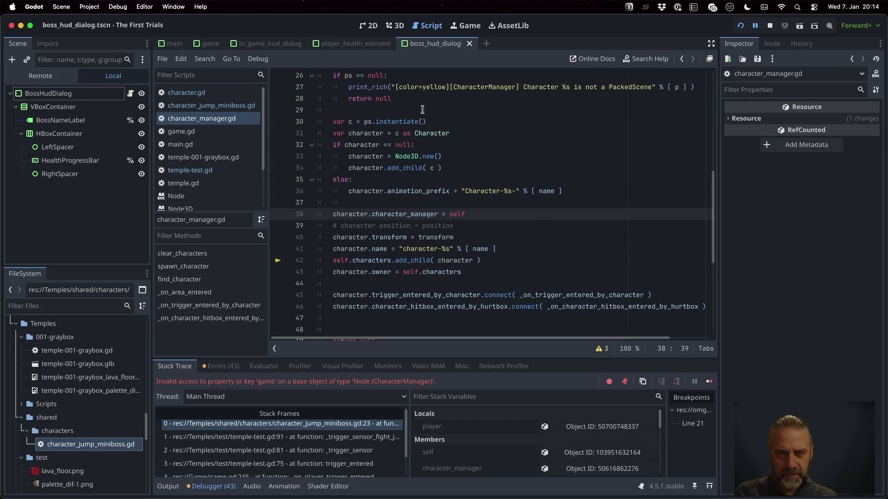
scroll(463, 229, "up", 8)
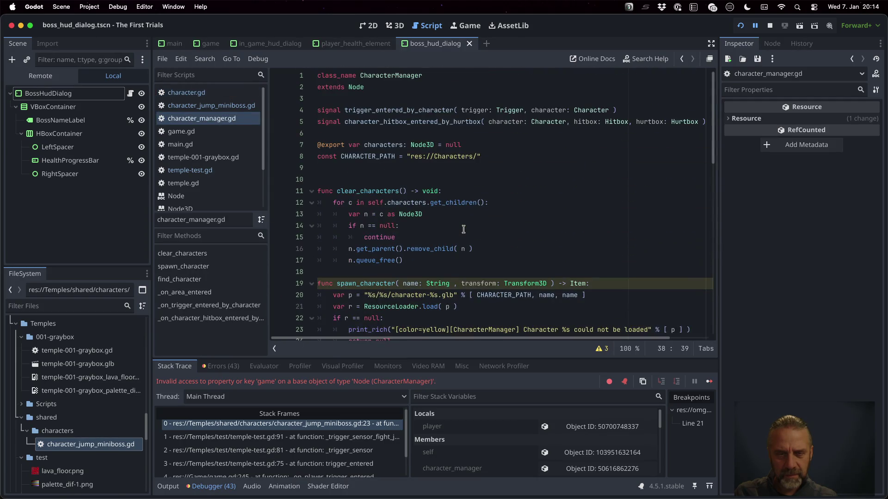
left_click(367, 422)
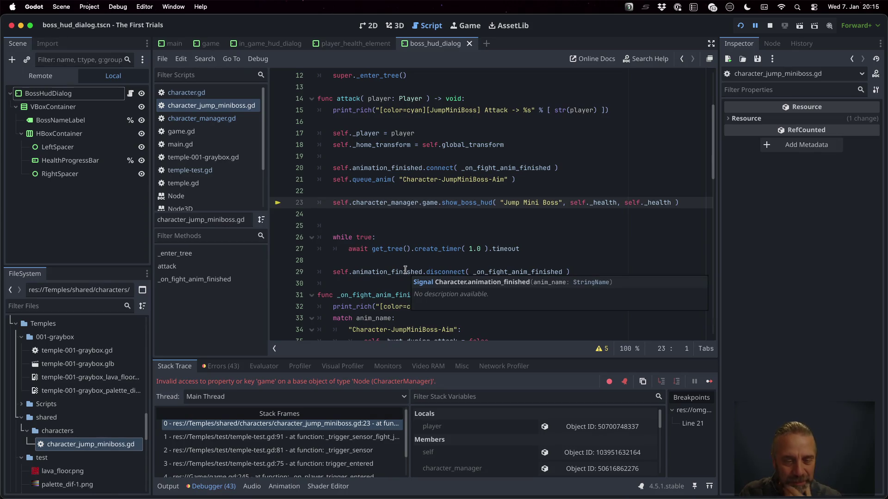
left_click(383, 203)
left_click(383, 203, "super")
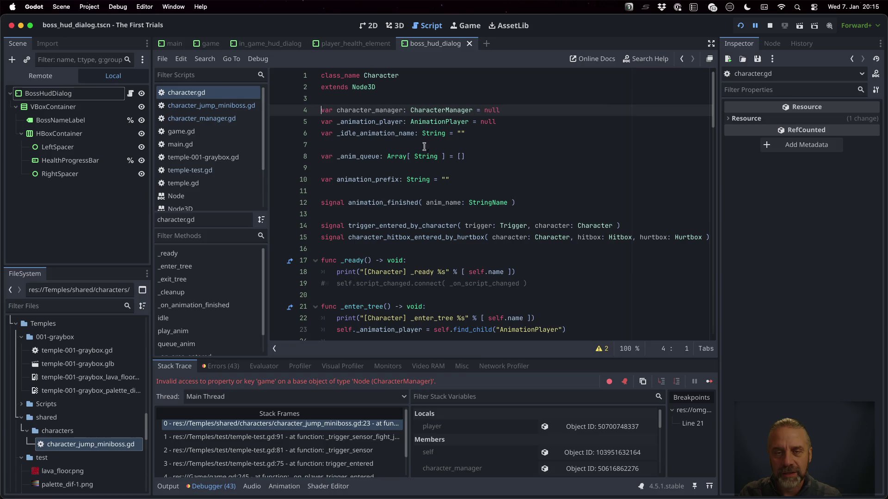
left_click(444, 112, "super")
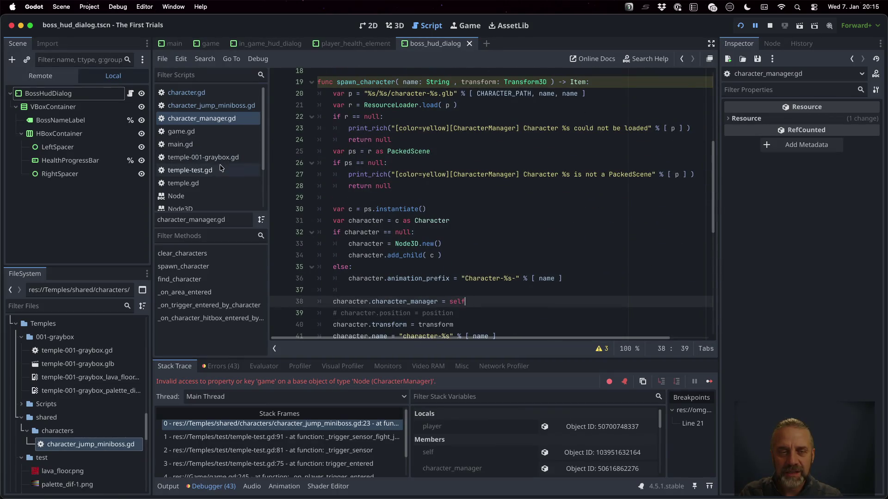
Step: Open temple-test.gd at the _trigger_sensor_fight_jump_mini_boss code
left_click(203, 170)
mouse_move(532, 249)
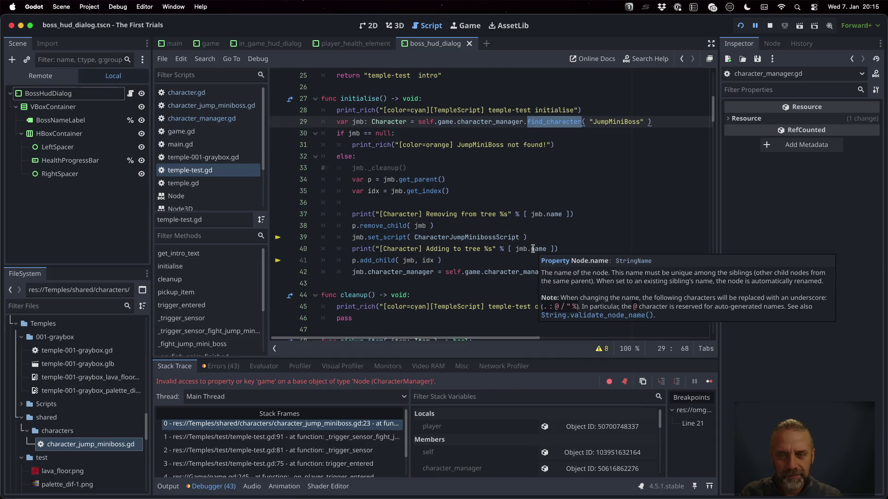
scroll(513, 209, "down", 15)
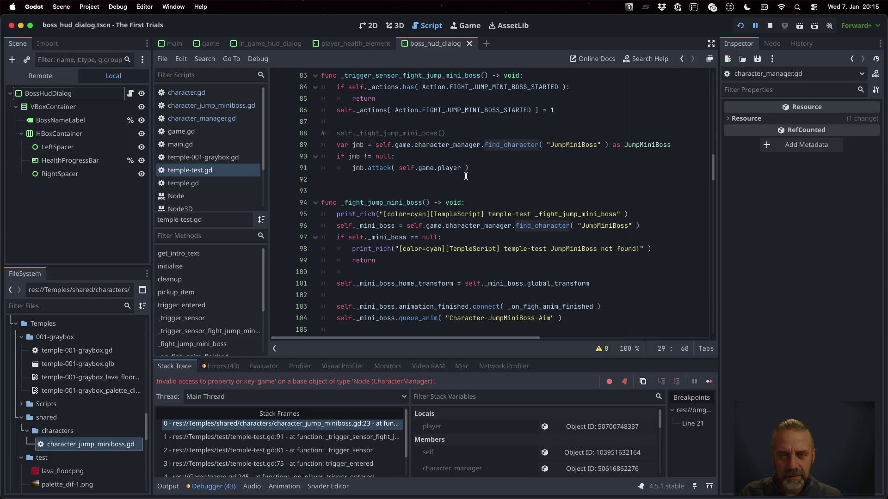
Step: Inspect the game reference, then the character_manager variable on line 4 of character.gd
double_click(403, 144)
mouse_move(518, 224)
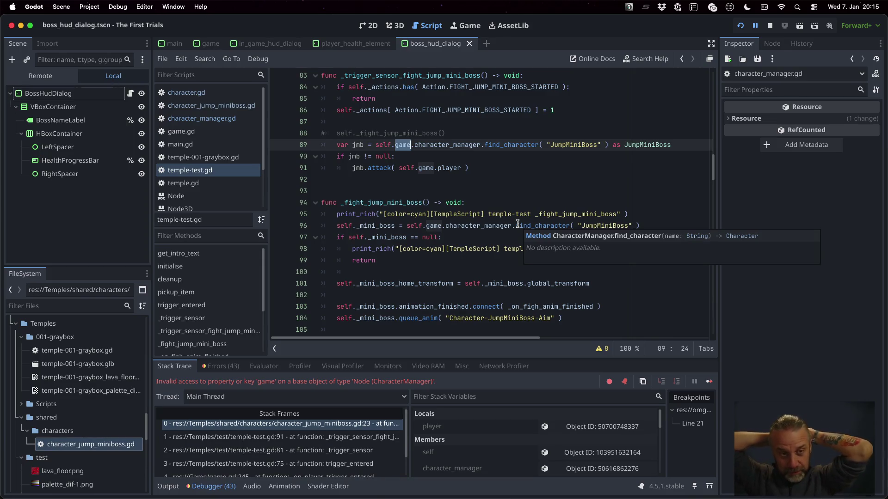
left_click(221, 93)
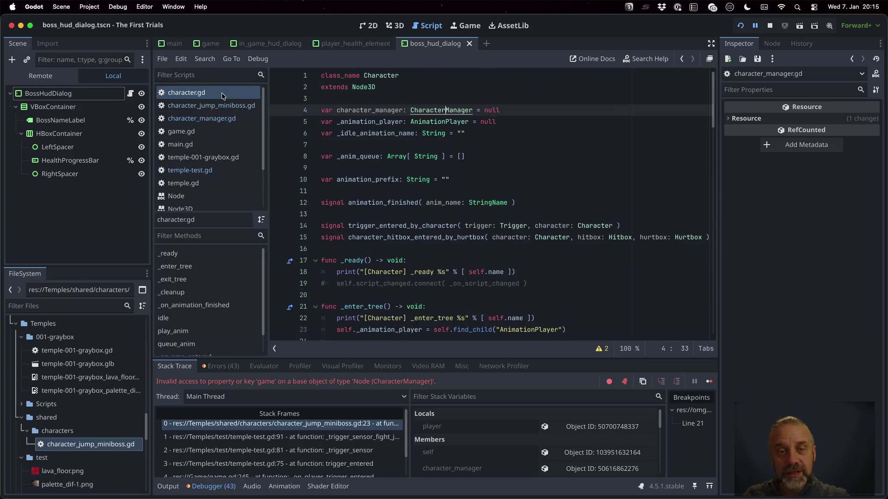
double_click(369, 110)
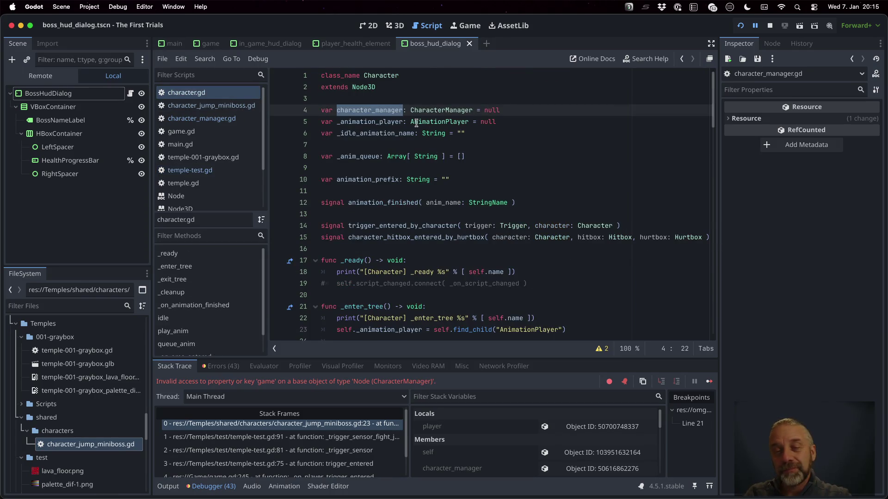
mouse_move(415, 123)
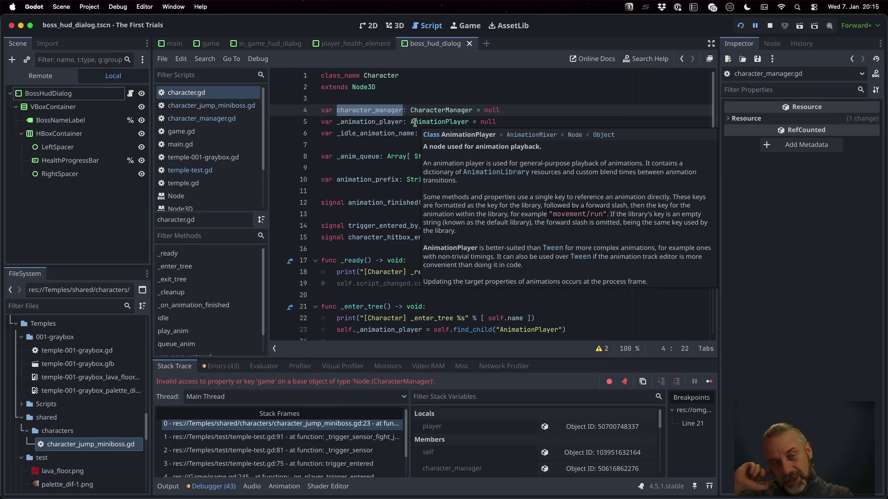
Step: Jump to the CharacterManager class, then show the top of game.gd with its character_manager declaration
left_click(436, 110, "super")
scroll(475, 212, "up", 6)
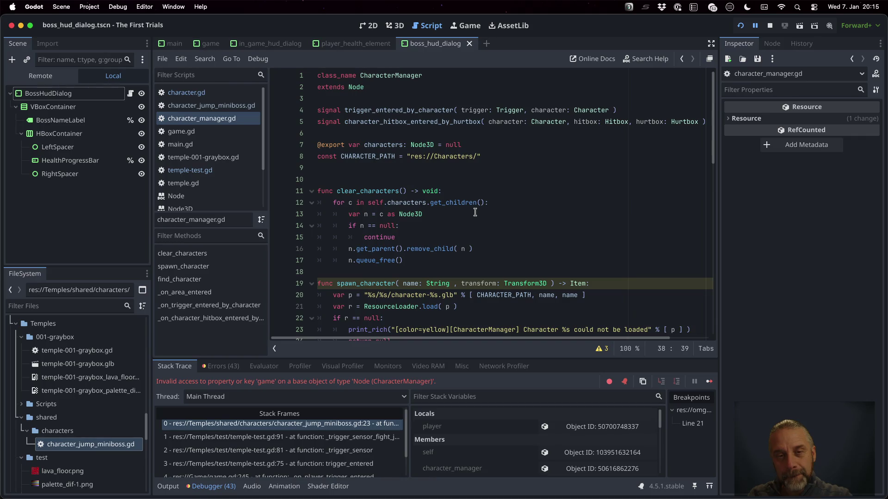
left_click(199, 131)
scroll(458, 200, "up", 20)
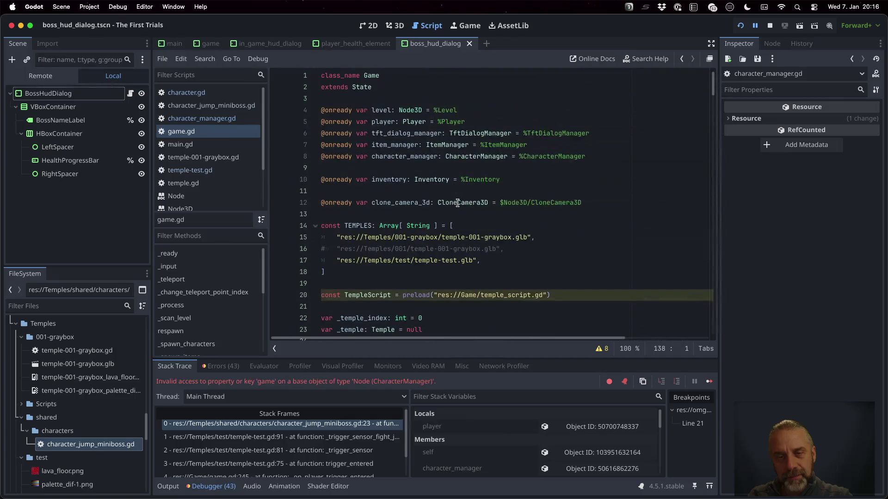
Step: Add a 'game: Game = null' variable to character_manager.gd below its constants
double_click(406, 156)
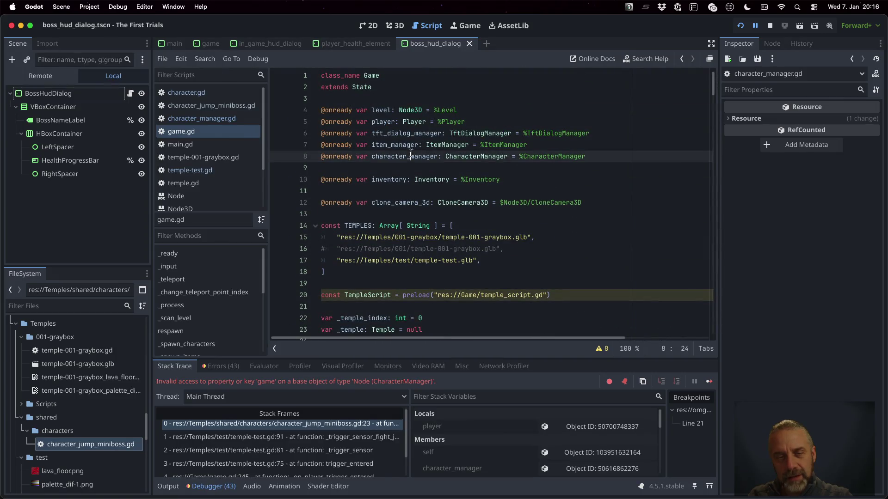
scroll(407, 185, "down", 3)
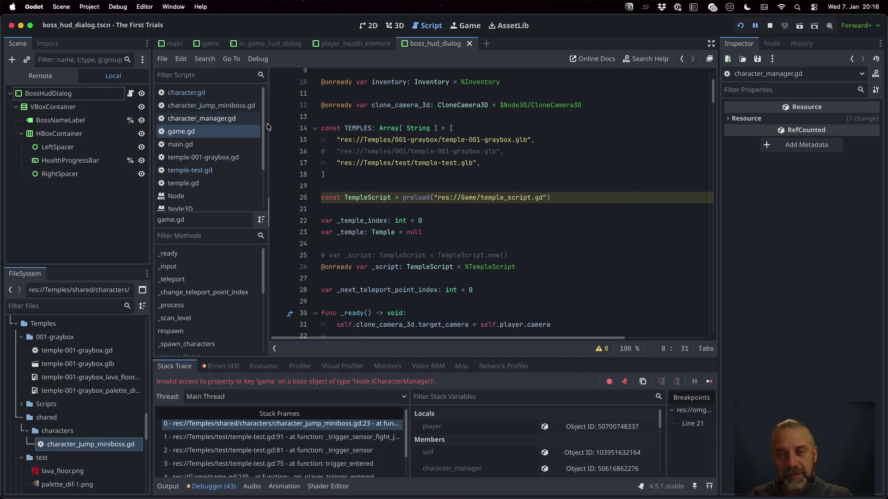
left_click(202, 118)
left_click(361, 134)
key("Down")
key("Down")
key("Down")
key("Up")
key("Return")
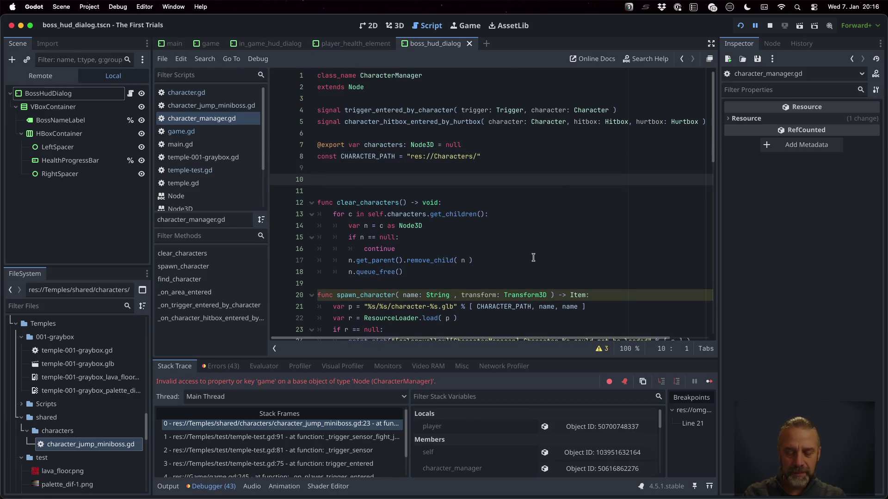
type("var game:")
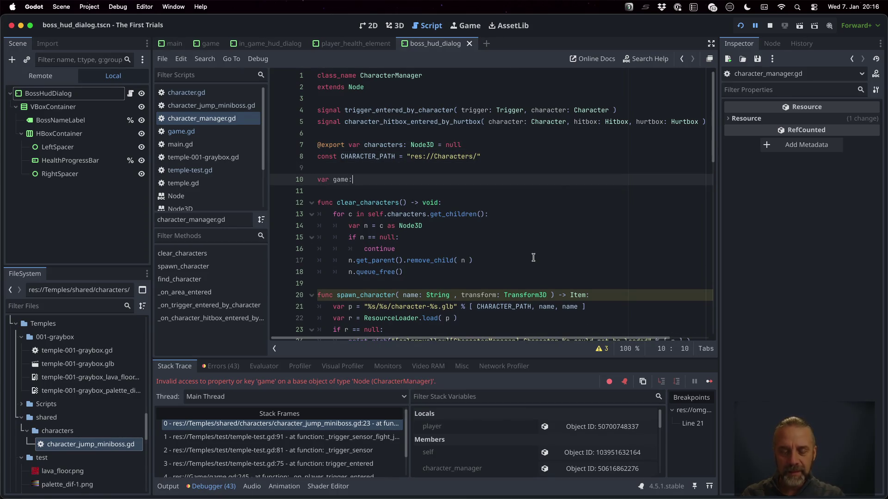
type(" Game = null")
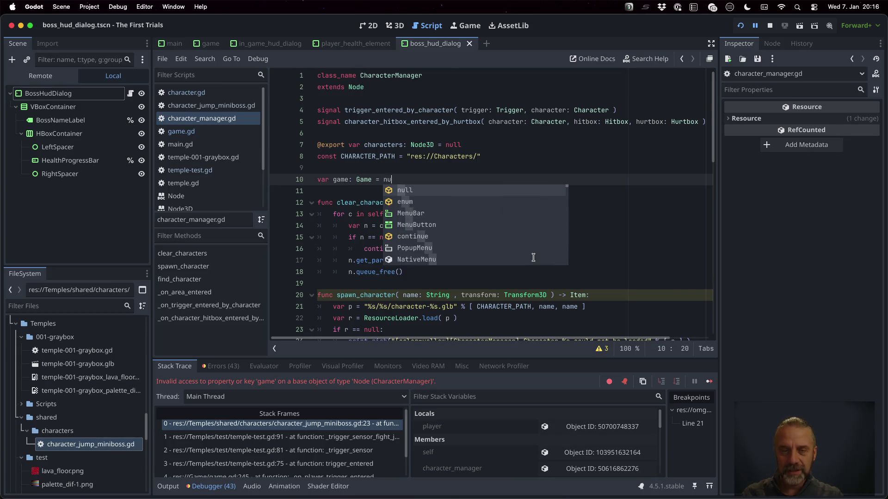
key("Escape")
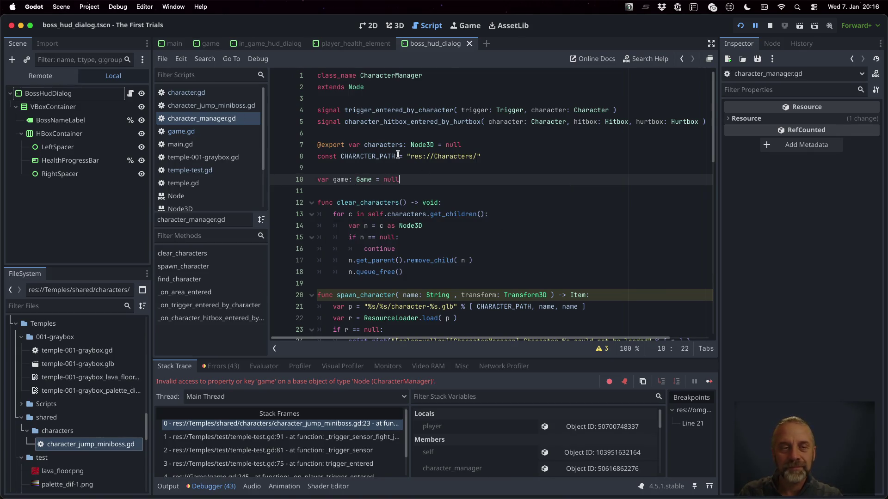
Step: Start game.gd's _ready with 'self.character_manager.game = self' and stop the running game
left_click(230, 130)
scroll(415, 239, "down", 5)
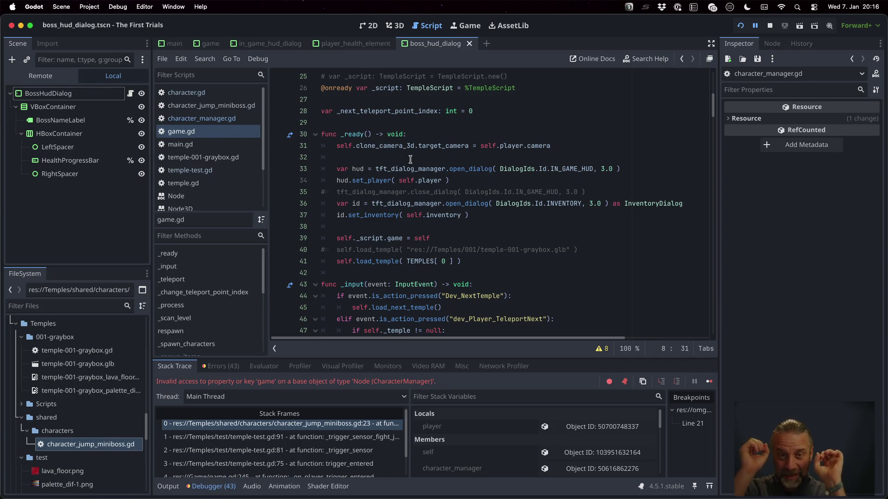
left_click(435, 135)
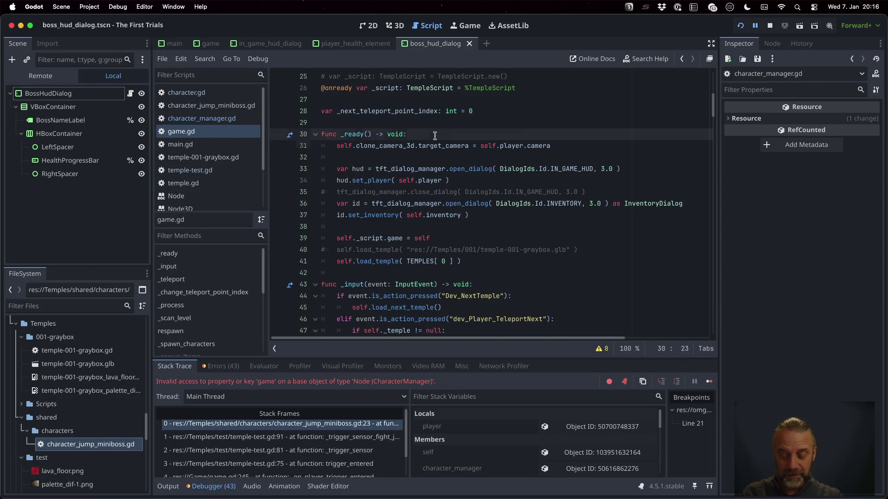
key("Return")
type("self.character_manager.")
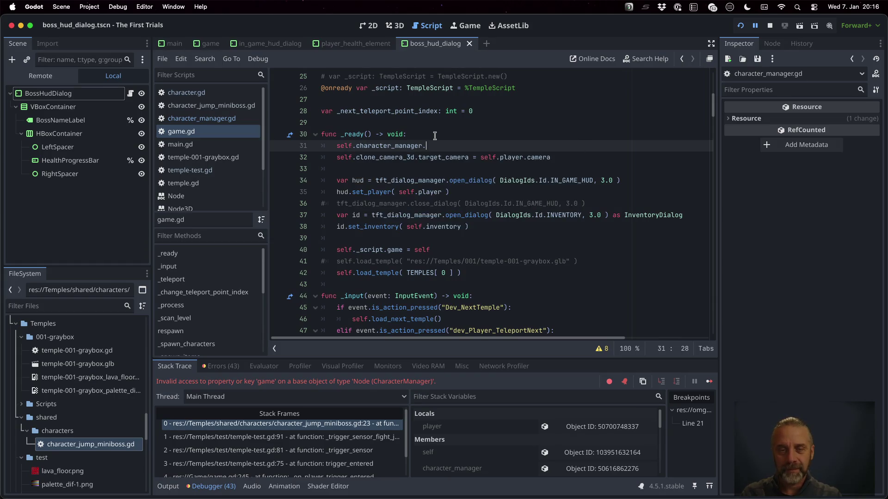
type("game = self")
key("Escape")
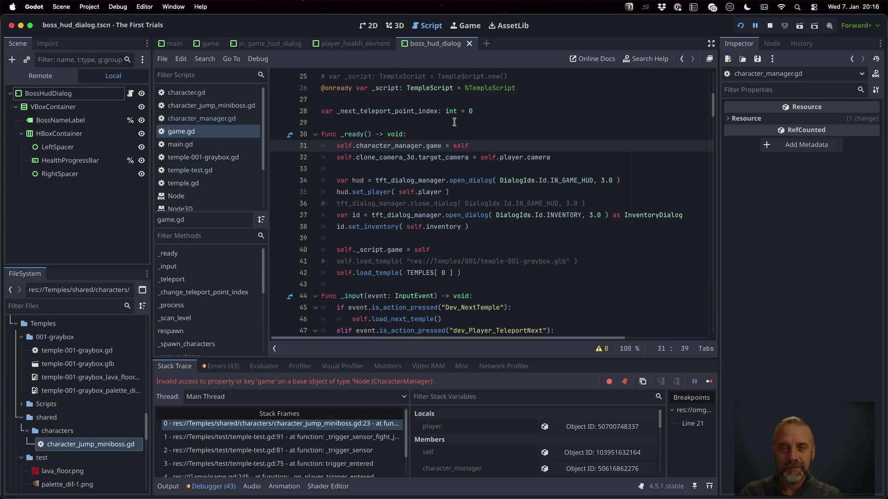
left_click(770, 26)
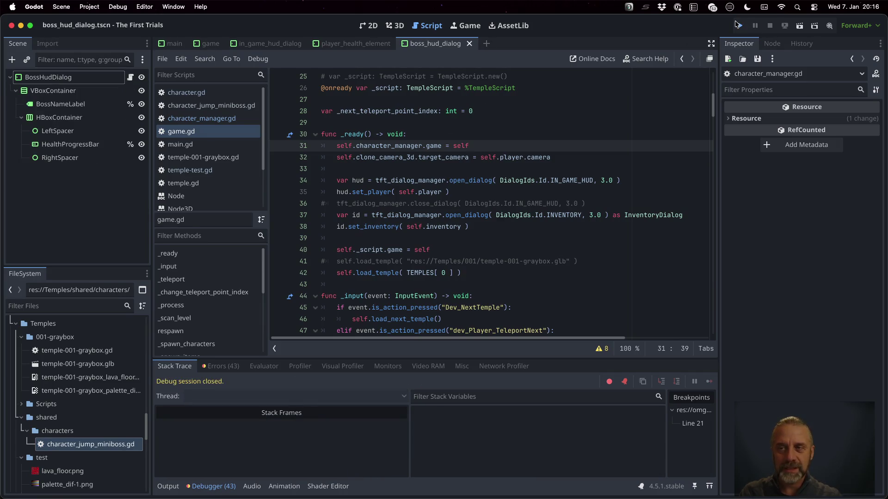
Step: Run the project, walk onto the boss platform and lava to check the Jump Mini Boss health bar, then stop
left_click(738, 25)
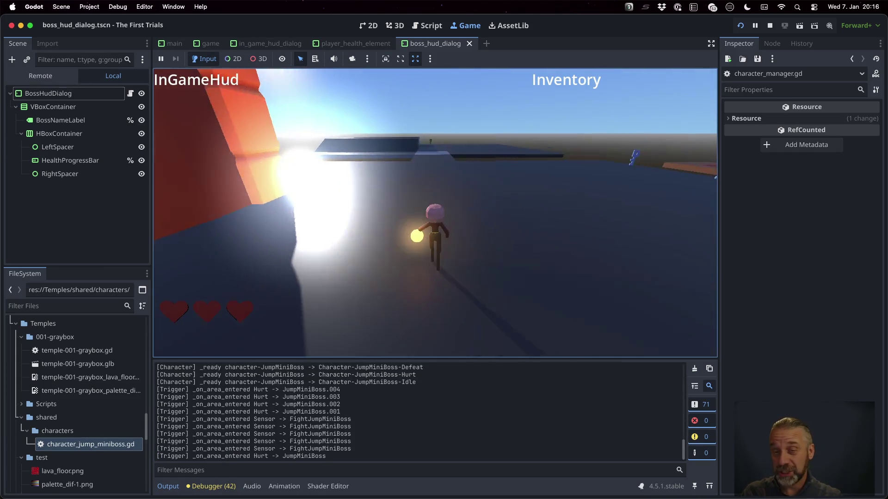
key("i")
key("i")
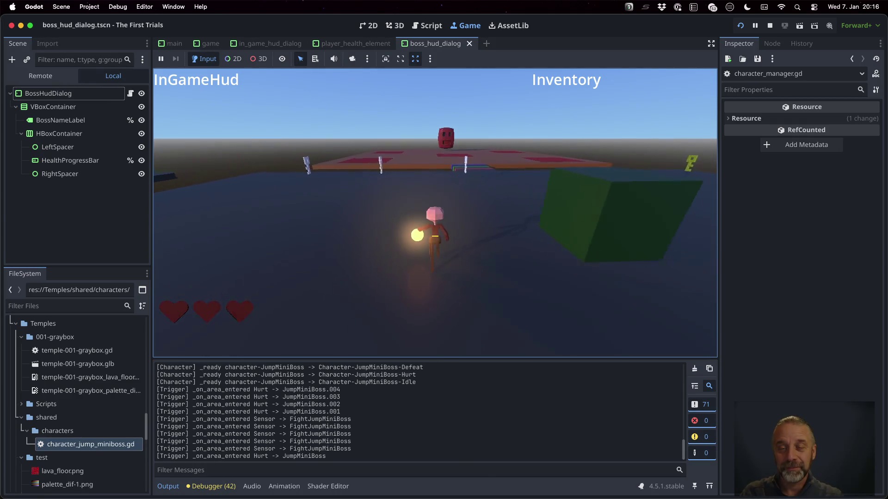
key("w")
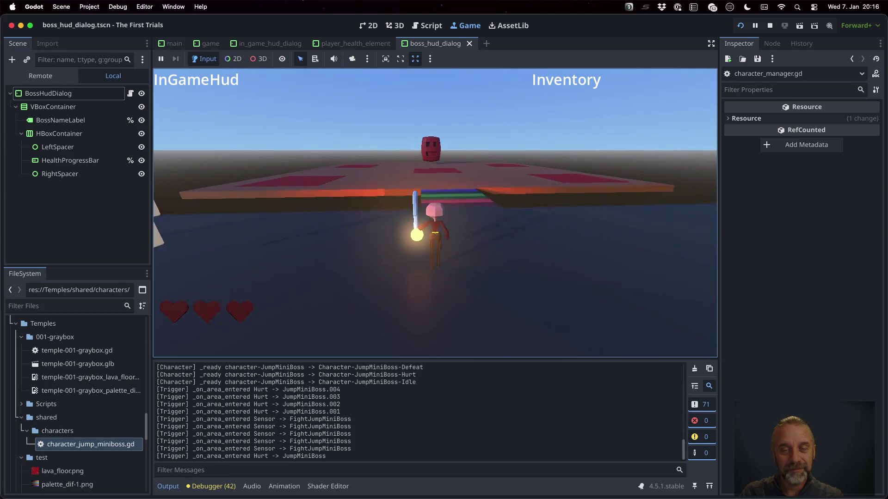
key("w")
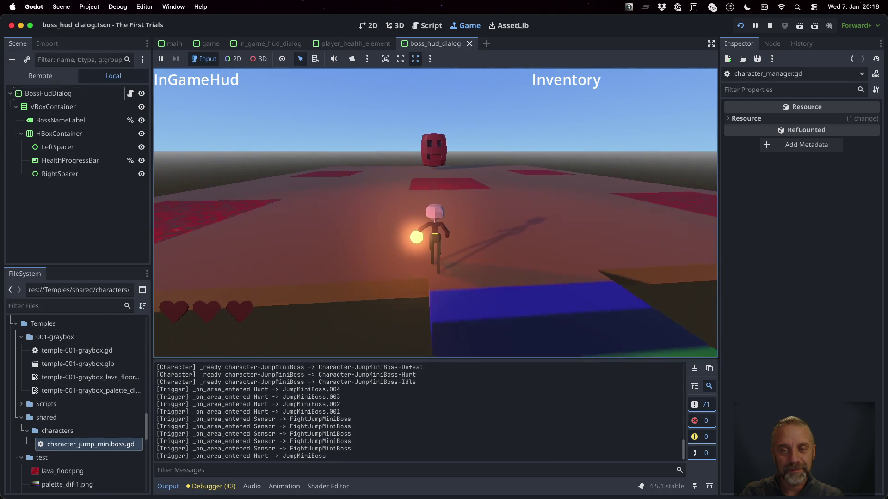
key("w")
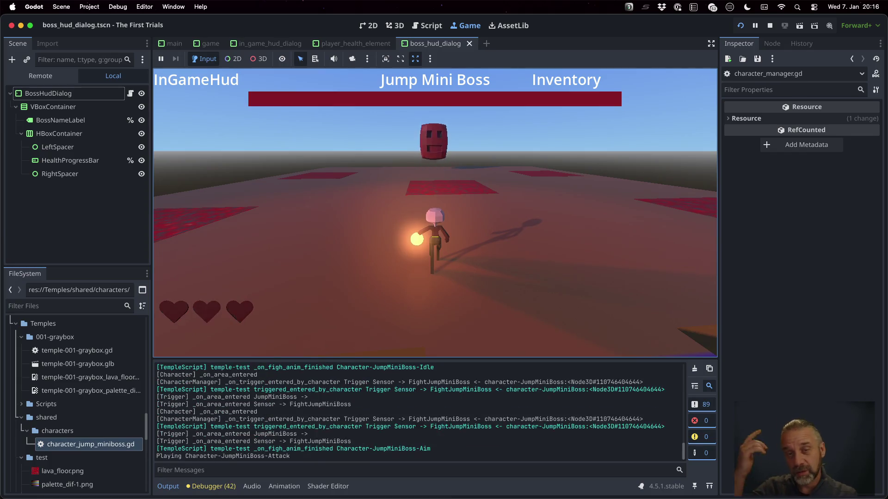
key("w")
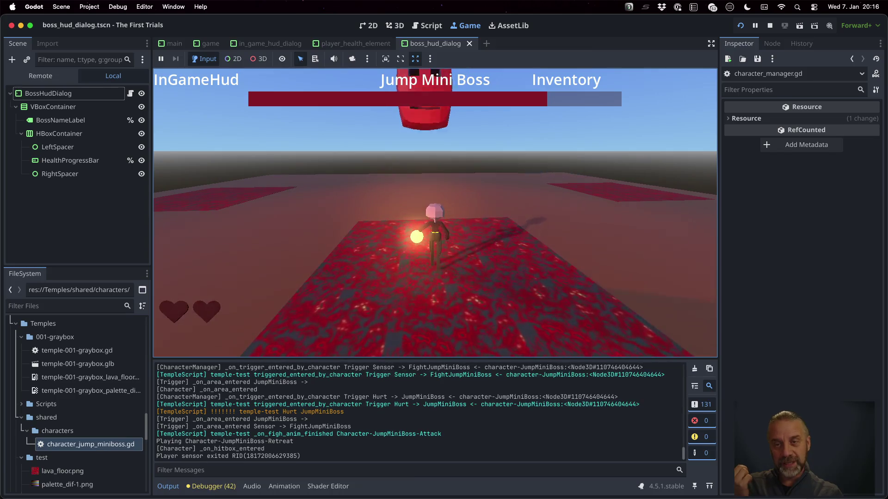
key("super+period")
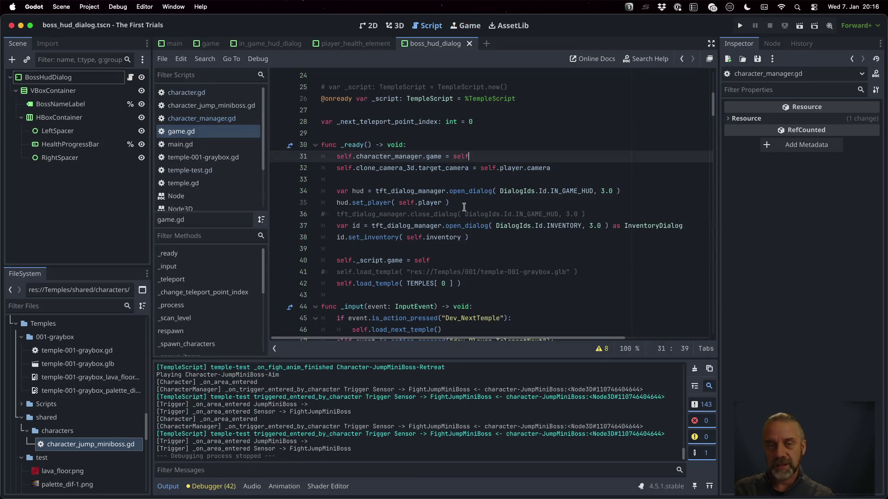
left_click(374, 248)
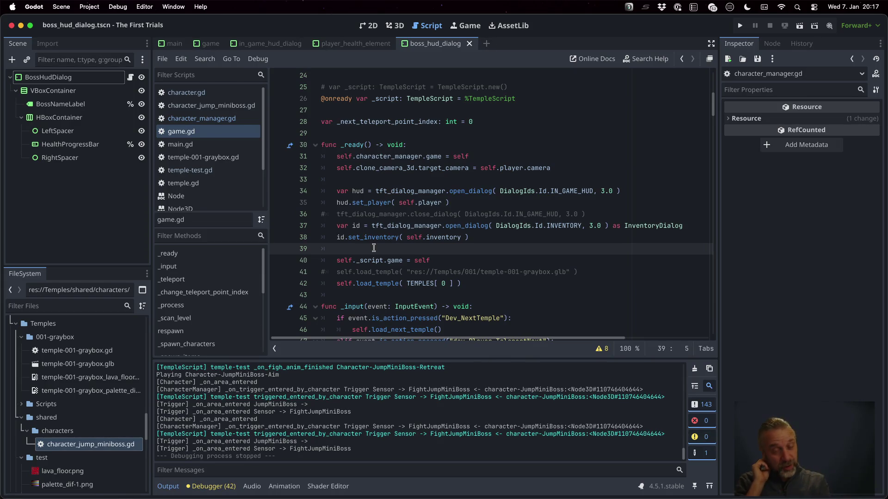
Step: Open temple-test.gd and locate the on_character_hitbox_entered_by_hurtbox function
left_click(203, 170)
scroll(611, 247, "down", 5)
scroll(572, 258, "down", 10)
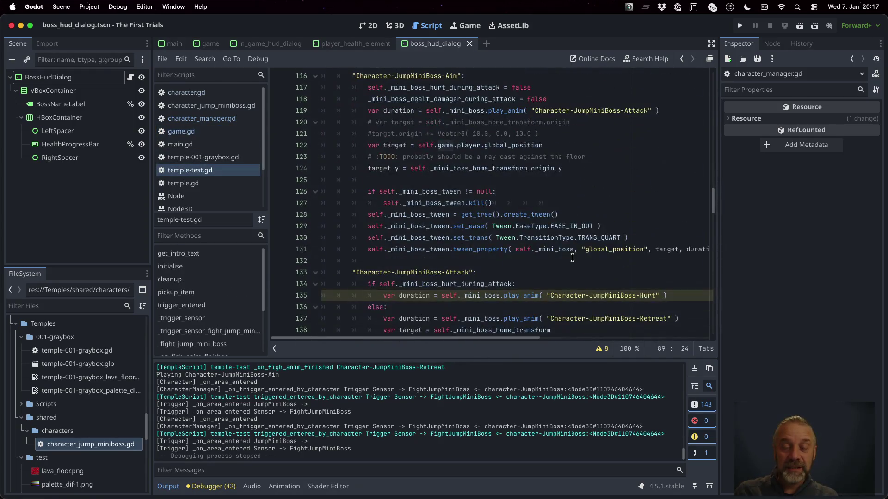
scroll(571, 258, "down", 15)
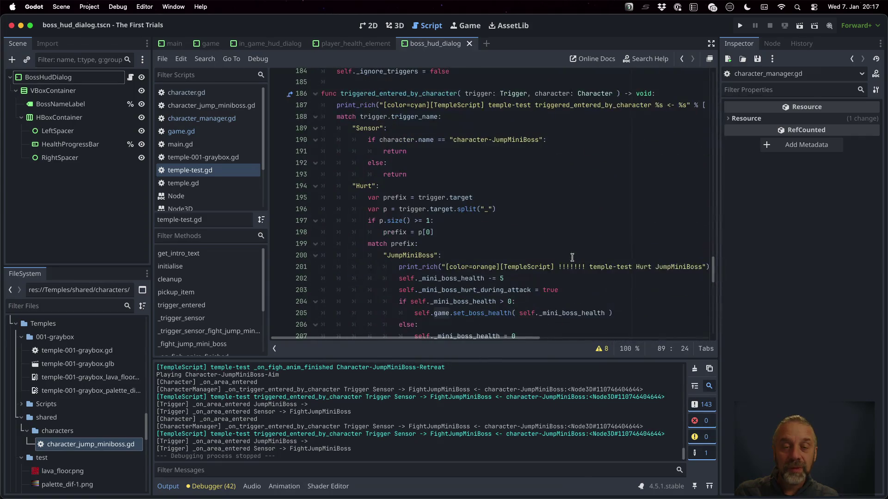
scroll(547, 194, "down", 10)
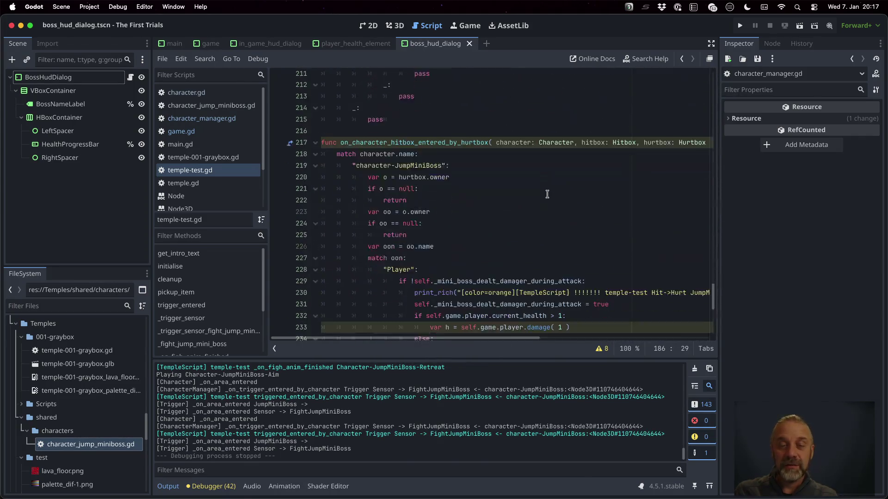
scroll(547, 194, "up", 5)
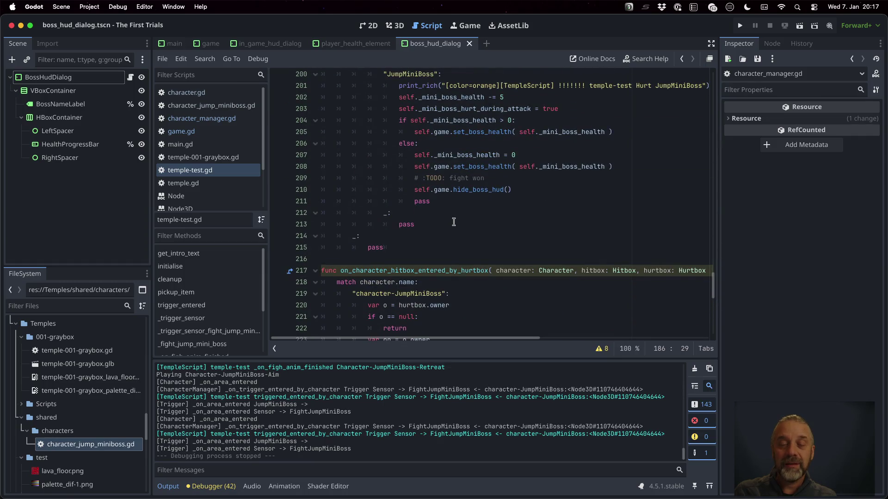
double_click(447, 270)
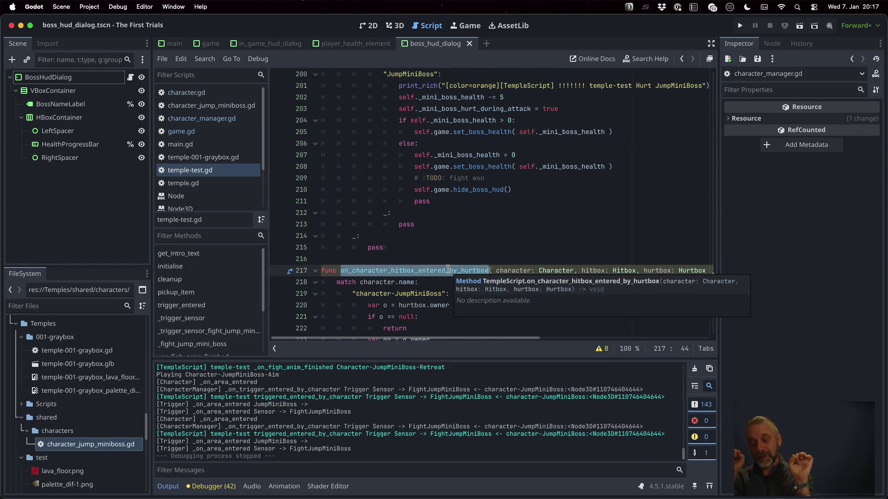
Step: Inspect triggered_entered_by_character's Hurt case for JumpMiniBoss, down to the print_rich line 201
scroll(447, 269, "down", 4)
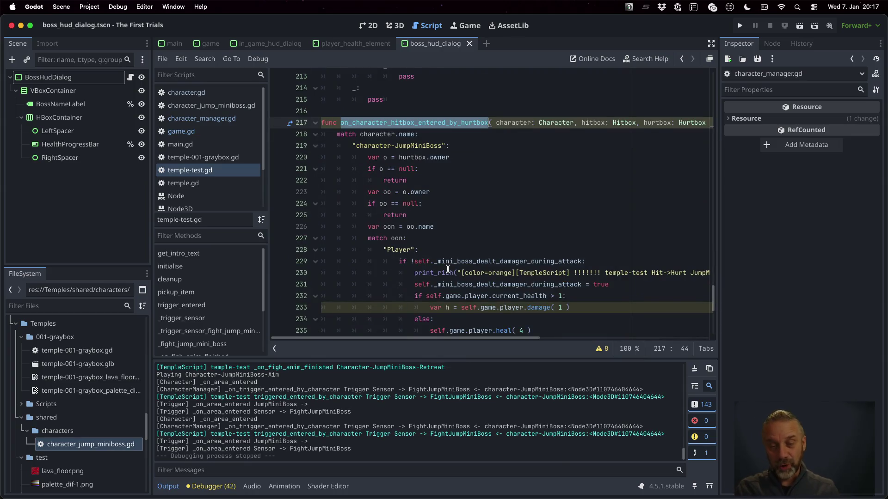
scroll(448, 270, "down", 4)
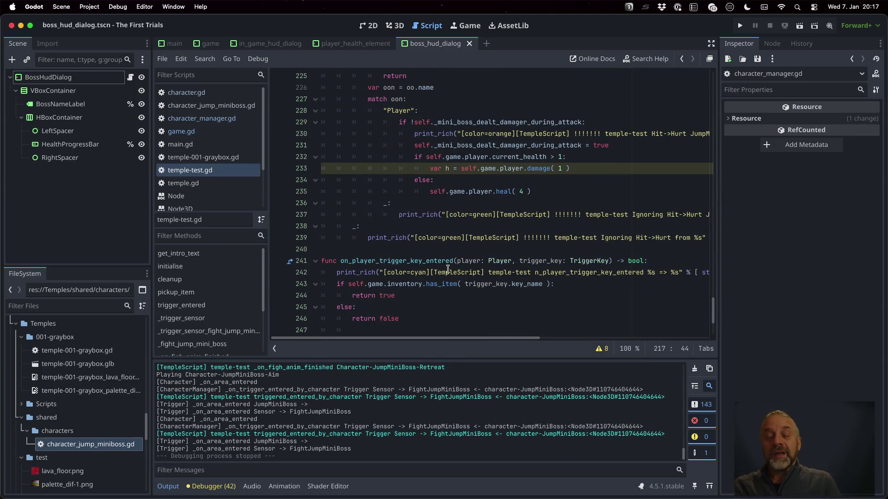
scroll(448, 269, "up", 15)
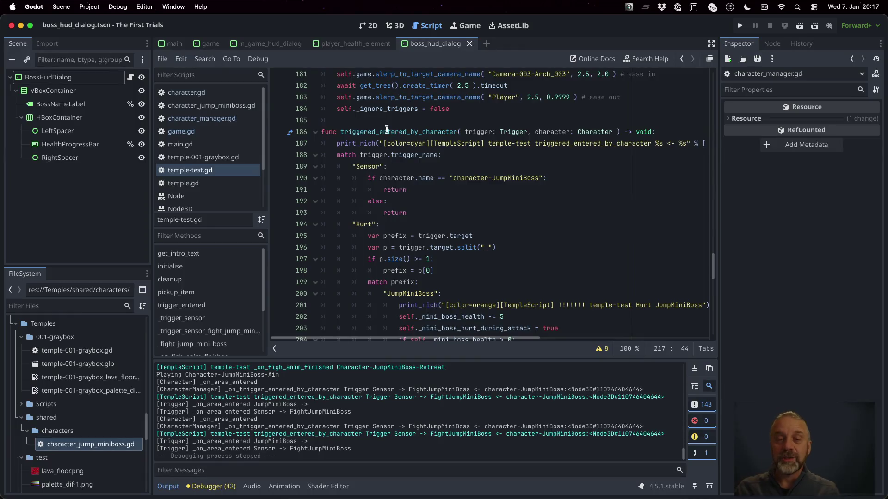
double_click(387, 131)
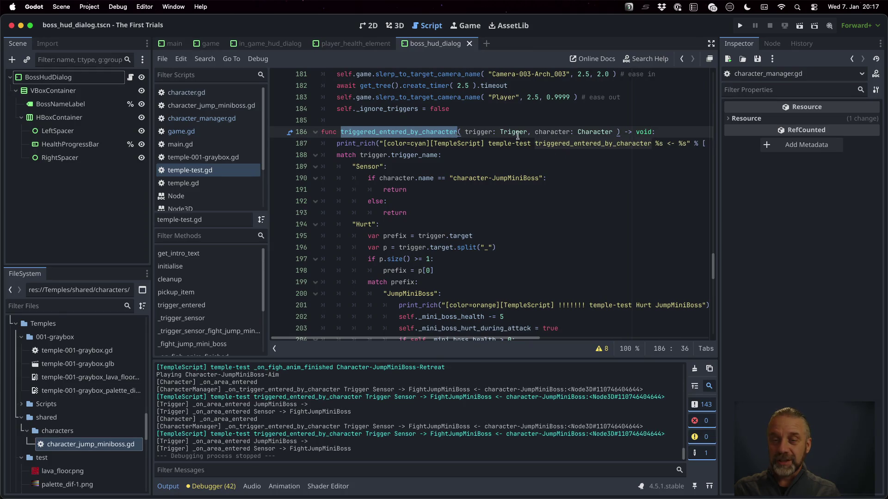
left_click(477, 132)
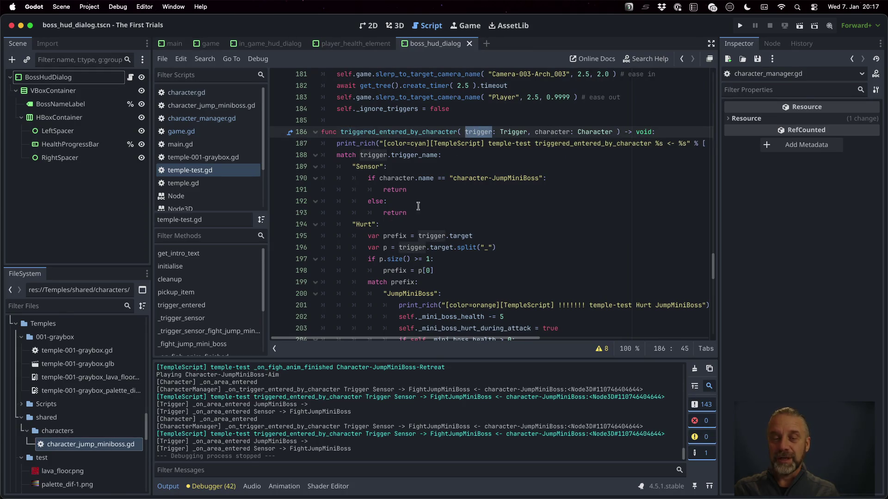
double_click(367, 224)
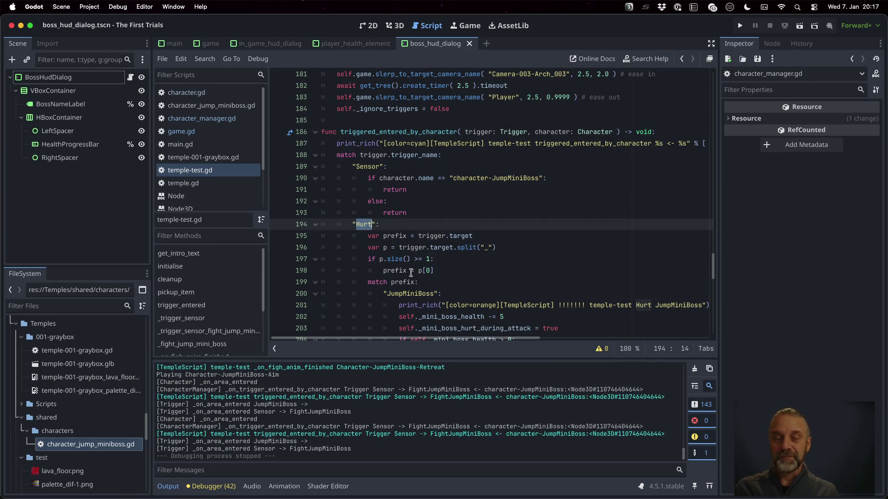
double_click(409, 294)
scroll(462, 277, "down", 3)
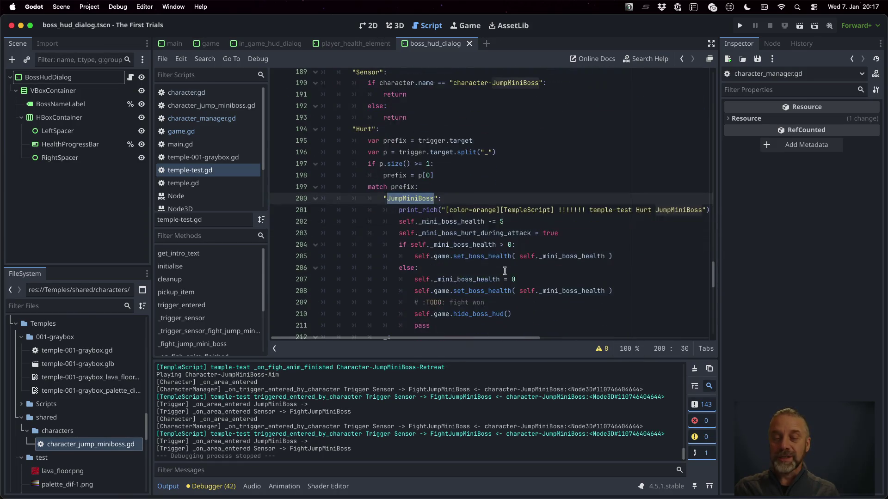
left_click(460, 221)
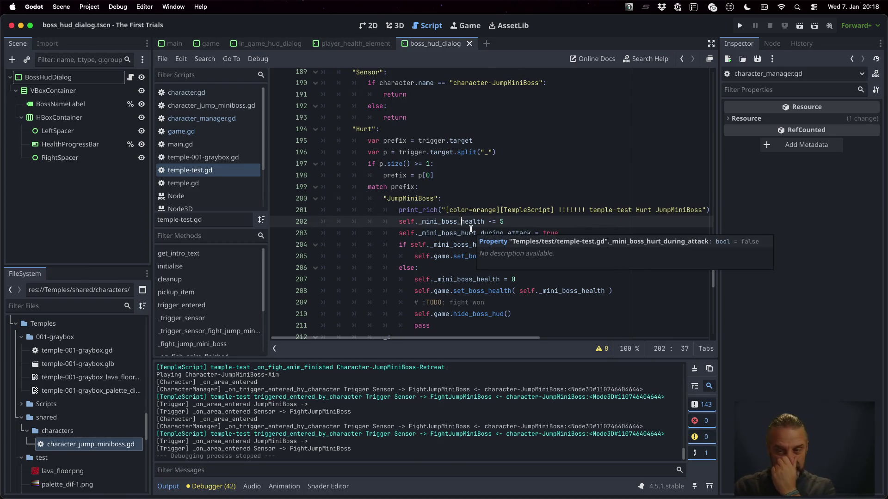
left_click(466, 209)
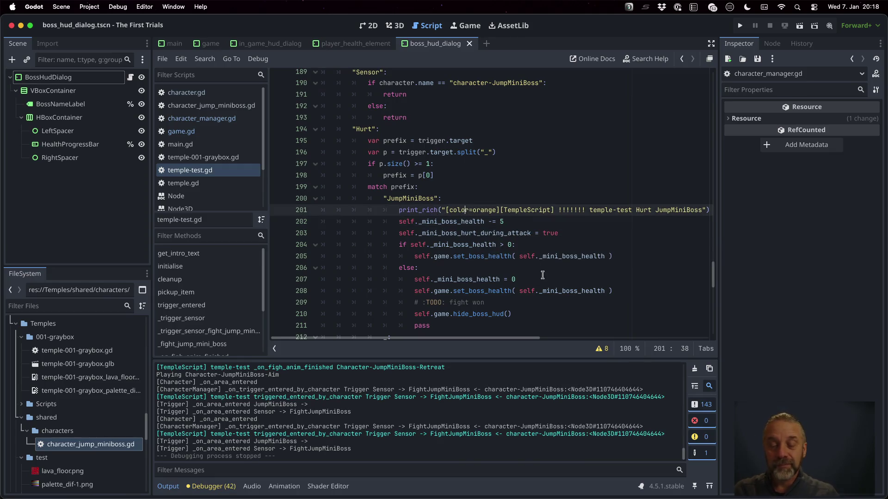
Step: On line 202 add 'var jmb = self.game.character_manager.find_character("JumpMiniBoss") as JumpMiniBoss'
key("End")
key("Return")
type("var jmb ")
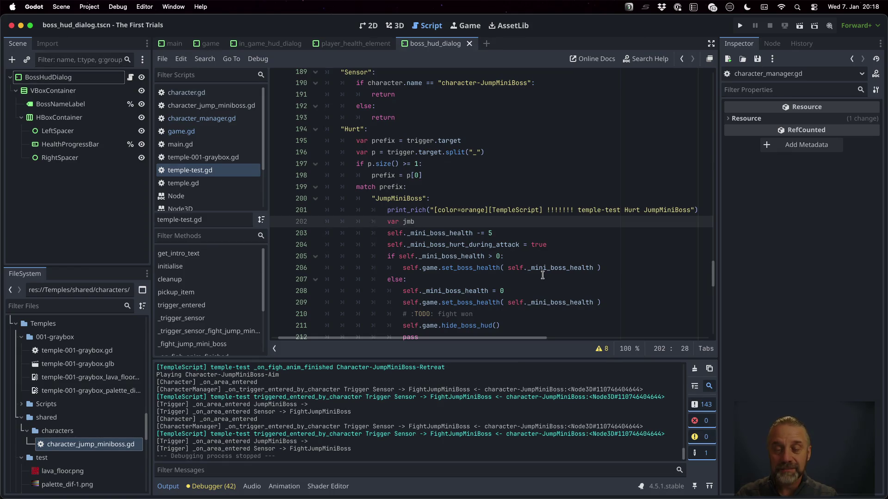
type("= self.chj")
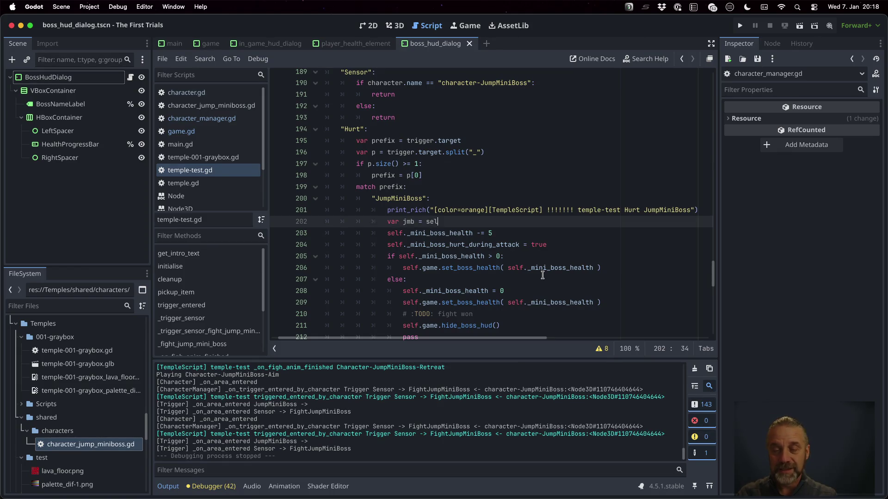
key("BackSpace")
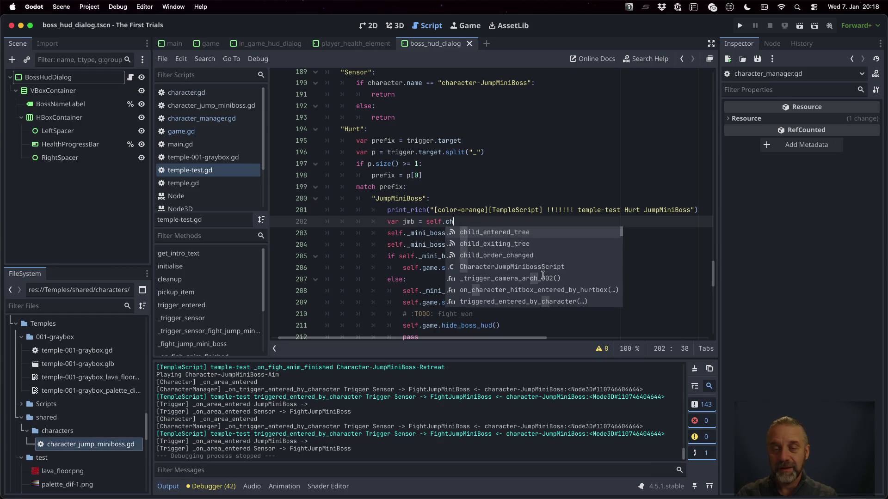
type("h")
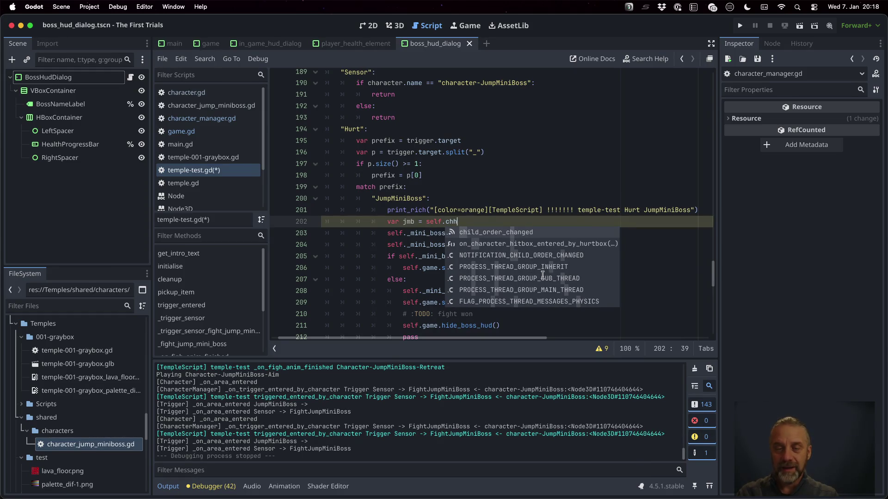
key("BackSpace")
type("a")
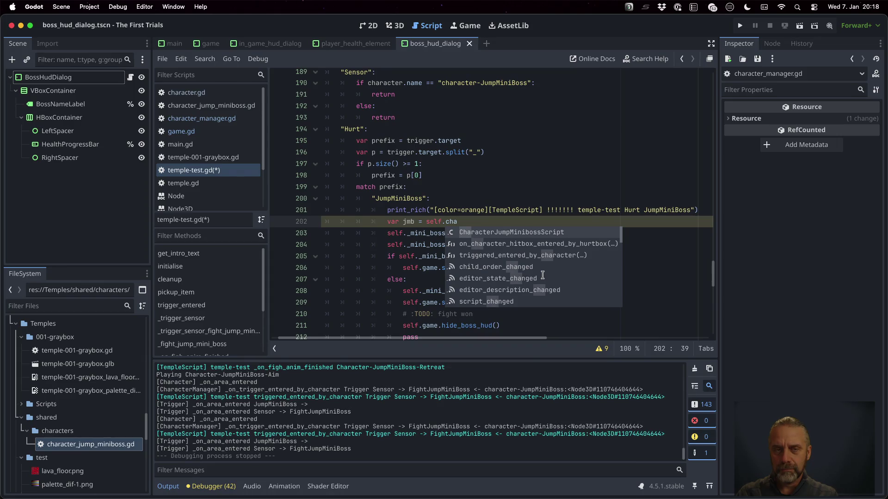
key("BackSpace")
key("BackSpace")
key("BackSpace")
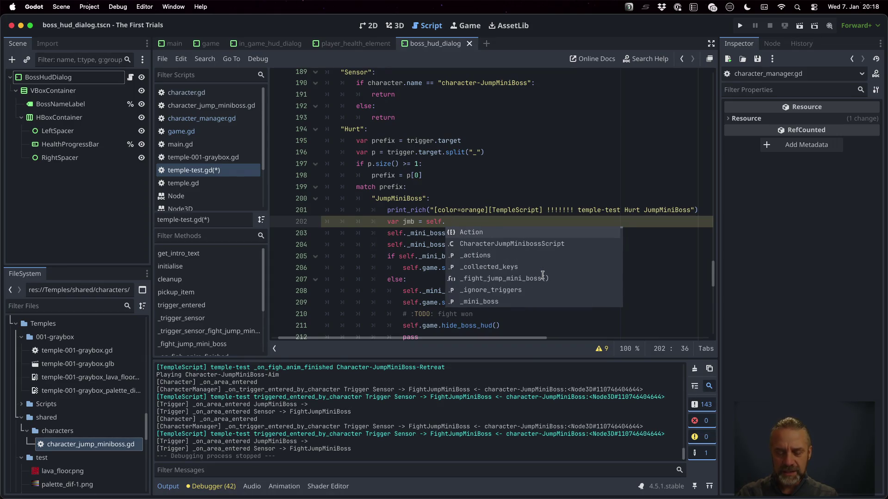
type("gae")
key("Return")
type(".cha")
key("Return")
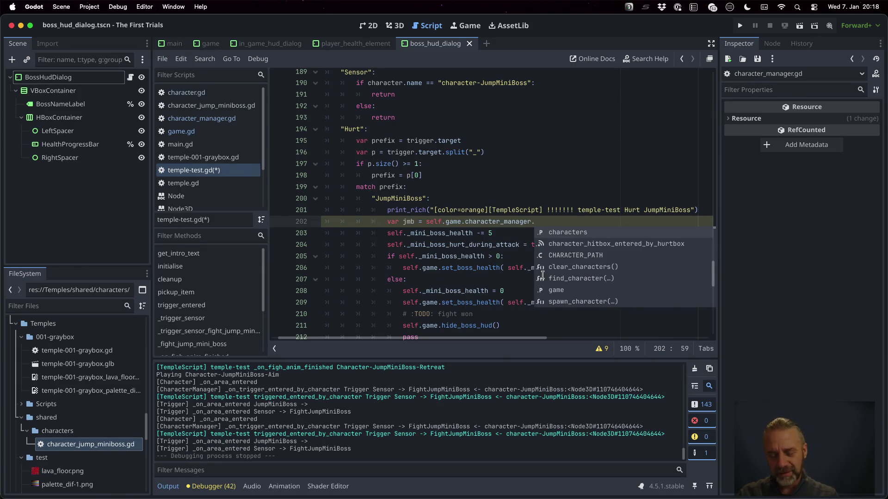
type("find")
key("Return")
type("\"")
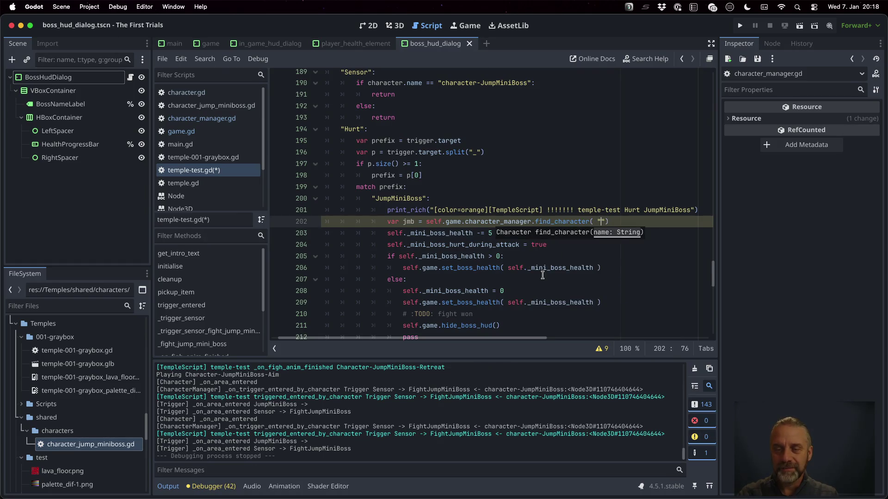
type("JumpMini")
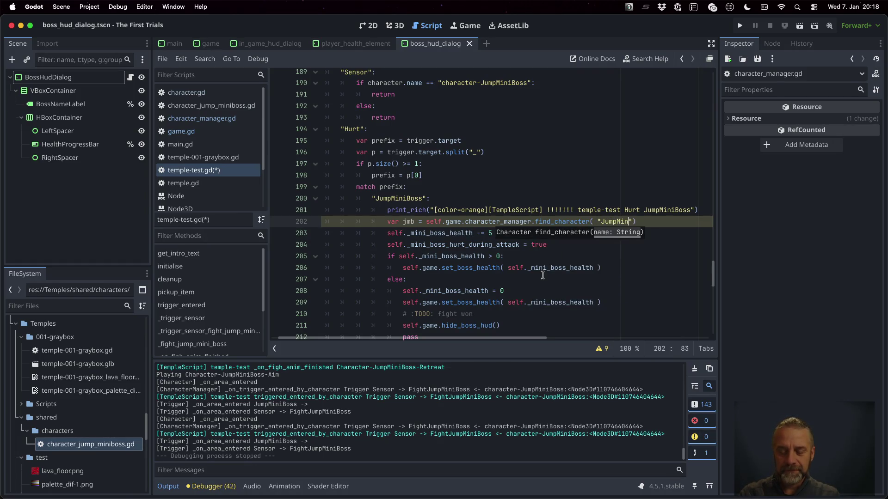
type("Boss")
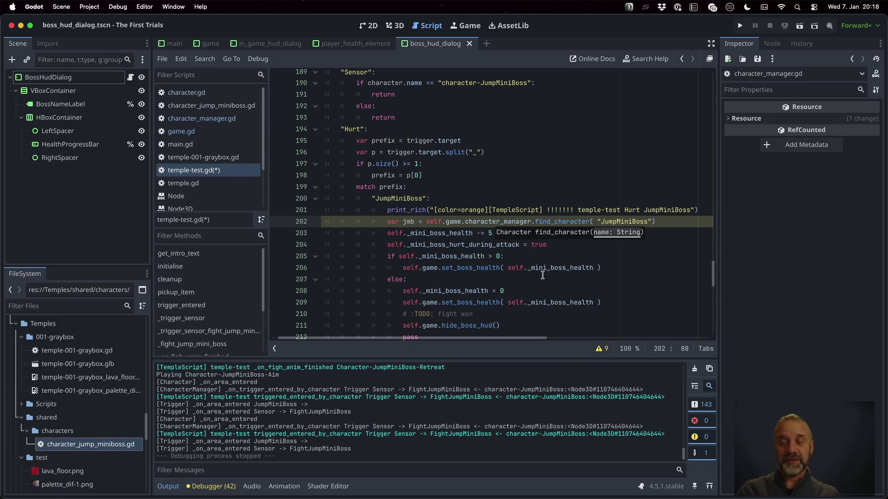
type("\" )")
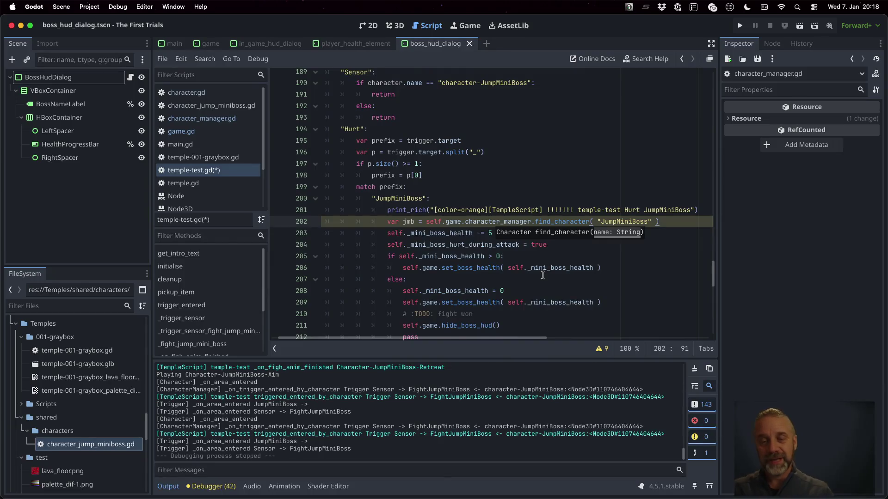
key("Return")
key("Up")
key("End")
type("as Ju")
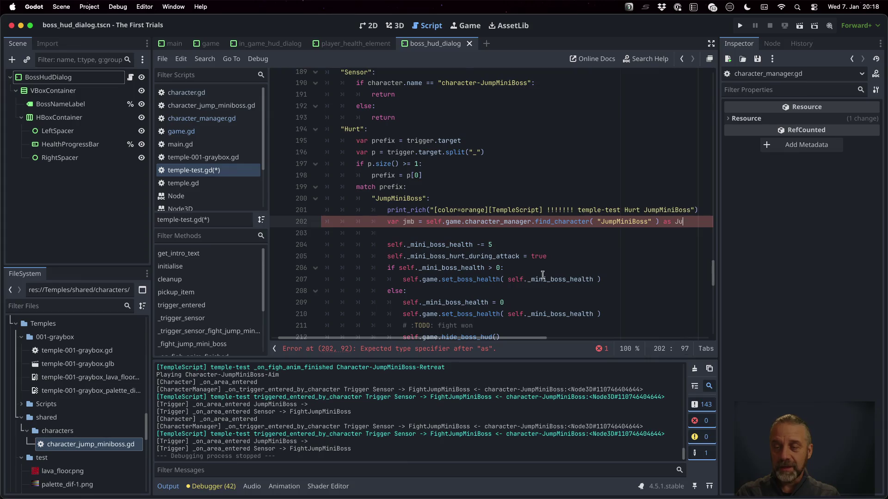
type("mpMiniBos")
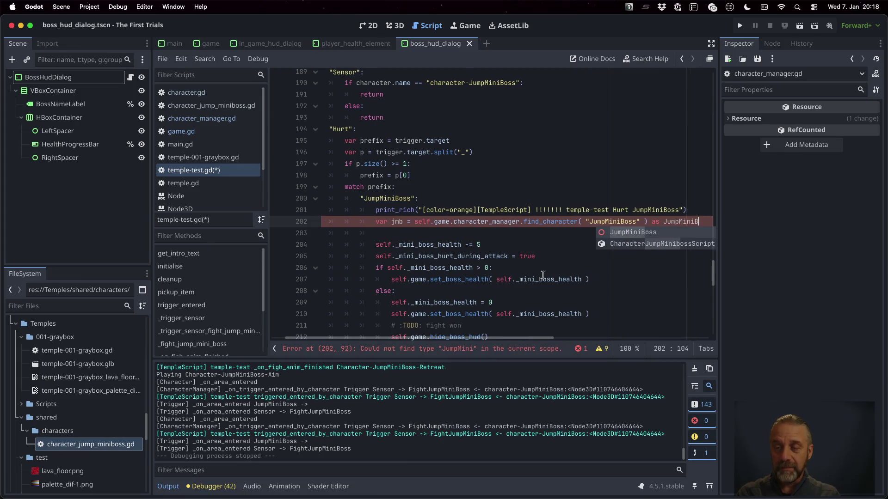
type("s")
key("Return")
Step: Add 'if jmb != null:' with a jmb.hurt() call in its body
type("i")
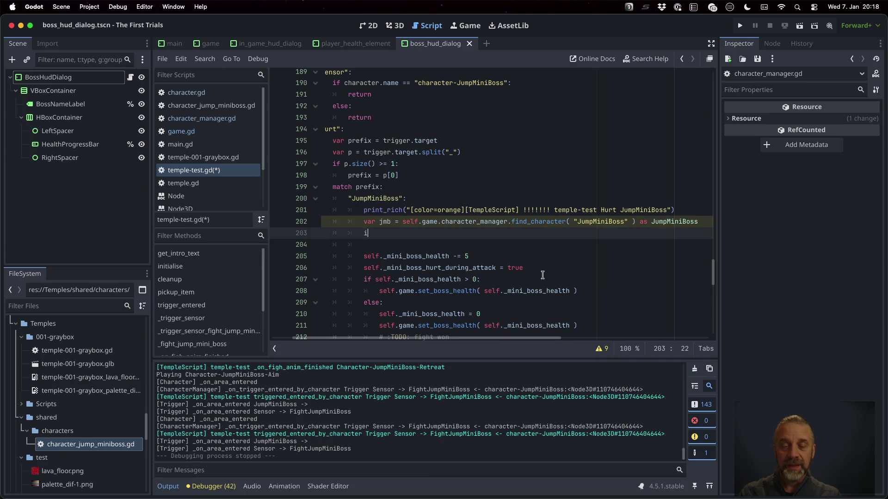
type("f jmb !=")
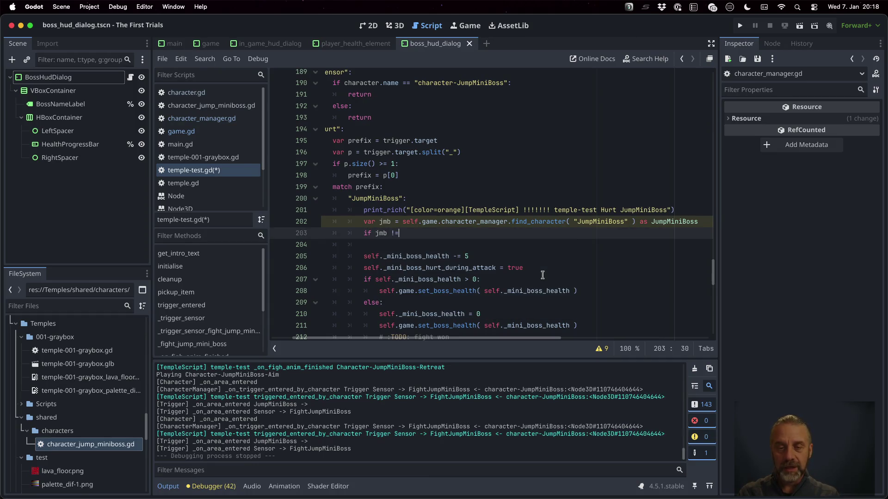
type(" null:")
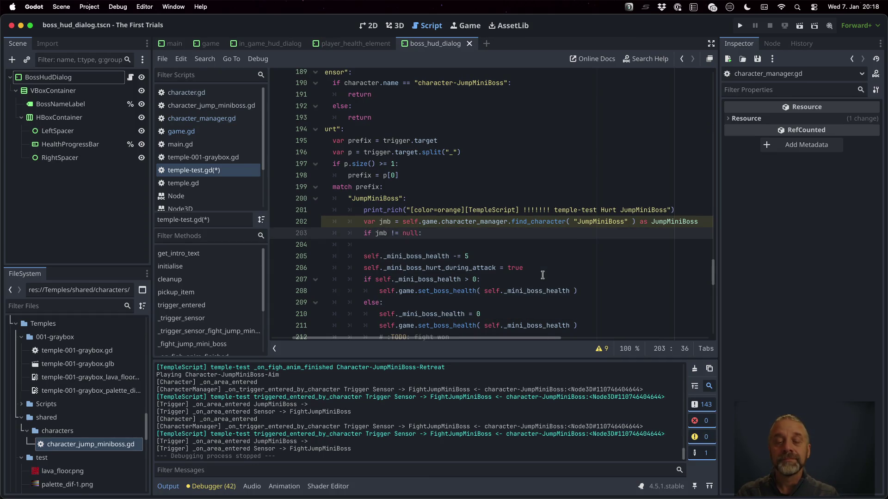
key("Return")
type("j")
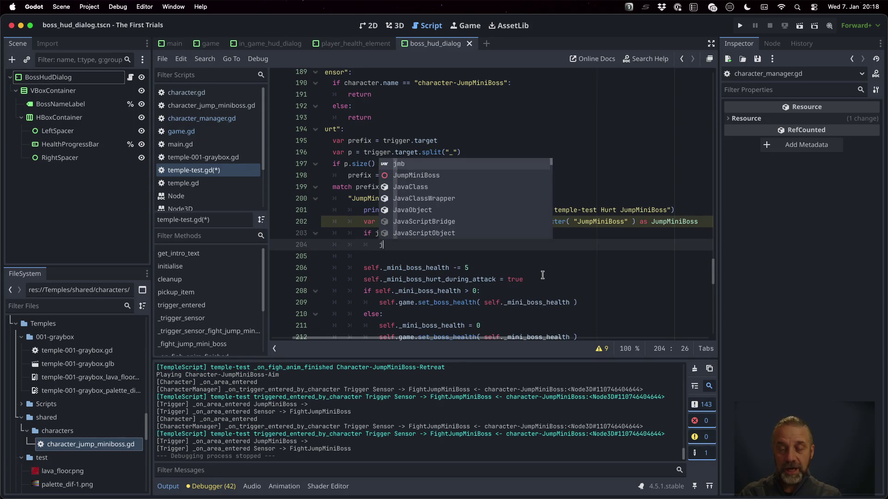
type("mb.dam")
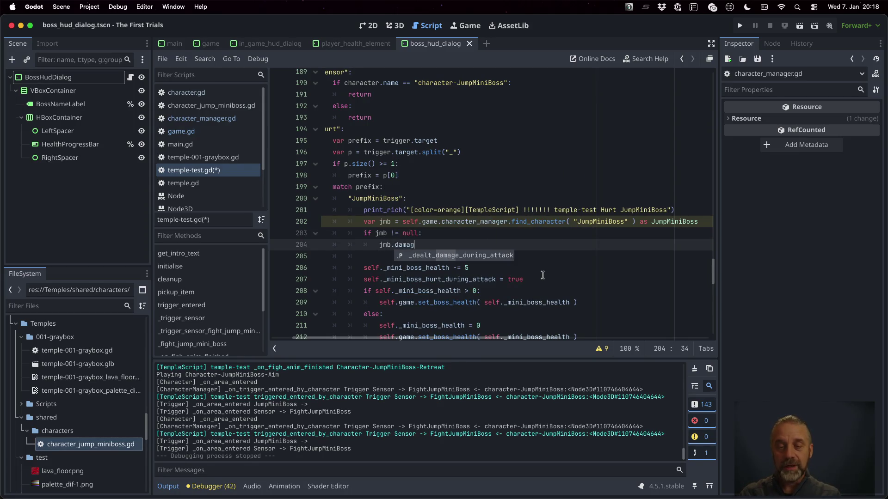
key("Return")
key("BackSpace")
key("BackSpace")
key("BackSpace")
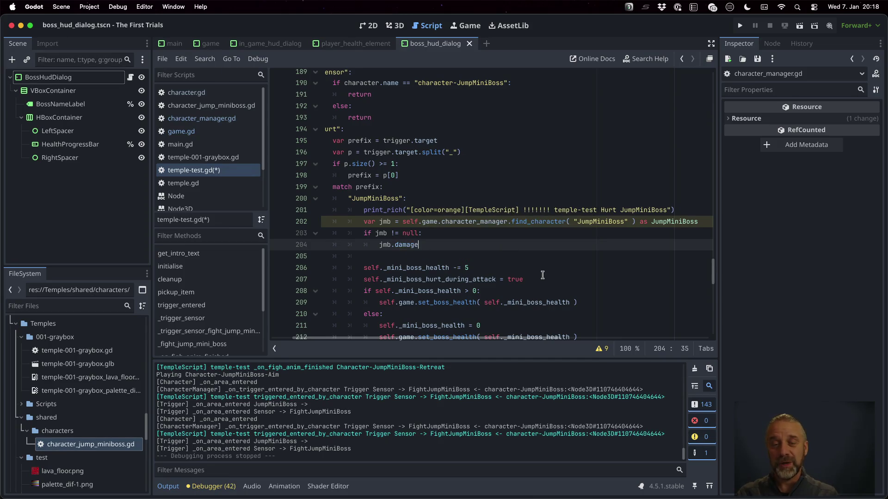
type("hurt( 5")
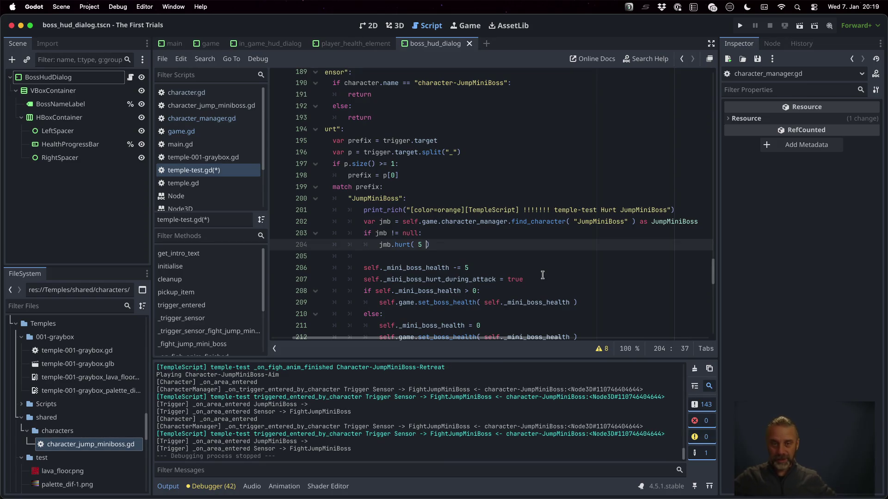
Step: Select the health-update and hide-HUD lines starting at line 206
left_click(541, 269)
scroll(539, 267, "down", 1)
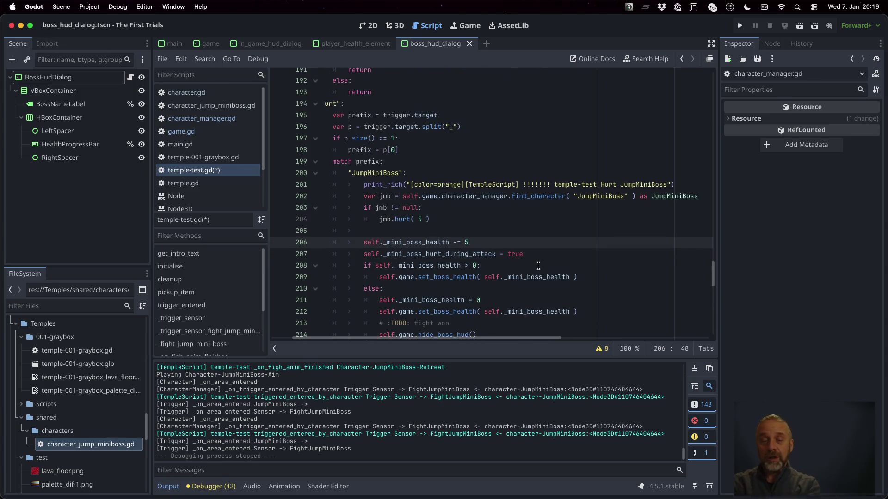
scroll(538, 266, "down", 3)
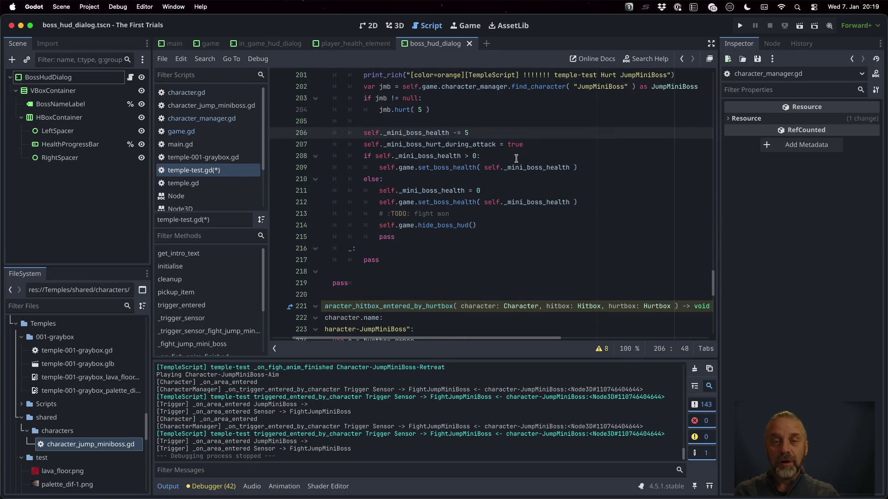
key("Home")
key("shift+Down")
key("shift+Down")
key("shift+Down")
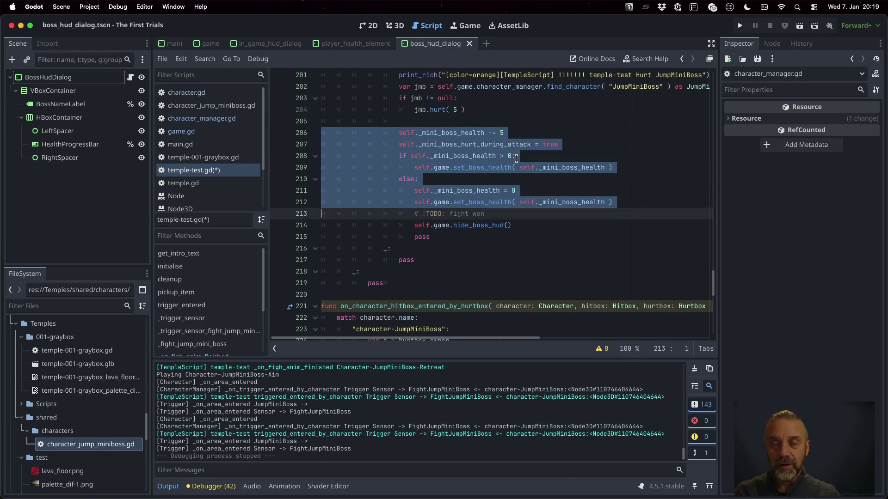
key("shift+Down")
key("shift+Down")
key("shift+Down")
key("super+c")
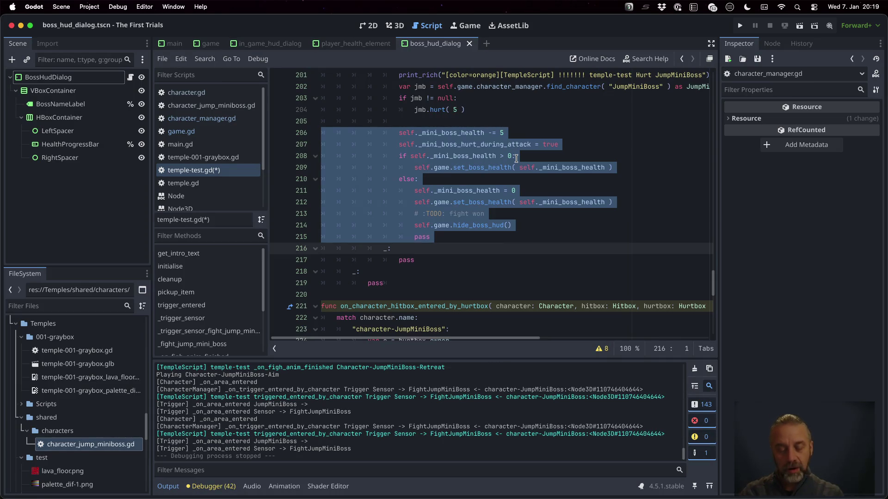
Step: In character_jump_miniboss.gd, add a 'func hurt( amount: int )' header after line 30
left_click(237, 106)
scroll(374, 257, "down", 5)
scroll(373, 257, "up", 5)
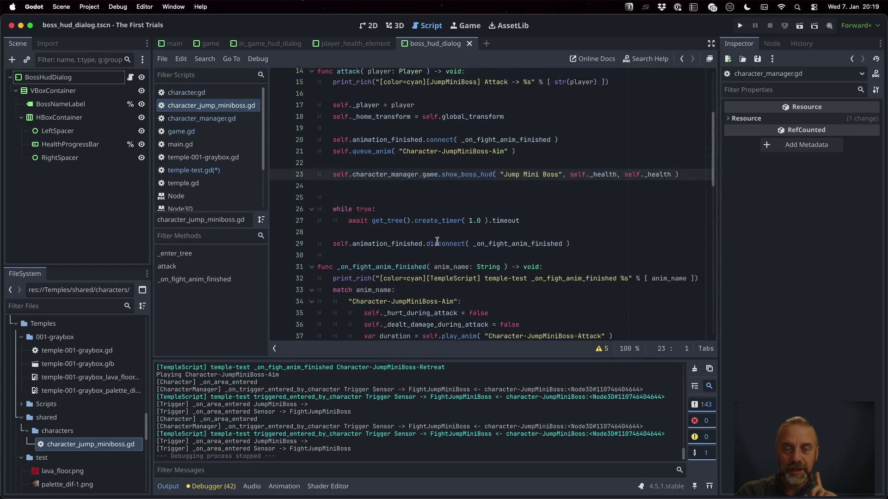
left_click(374, 257)
key("Return")
key("BackSpace")
type("func")
key("BackSpace")
type("urt( ")
type("amount: i")
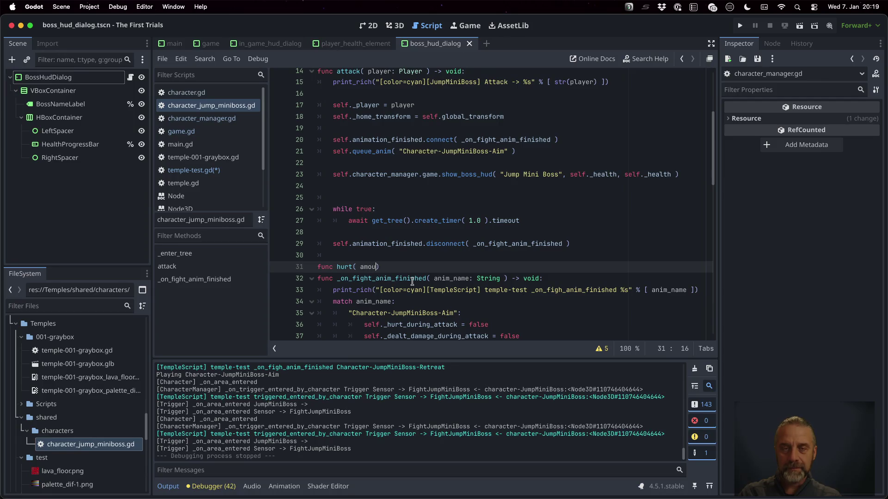
type("nt )")
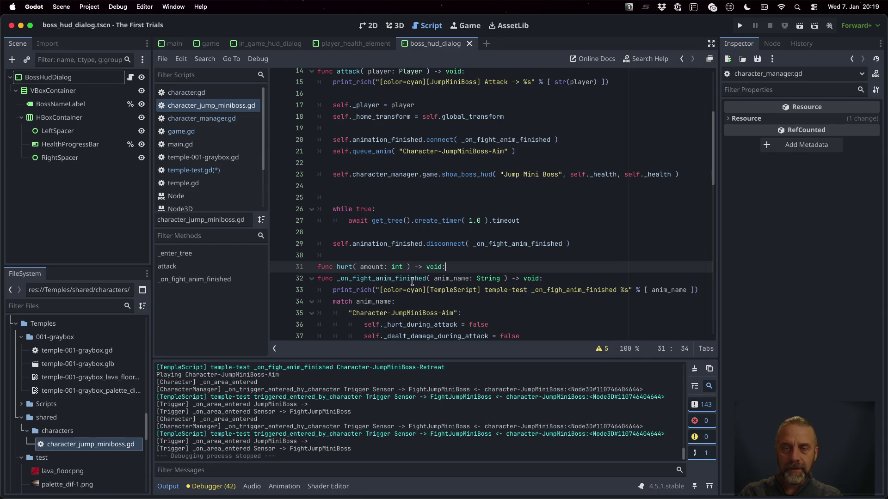
key("Return")
Step: Paste the copied health-update code as the hurt body and dedent it one level
key("super+v")
key("shift+Up")
key("shift+Up")
key("shift+Up")
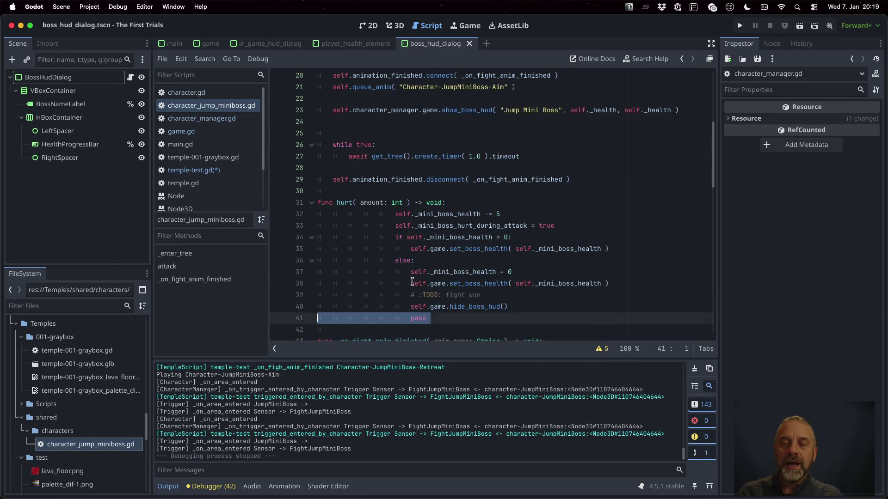
key("shift+Tab")
key("shift+Tab")
key("shift+Tab")
key("shift+Tab")
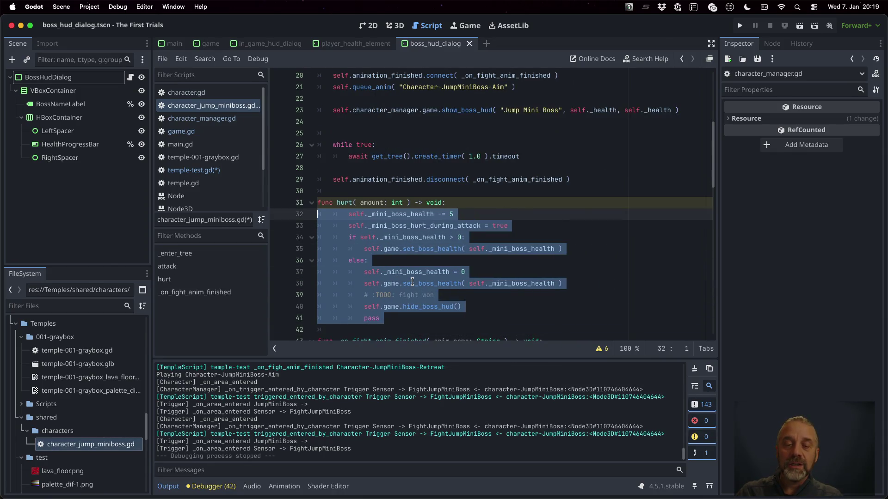
key("Escape")
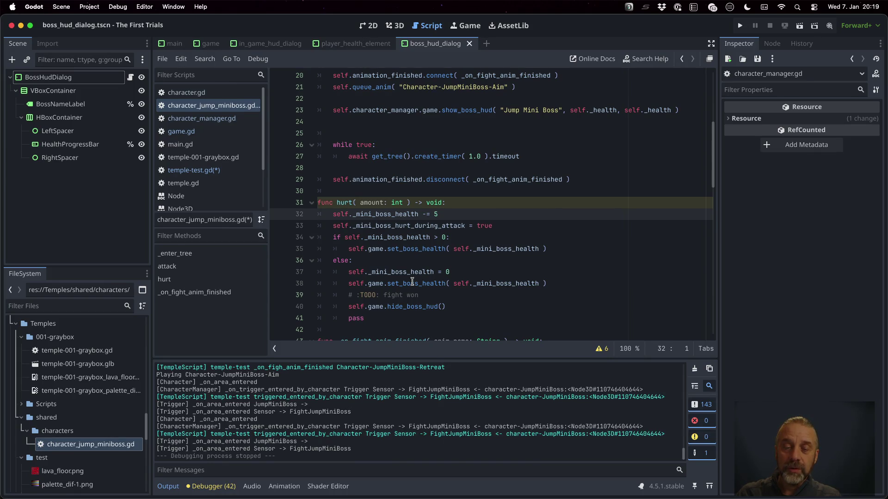
Step: Trim the hurt body down to 'self._hurt_during_attack = true' and save the script
key("Down")
key("Home")
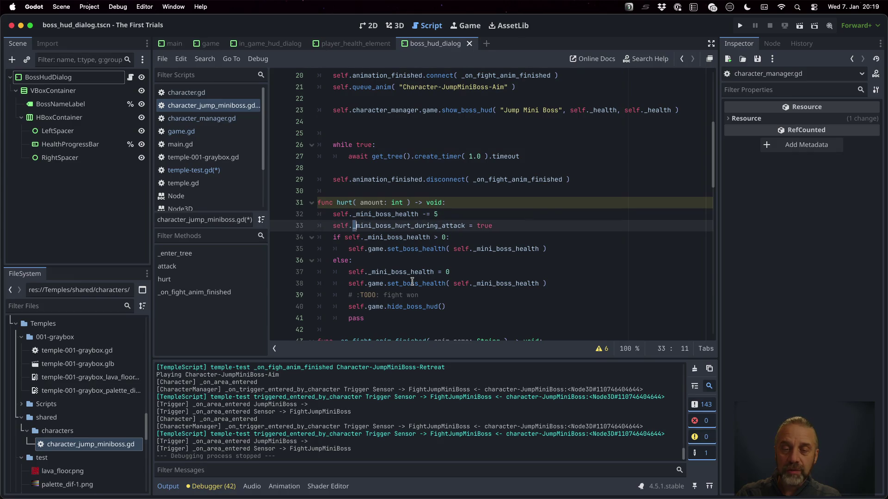
key("shift+Right")
key("shift+Right")
key("shift+Right")
key("shift+Left")
key("shift+Left")
key("shift+Left")
key("shift+Right")
key("Delete")
key("Up")
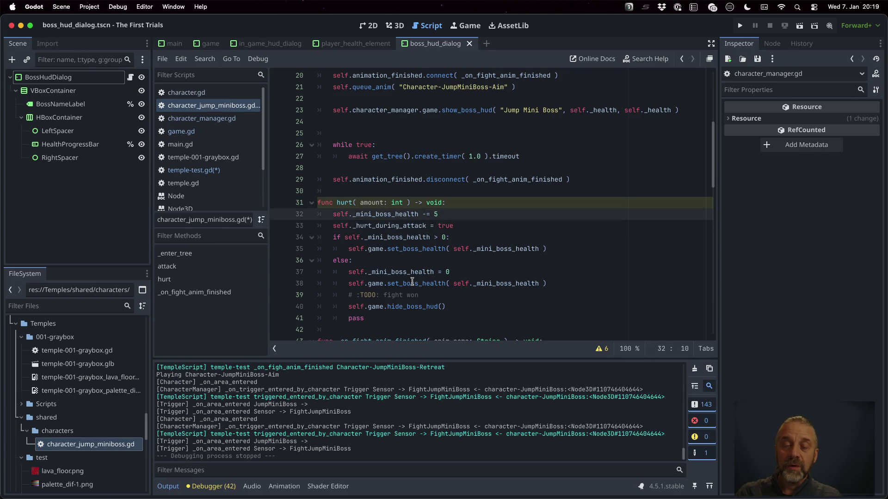
key("alt+Down")
key("Down")
key("Home")
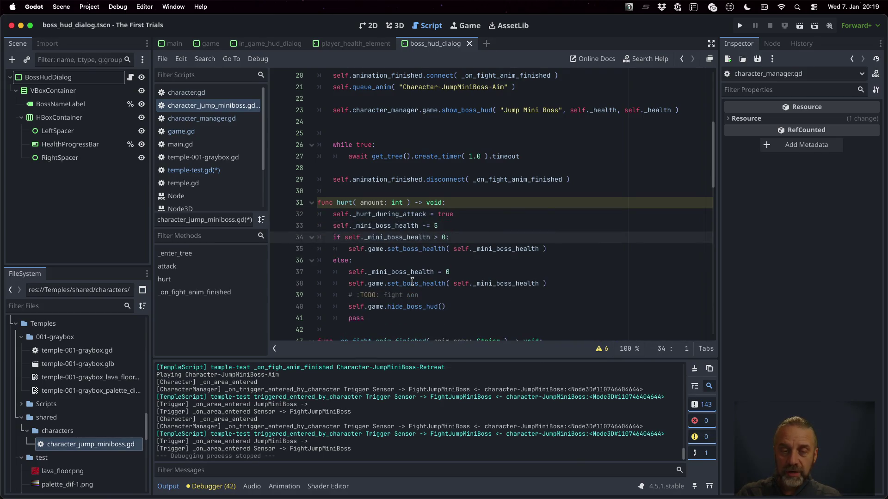
key("Up")
key("shift+Down")
key("shift+Down")
key("shift+Down")
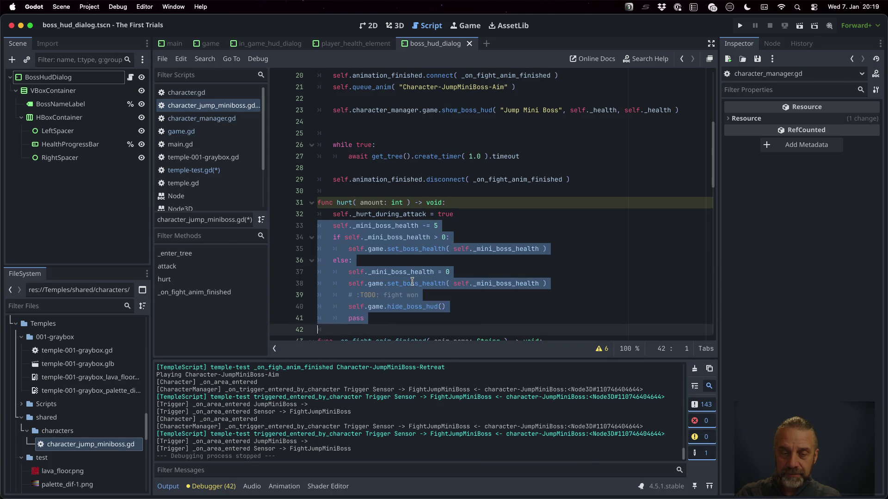
key("BackSpace")
key("super+s")
scroll(413, 275, "down", 3)
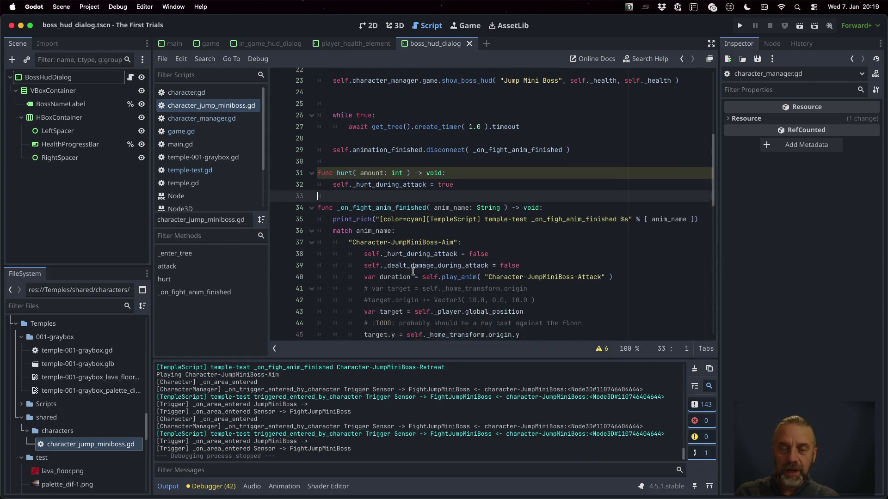
Step: Paste the boss health and HUD code below the Hurt animation line and indent it
scroll(413, 272, "down", 7)
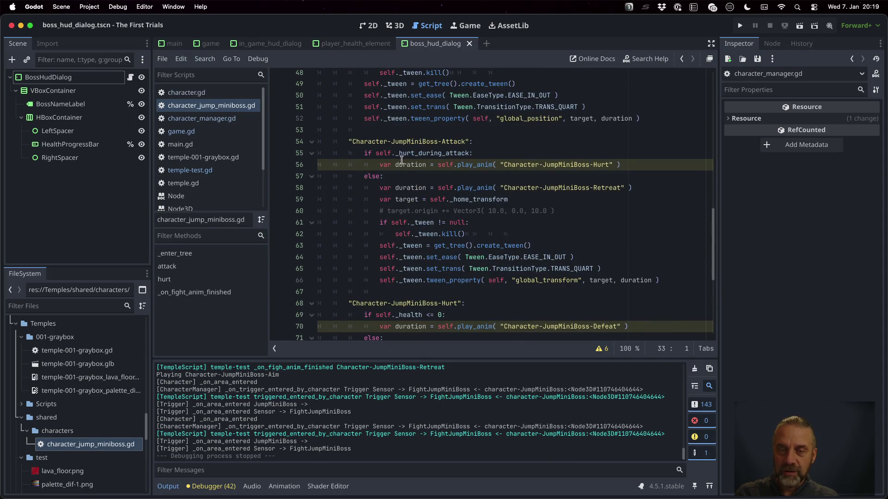
left_click(387, 162)
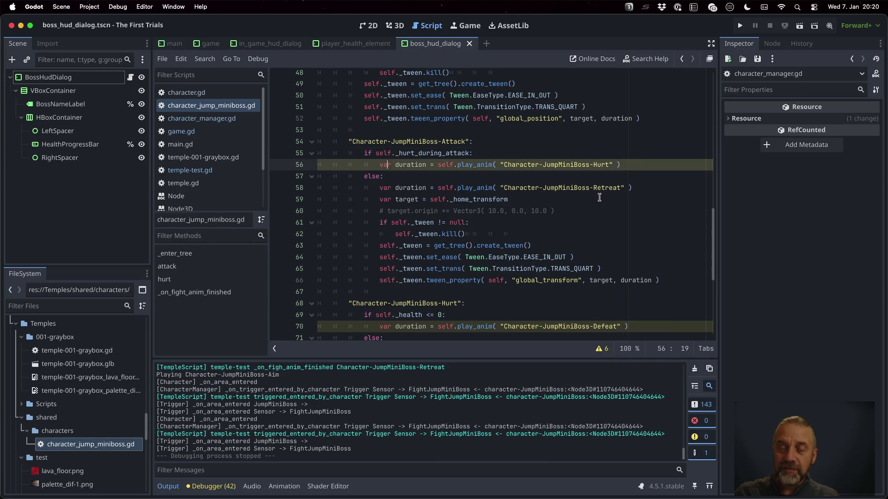
key("Down")
type("self._mini_boss_health -= 5 \tif self._mini_boss_health > 0: \t\tself.game.set_boss_health( self._mini_boss_health ) \telse: \t\tself._mini_boss_health = 0 \t\tself.game.set_boss_health( self._mini_boss_health ) \t\t# :TODO: fight won \t\tself.game.hide_boss_hud() \t\tpass")
key("shift+Up")
key("shift+Up")
key("shift+Up")
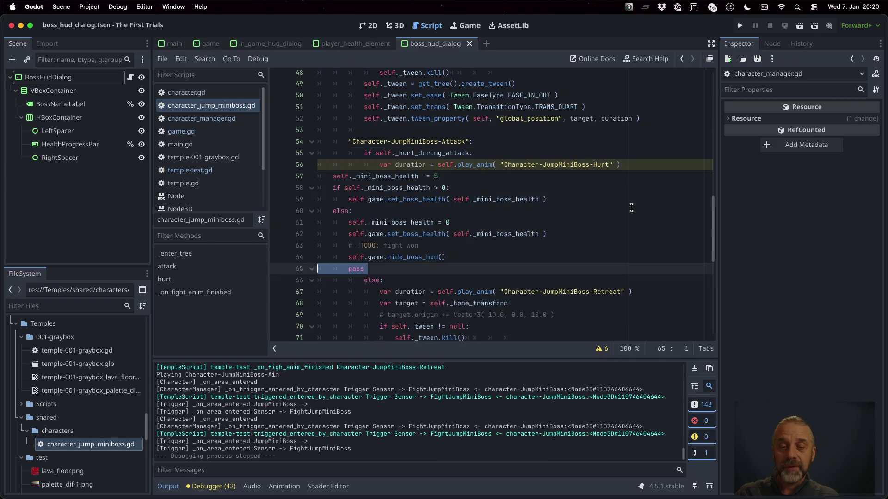
key("Tab")
key("Tab")
key("Tab")
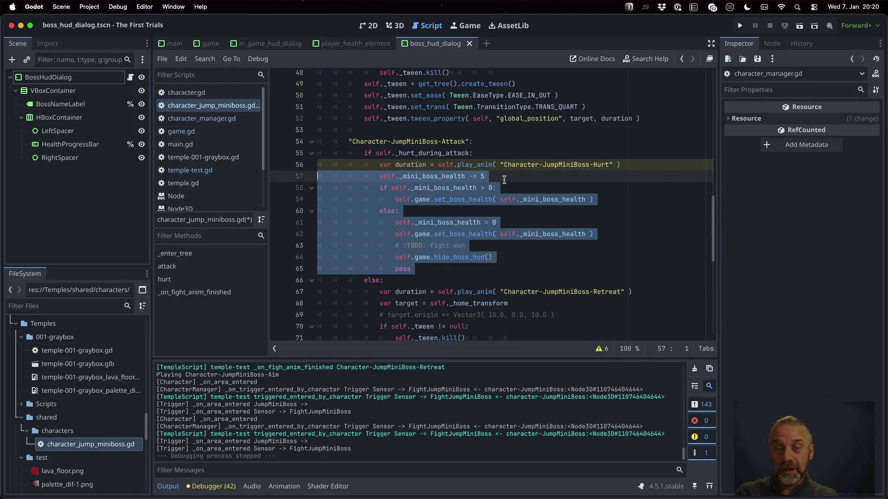
Step: Change _hurt_during_attack on line 7 from bool to int and remove its false default
scroll(713, 203, "up", 3)
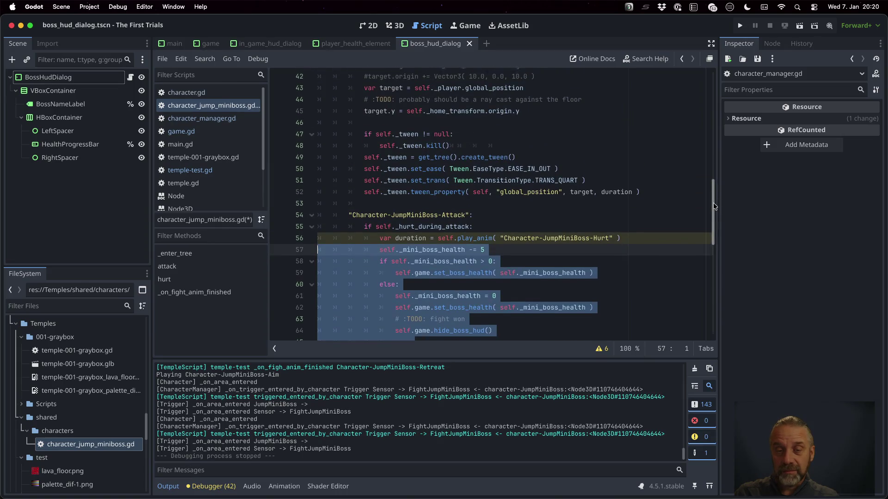
left_click_drag(713, 203, 709, 79)
left_click(422, 144)
double_click(422, 144)
type("int")
key("End")
key("BackSpace")
key("BackSpace")
key("BackSpace")
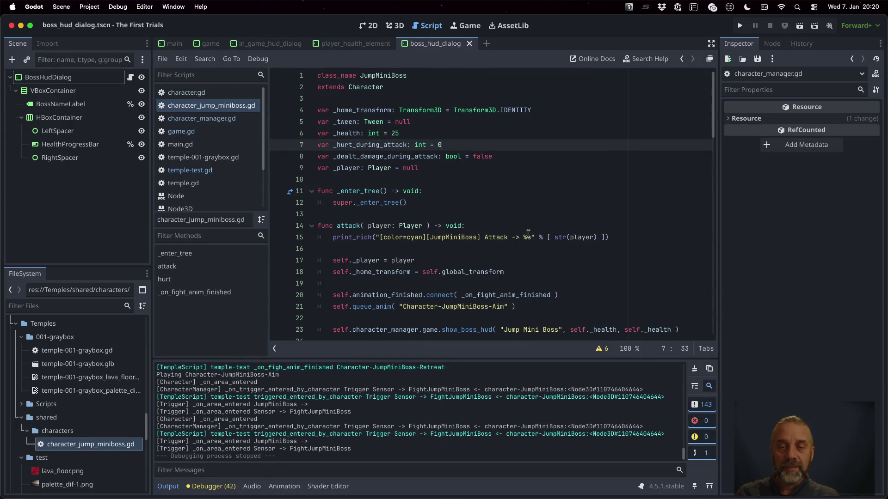
Step: Find uses of _hurt_during_attack and change its true/false assignments in hurt() and the Aim reset to 0
double_click(389, 145)
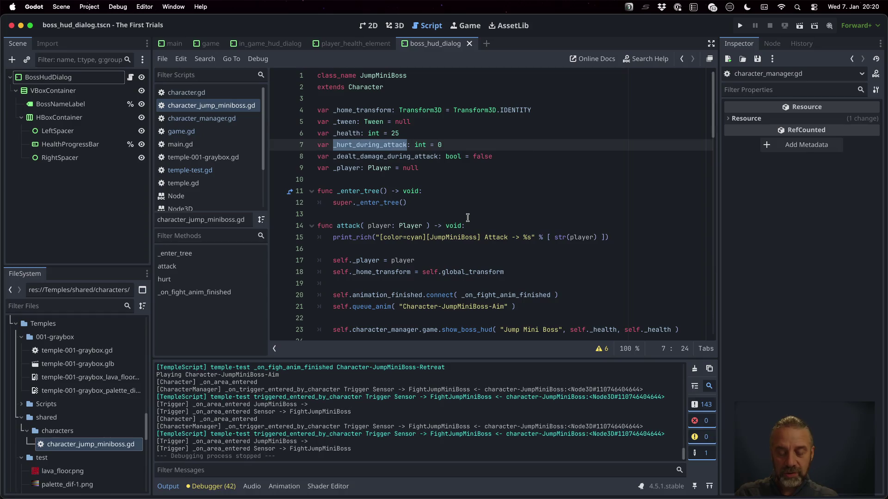
key("super+f")
key("Return")
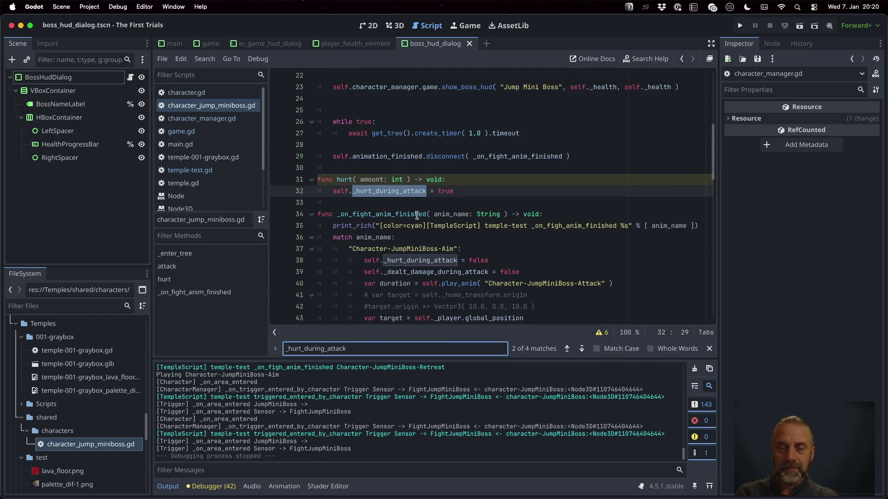
double_click(448, 193)
type("0")
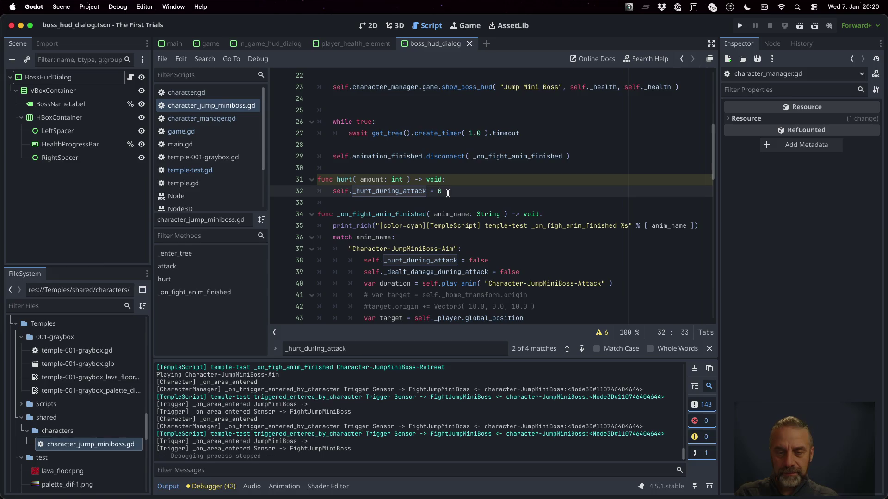
double_click(479, 260)
type("0")
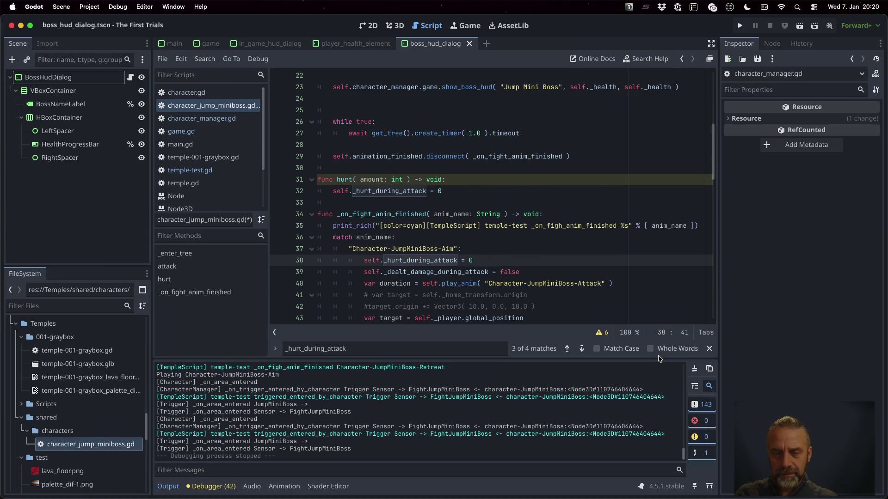
Step: In the attack state, replace the fixed damage of 5 with self._hurt_during_attack
key("F3")
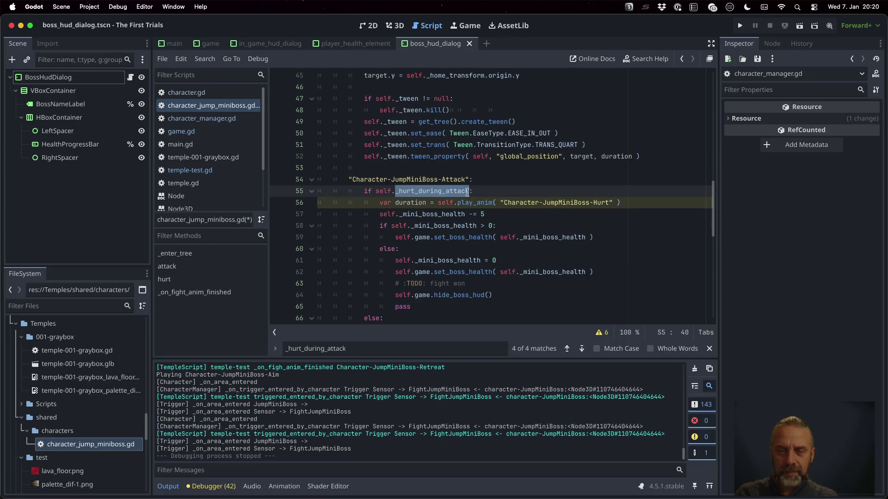
key("Right")
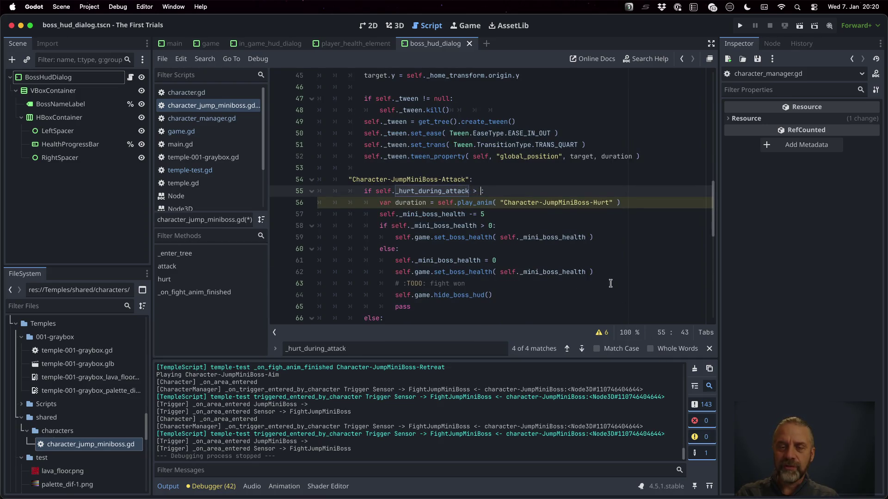
type("0")
key("Escape")
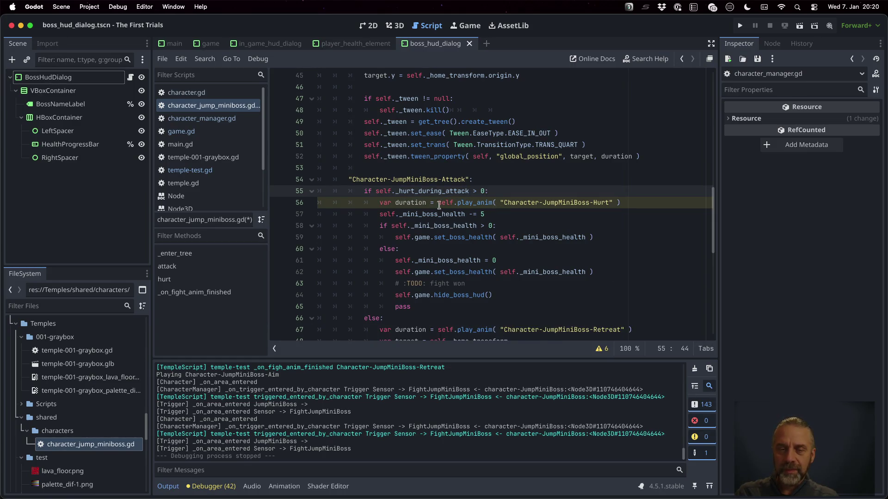
left_click_drag(375, 191, 467, 191)
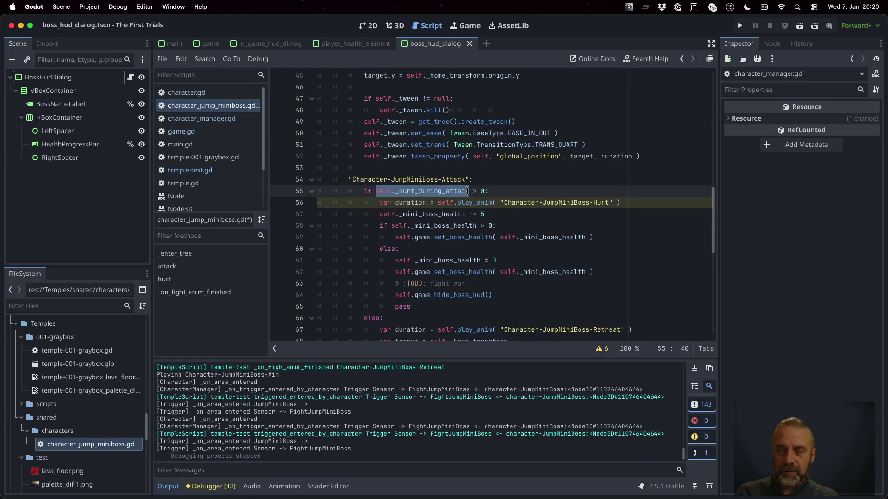
key("super+c")
left_click(482, 214)
key("BackSpace")
key("super+v")
type("k")
Step: Rename _mini_boss_health to _health in the health check and subtraction lines
key("Down")
key("Left")
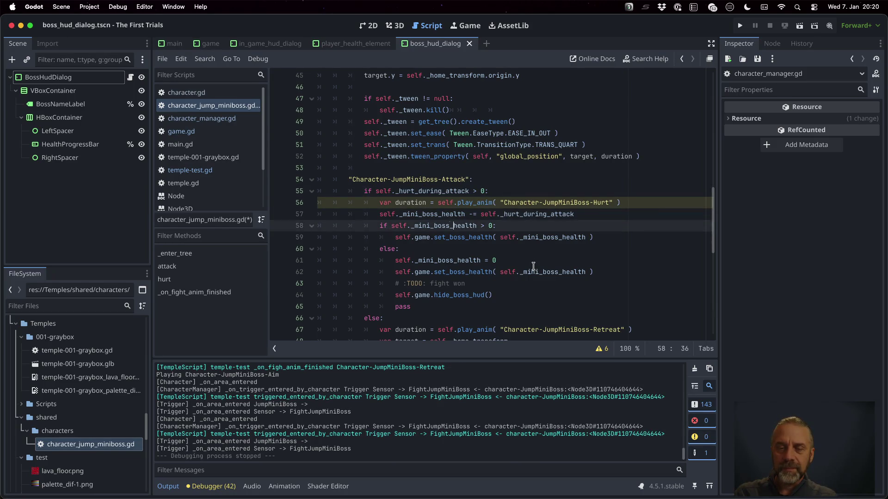
key("shift+Left")
key("shift+Left")
key("shift+Left")
key("BackSpace")
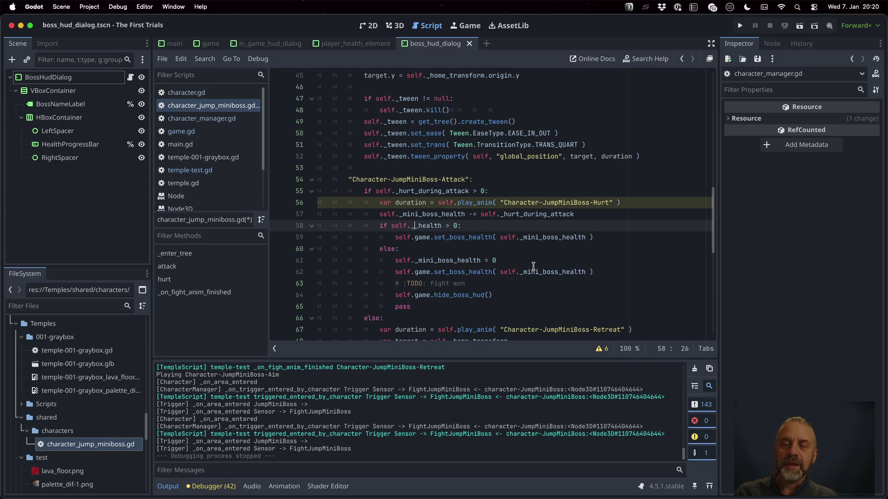
key("Up")
key("Left")
key("Left")
key("Left")
key("shift+Right")
key("shift+Right")
key("shift+Right")
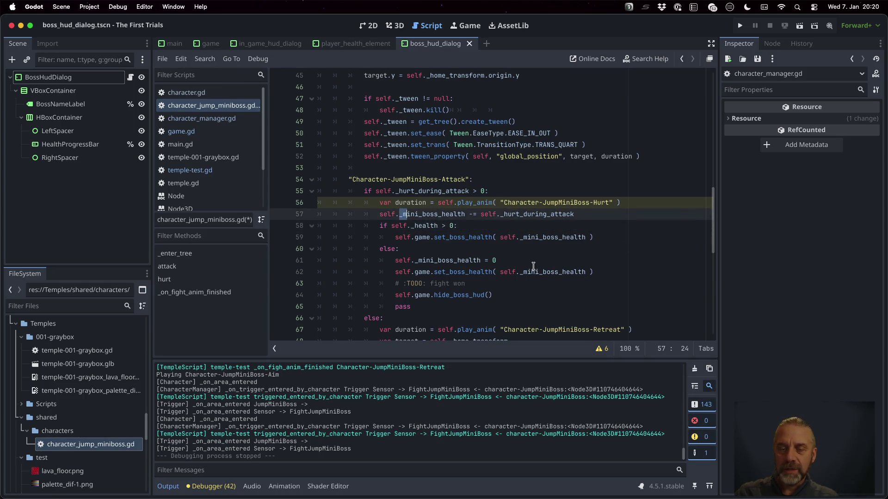
key("BackSpace")
key("Down")
key("Down")
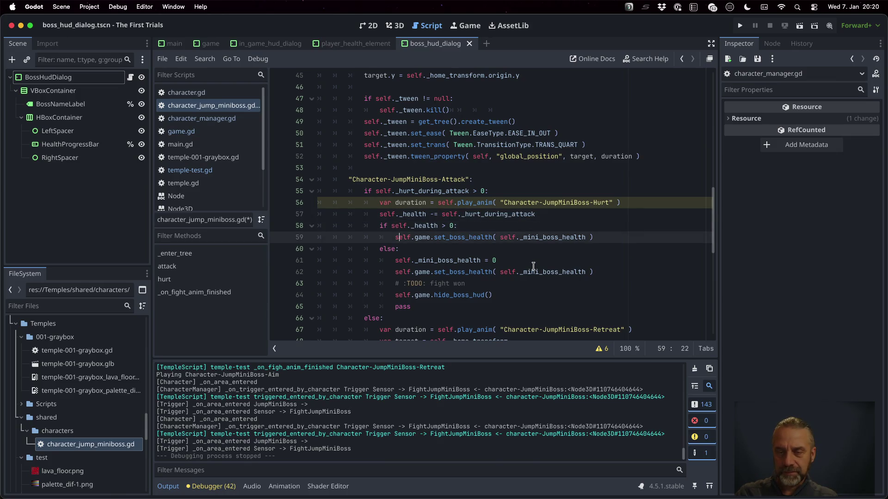
Step: Pass _health instead of _mini_boss_health to both boss HUD health updates
left_click(412, 211)
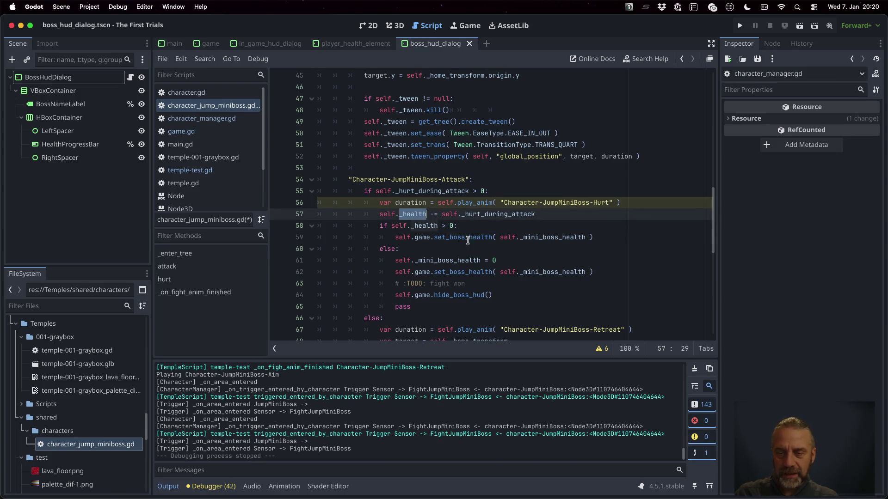
double_click(544, 238)
type("_health")
double_click(546, 272)
type("_health")
Step: Delete the leftover pass line below the hide-HUD call
left_click(506, 283)
scroll(570, 308, "down", 1)
left_click(533, 294)
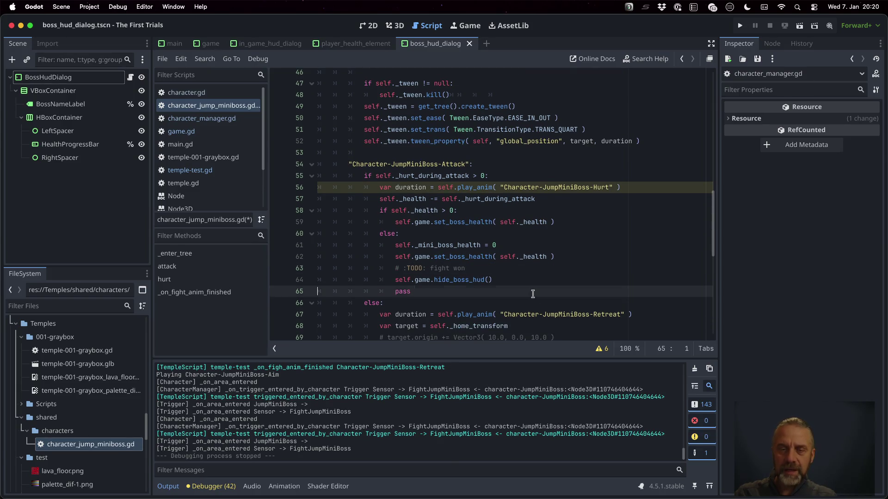
key("ctrl+shift+k")
left_click(451, 175)
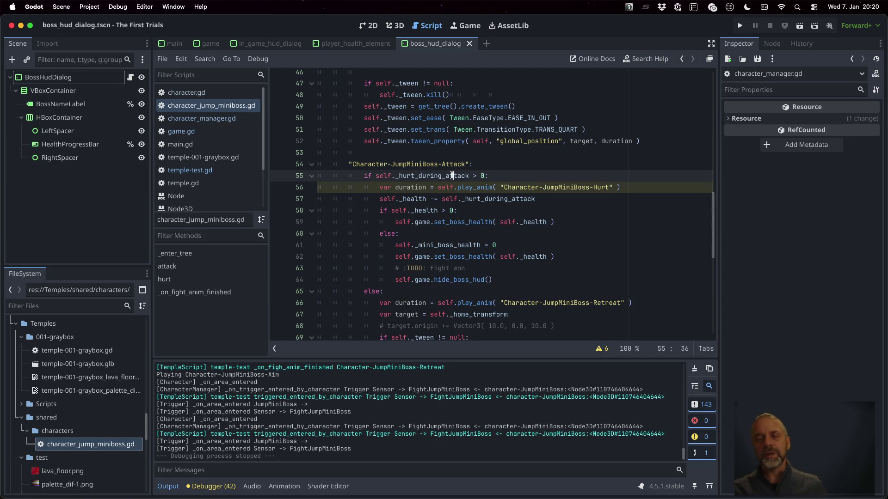
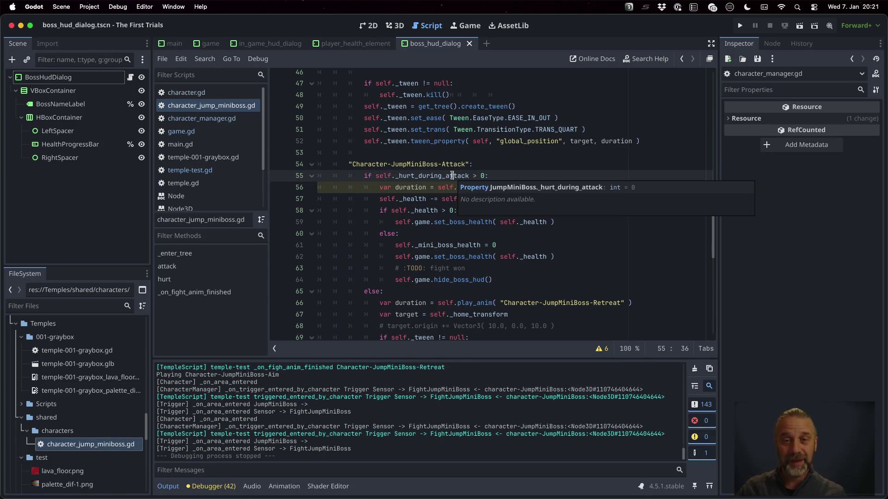
Step: Open temple-test.gd and put the cursor on line 206, the first old boss health line
left_click(503, 207)
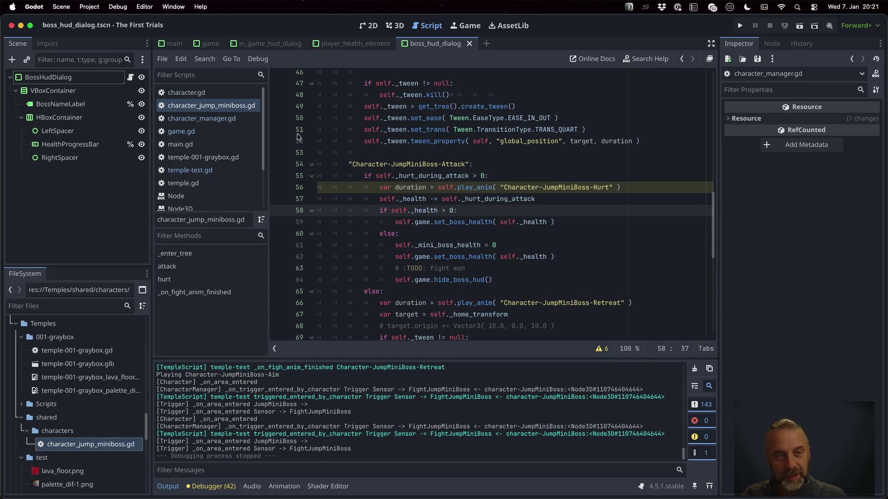
left_click(168, 171)
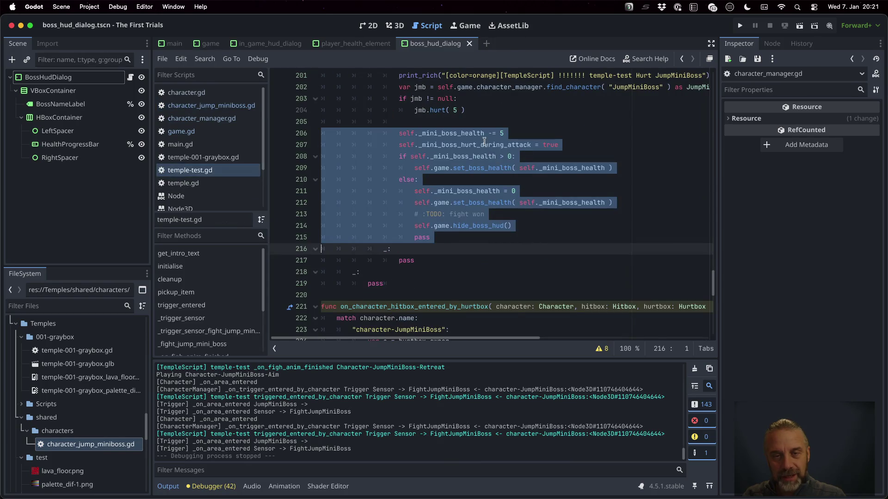
left_click(484, 141)
key("Up")
Step: Comment out lines 206–215, the old health and hide_boss_hud lines, then save and run the project
key("super+k")
key("Down")
key("super+k")
key("Down")
key("super+k")
key("Down")
key("super+k")
key("Down")
key("super+k")
key("Down")
key("super+k")
key("Down")
key("super+k")
key("Down")
key("super+k")
key("Down")
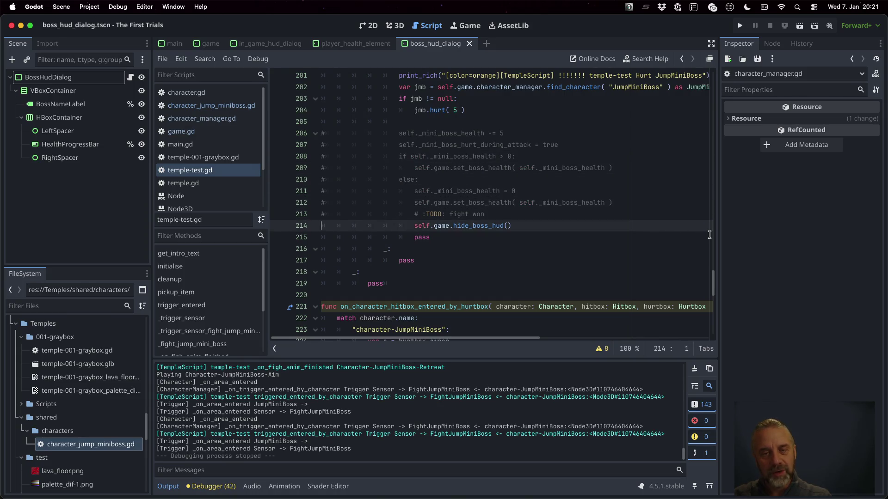
key("super+k")
key("Down")
key("super+k")
key("cmd+s")
key("cmd+b")
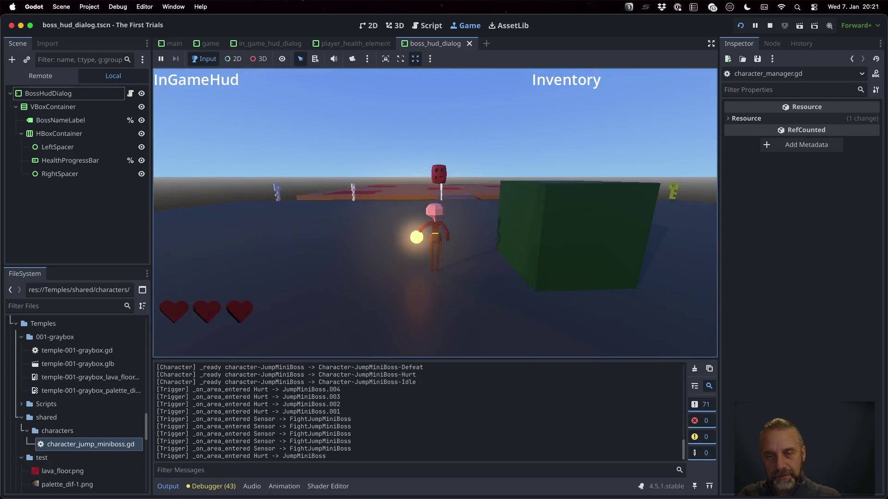
Step: Run the player onto the boss platform so the Jump Mini Boss health bar appears, then return to temple-test.gd
key("w")
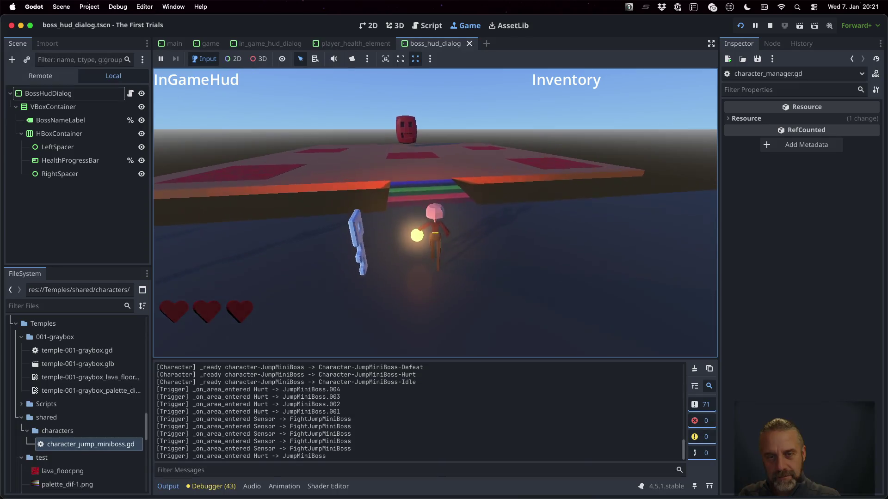
key("w")
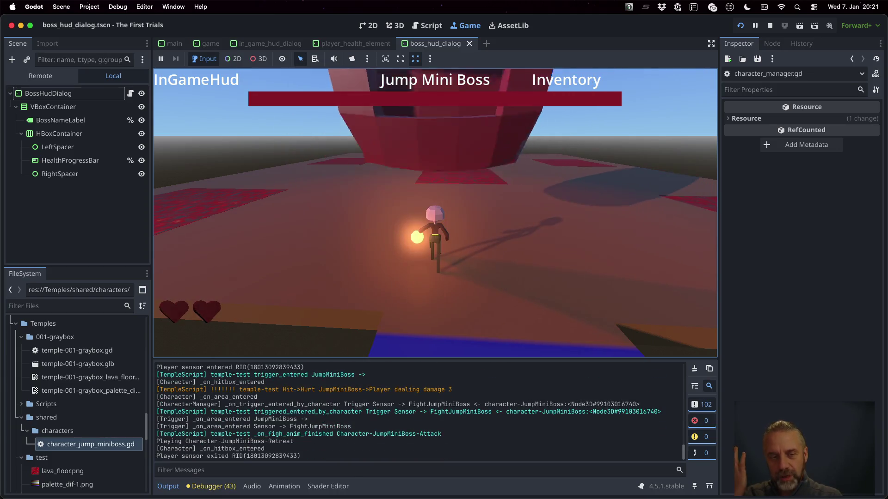
key("w")
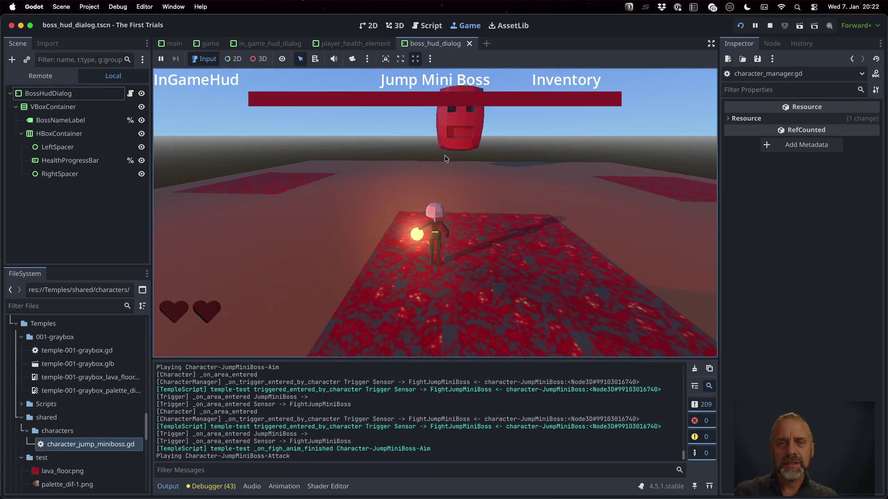
left_click(427, 26)
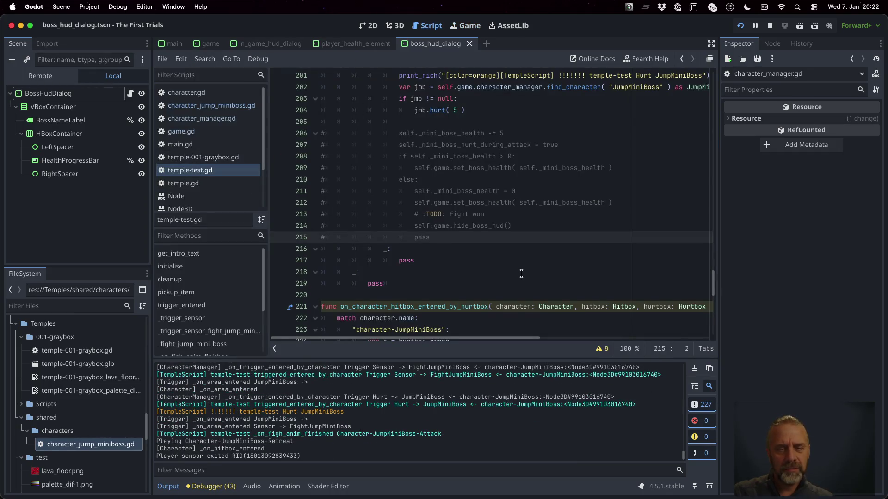
Step: Set a breakpoint on line 201 and step the debugger into the boss's hurt() function
scroll(522, 273, "up", 5)
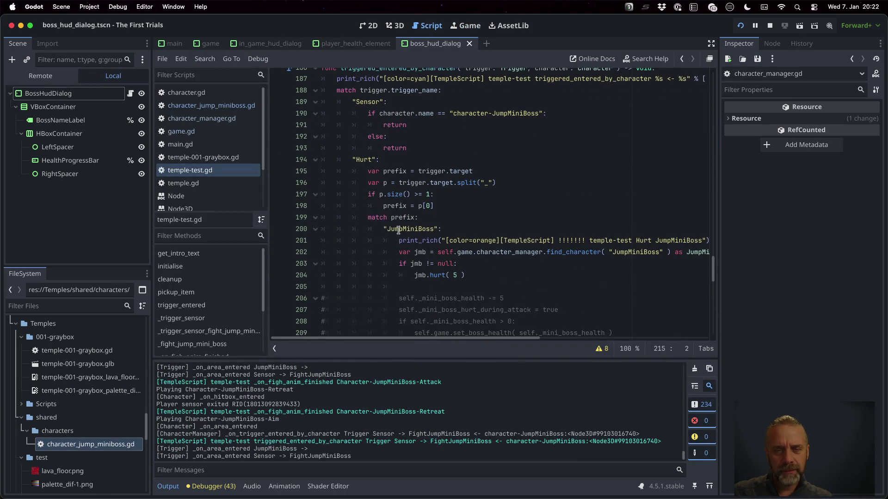
left_click(278, 242)
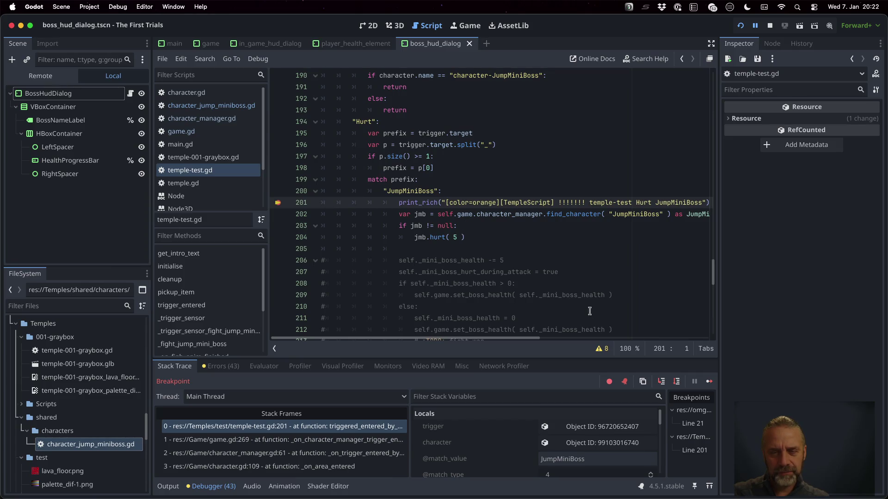
left_click(676, 382)
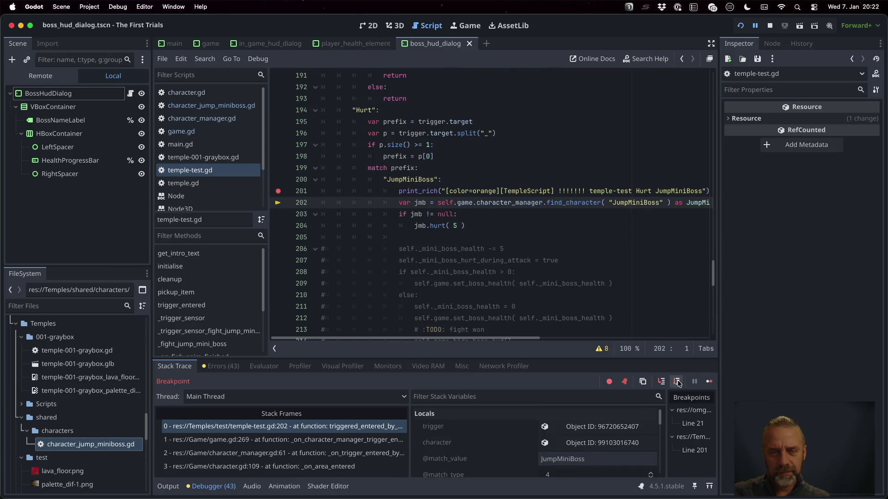
left_click(676, 382)
mouse_move(417, 191)
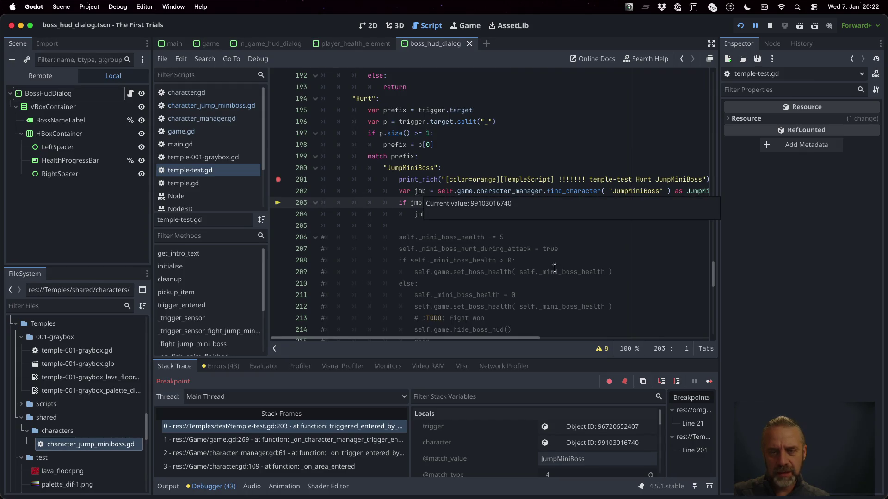
left_click(674, 382)
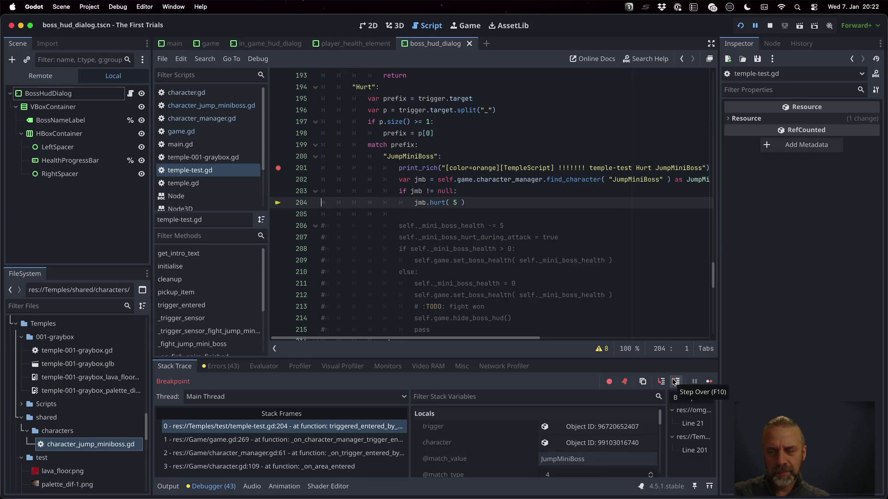
left_click(663, 381)
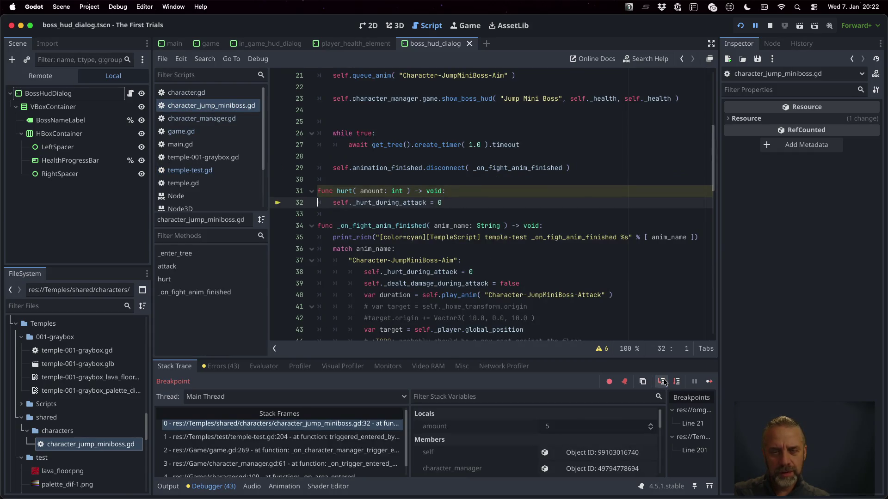
Step: Make line 32 of hurt() use amount instead of 0, then continue the game past the breakpoint
double_click(379, 191)
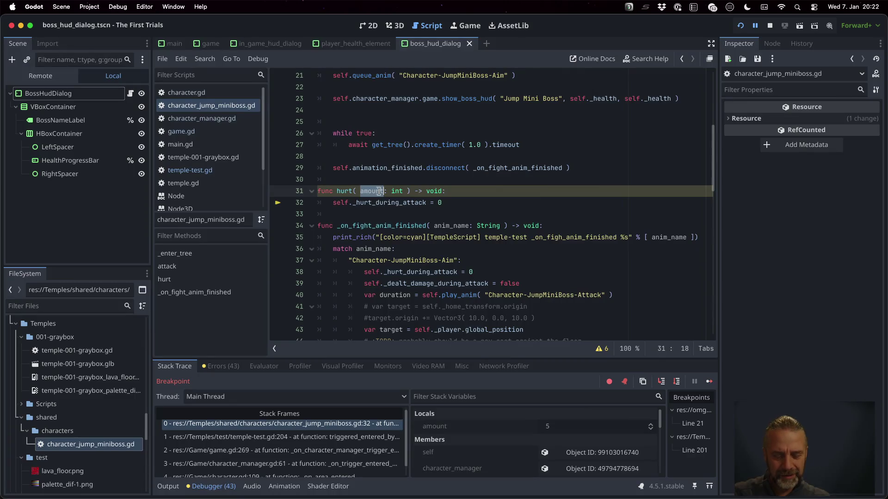
type("amount")
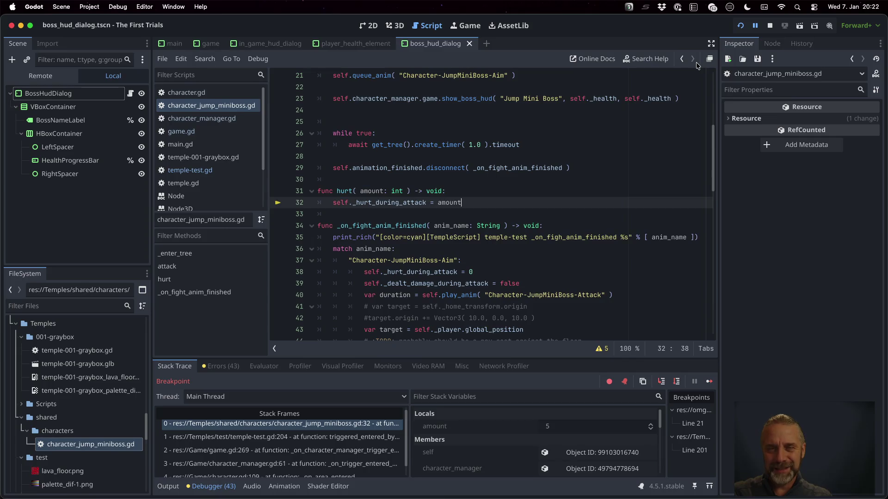
left_click(707, 381)
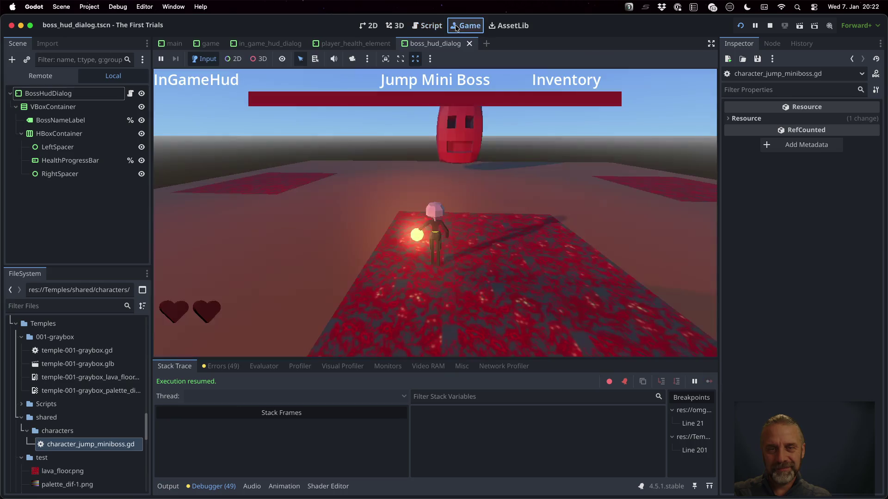
left_click(529, 252)
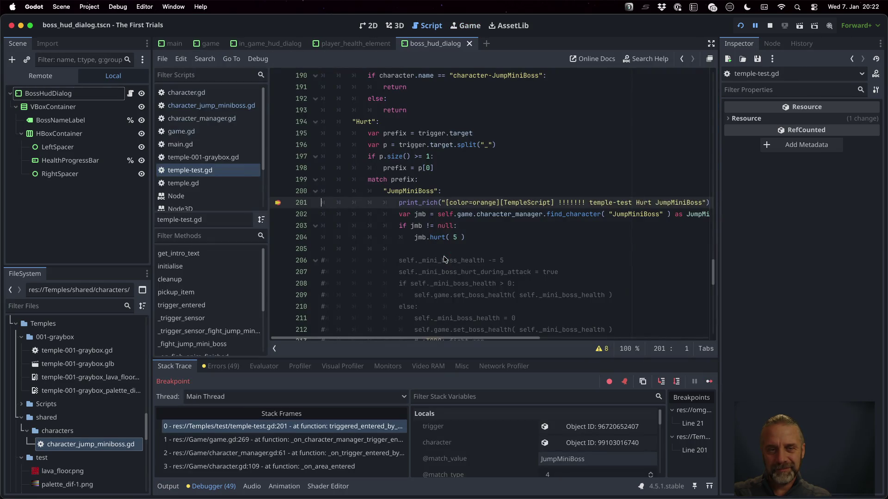
left_click(709, 381)
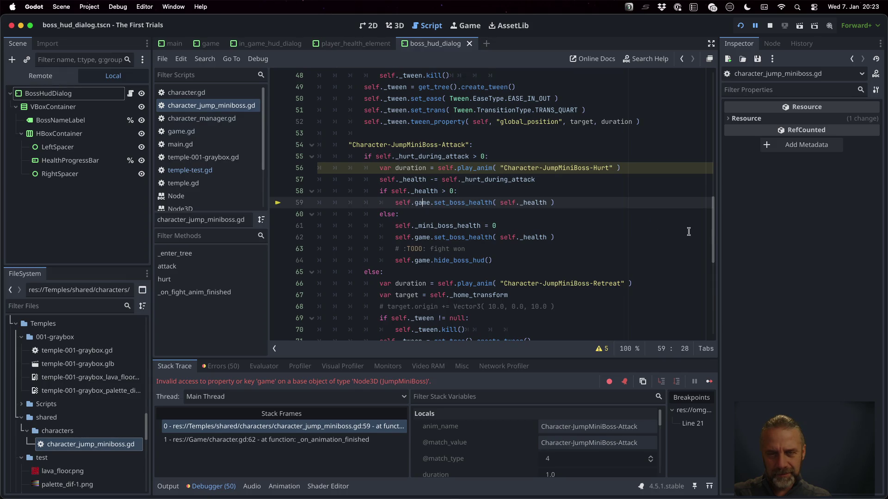
Step: Prefix game on line 59 with character_manager., copying the name from the Character class
left_click_drag(712, 232, 704, 108)
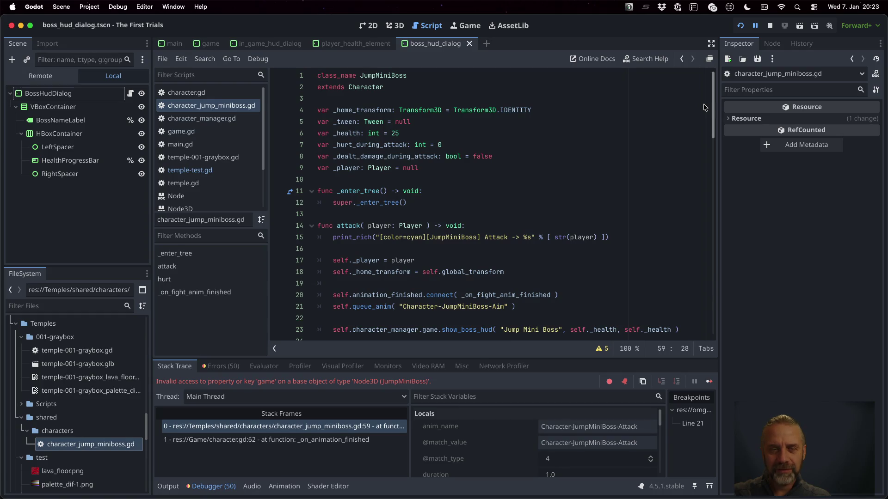
left_click(373, 88, "super")
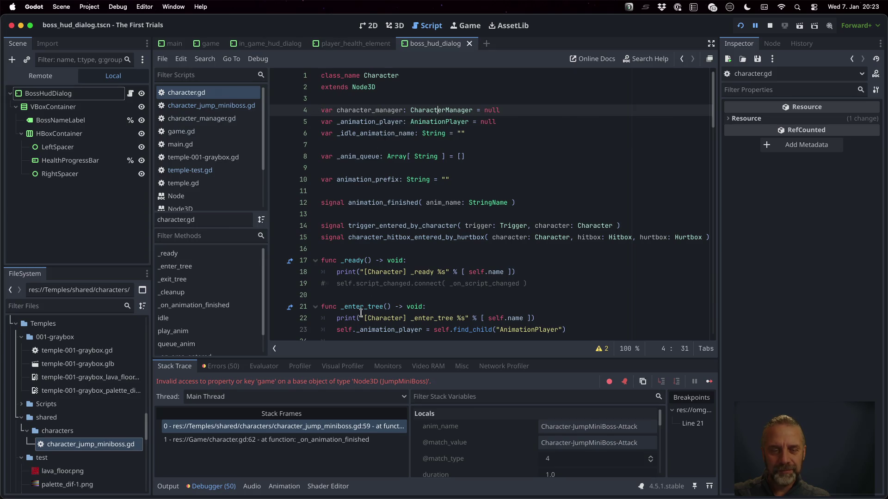
double_click(386, 116)
key("cmd+c")
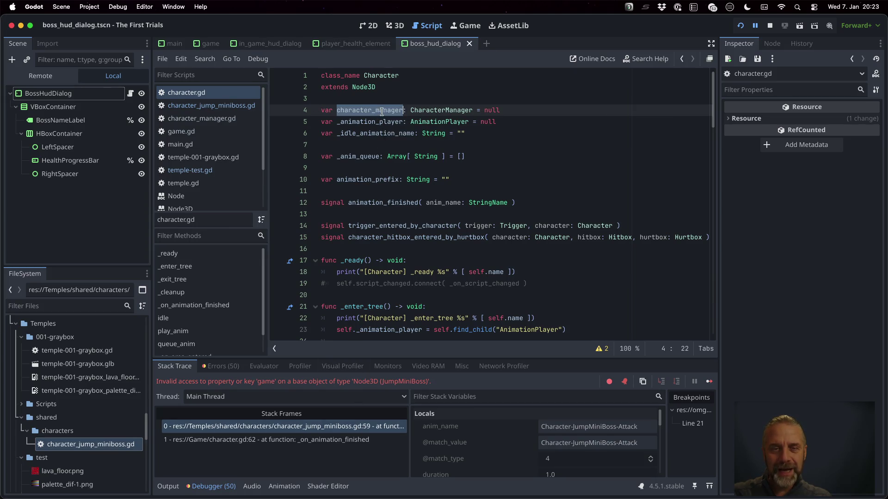
left_click(381, 426)
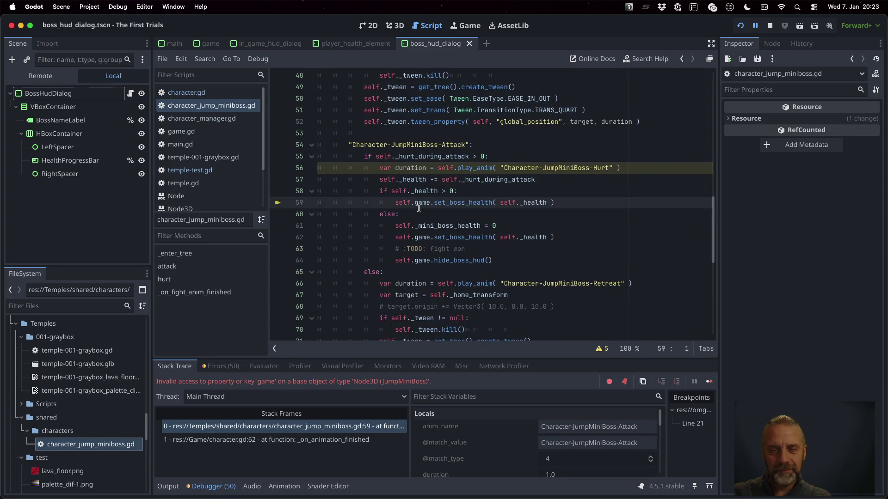
key("cmd+v")
type(".")
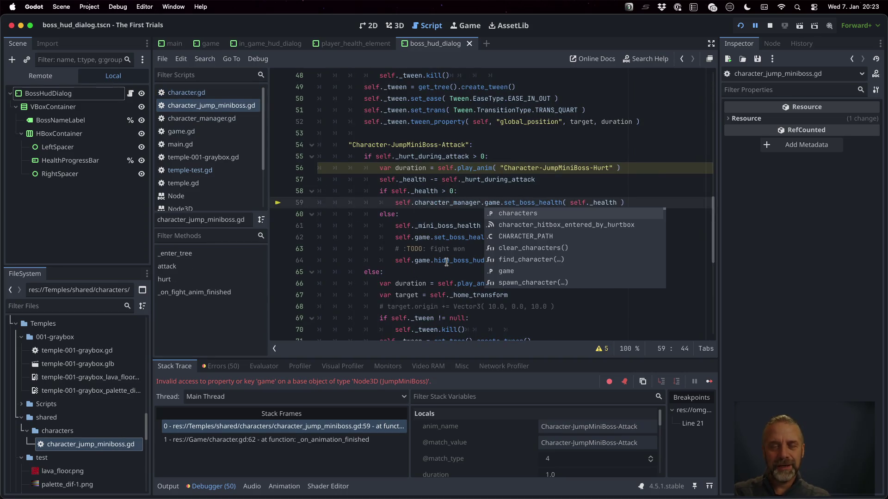
key("alt+Right")
key("shift+alt+Left")
key("shift+alt+Left")
key("shift+alt+Left")
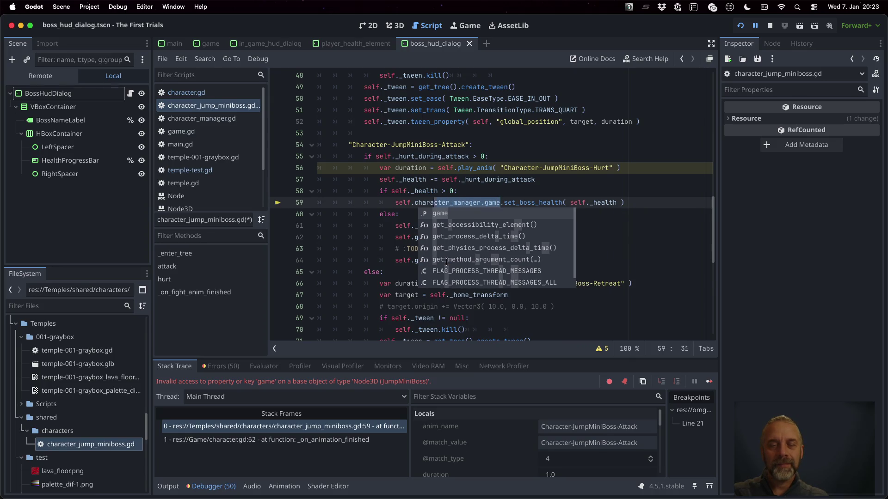
Step: Find 'game' and replace it on line 62 with character_manager.game
key("cmd+f")
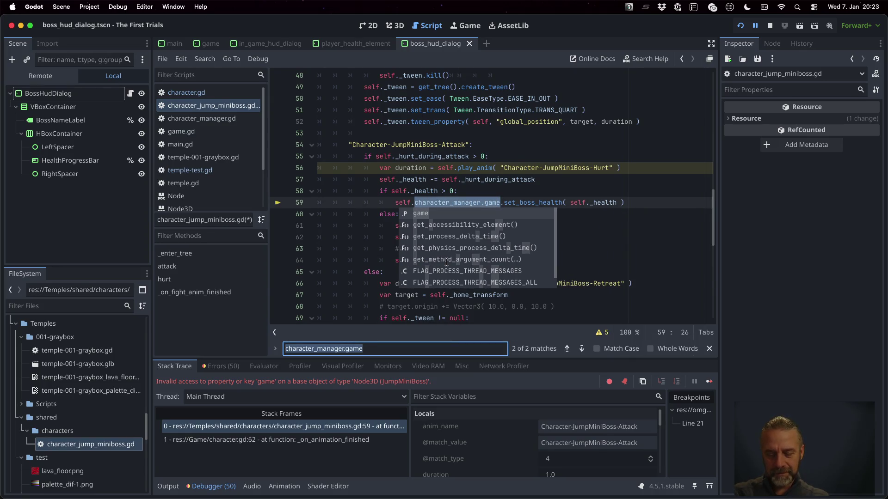
type("gs")
key("BackSpace")
key("BackSpace")
type("ame")
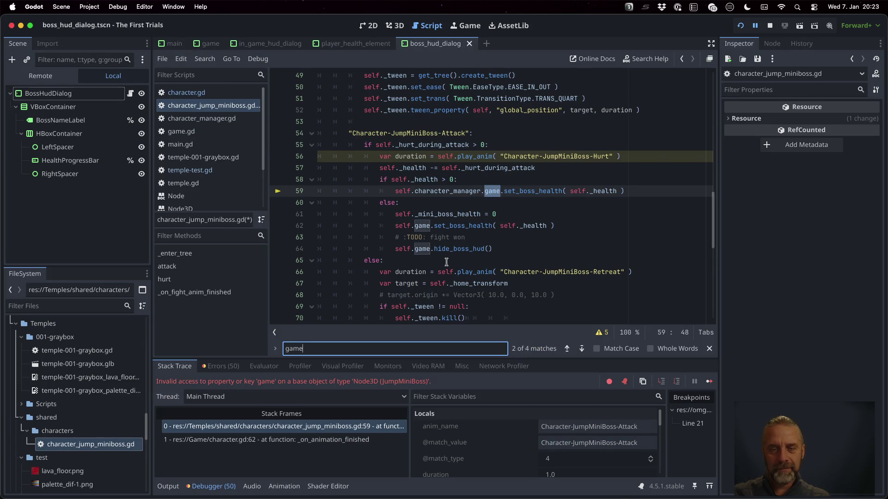
key("Return")
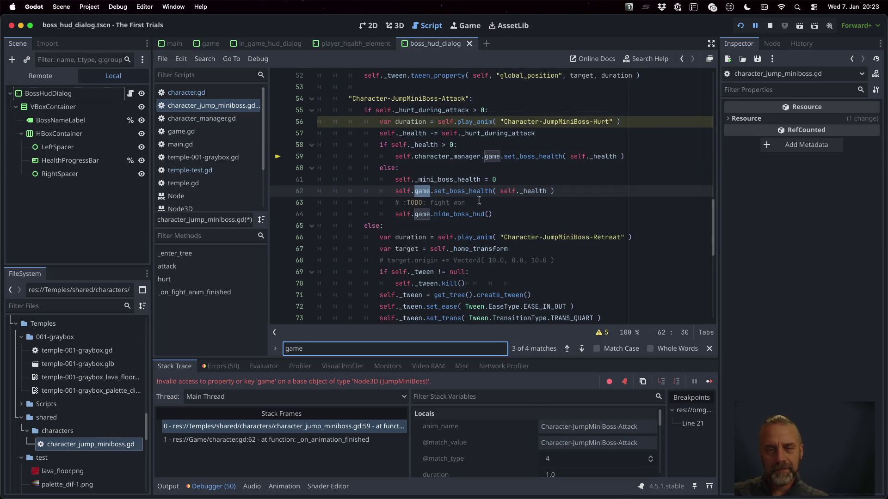
type("character_manager.game")
key("Escape")
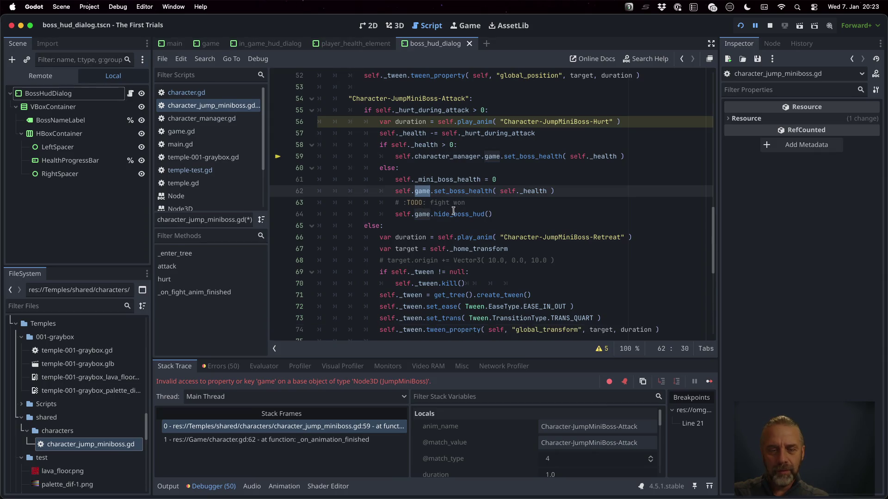
type("character_manager.game")
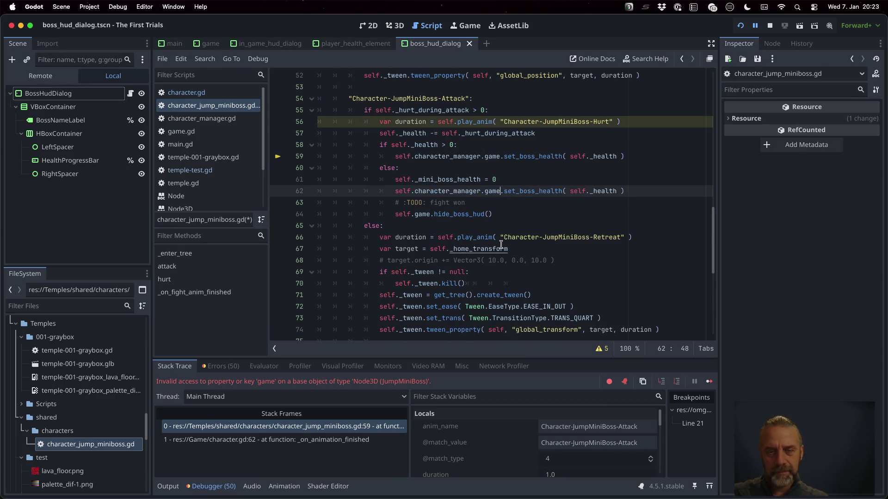
Step: Search for 'game' again and change the reference on line 64 to character_manager.game
key("cmd+f")
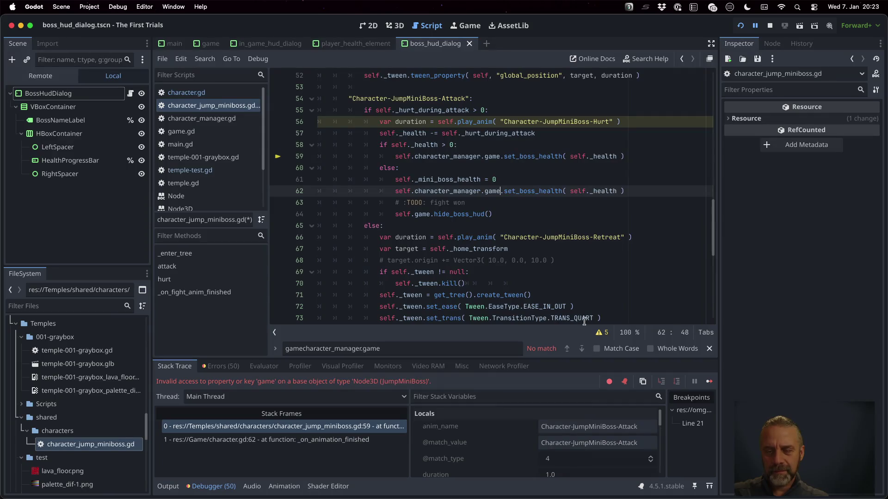
left_click(427, 349)
key("cmd+a")
type("game")
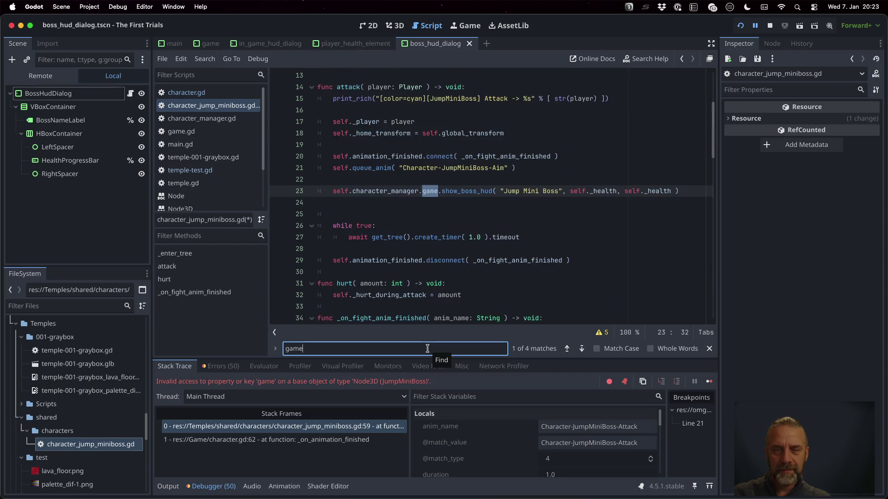
left_click(444, 224)
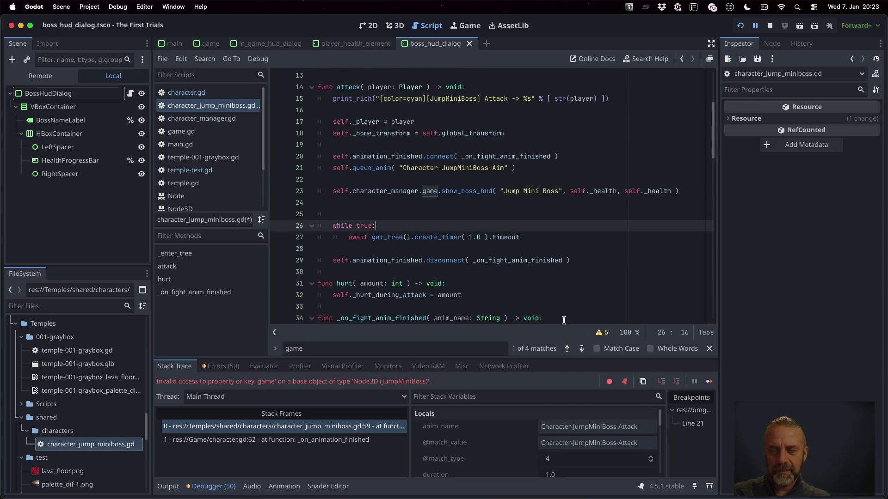
left_click(582, 348)
left_click(581, 349)
left_click(582, 349)
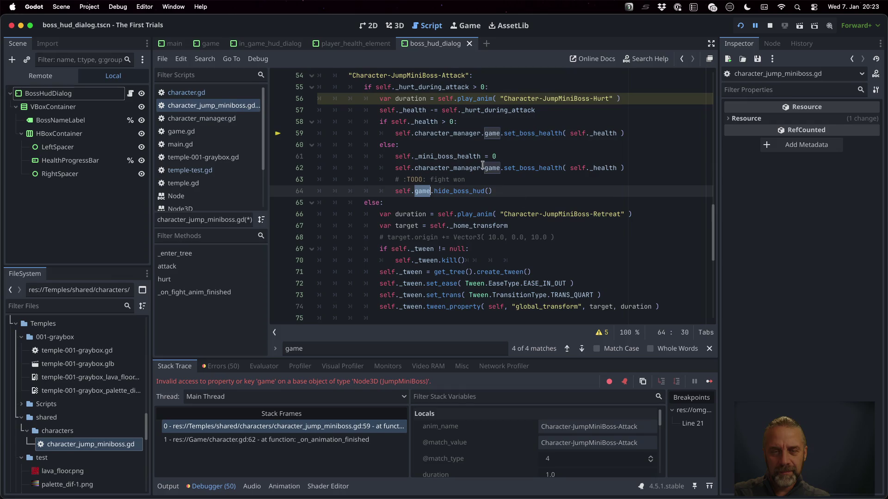
type("character_manager.game")
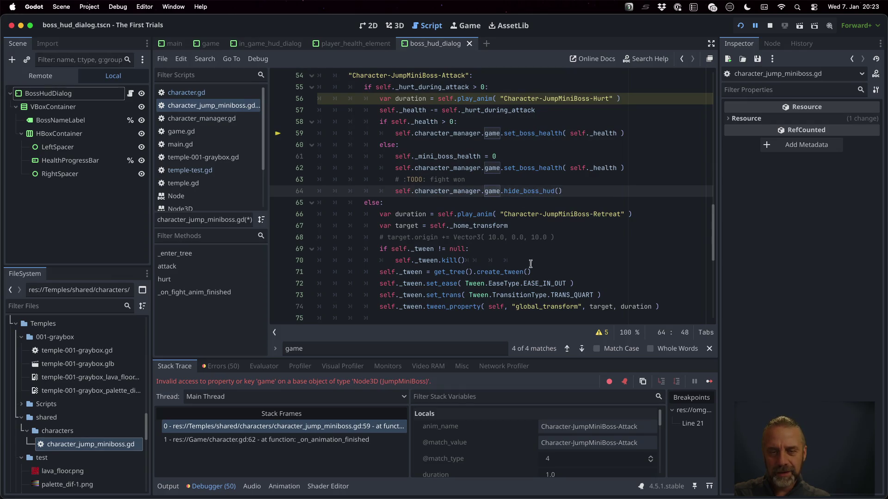
Step: Recheck the line 59 match, save the boss script, and stop the debug session
left_click(583, 348)
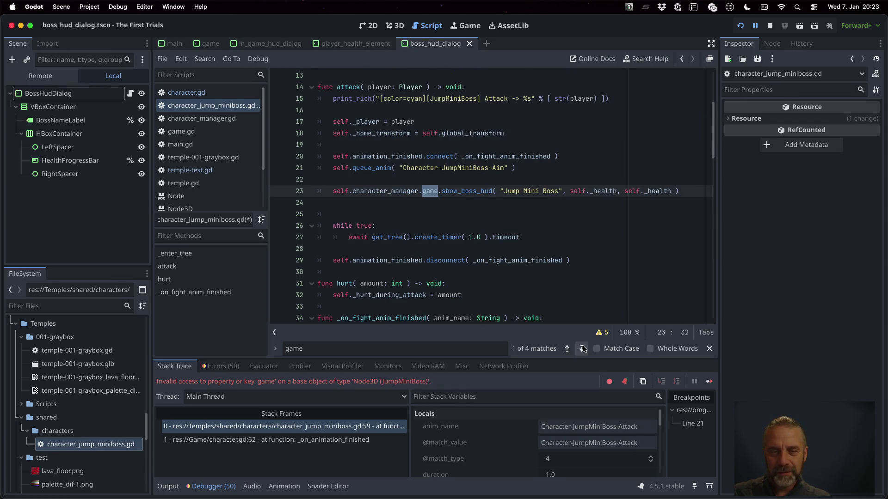
left_click(582, 349)
key("super+s")
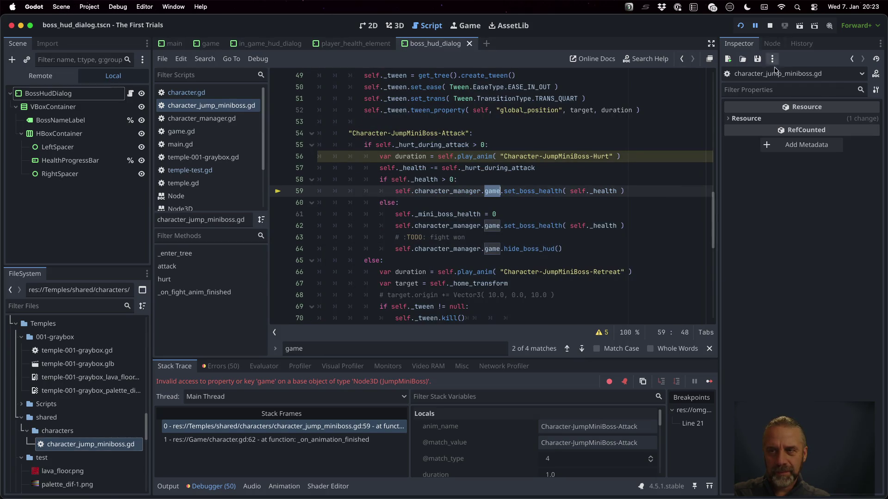
left_click(770, 26)
Step: Run the project again until the debugger breaks on the line 61 _mini_boss_health assignment
left_click(740, 26)
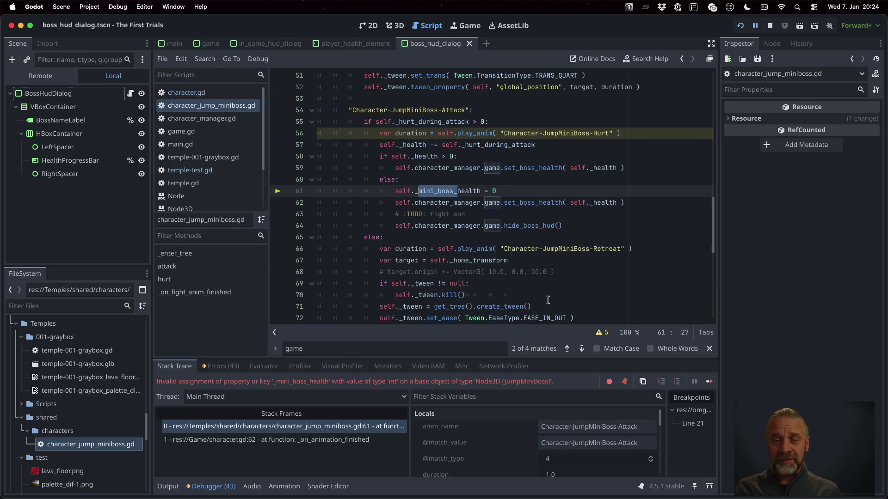
Step: Change line 61 to assign self._health and search the script for leftover _mini_boss references
key("BackSpace")
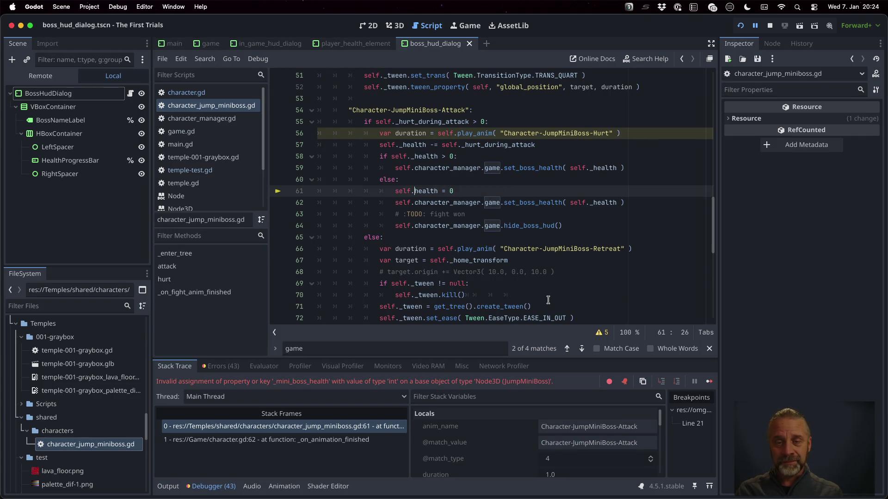
type("_")
key("ctrl+f")
type("_mini_boss_")
key("Escape")
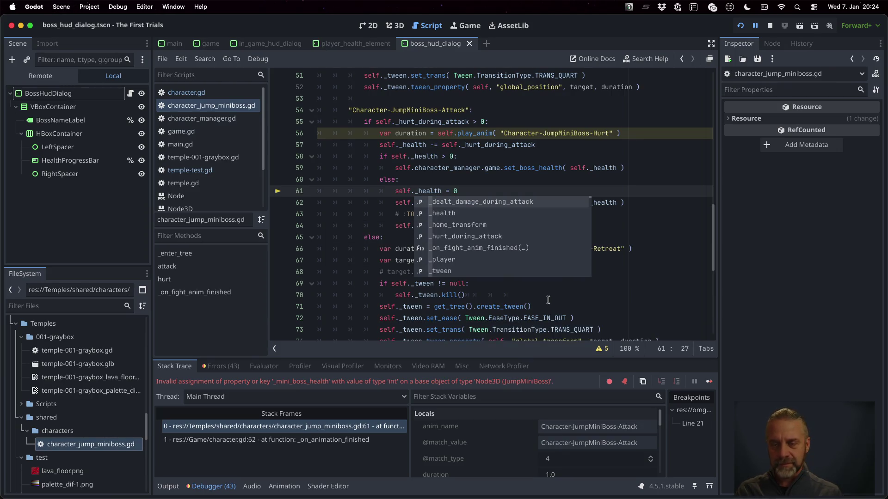
Step: Confirm no _mini_boss references remain, then stop the broken session and rerun the game
key("ctrl+f")
key("Escape")
left_click(605, 157)
left_click(769, 27)
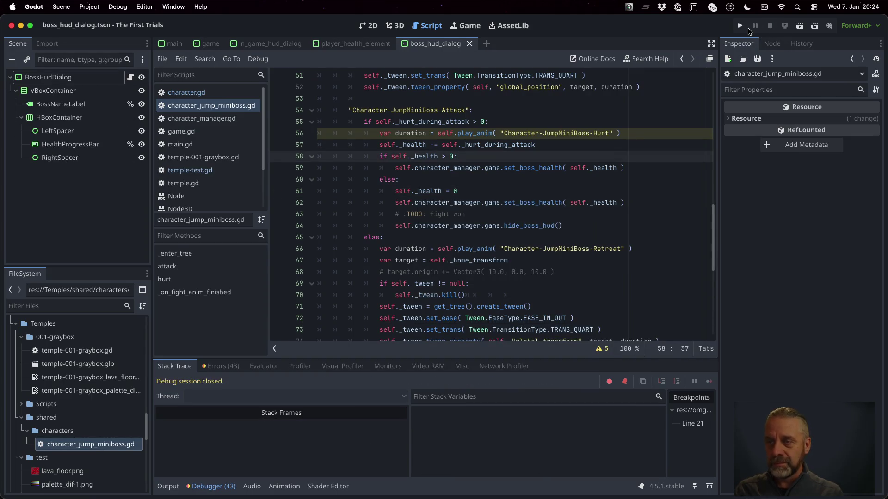
left_click(740, 26)
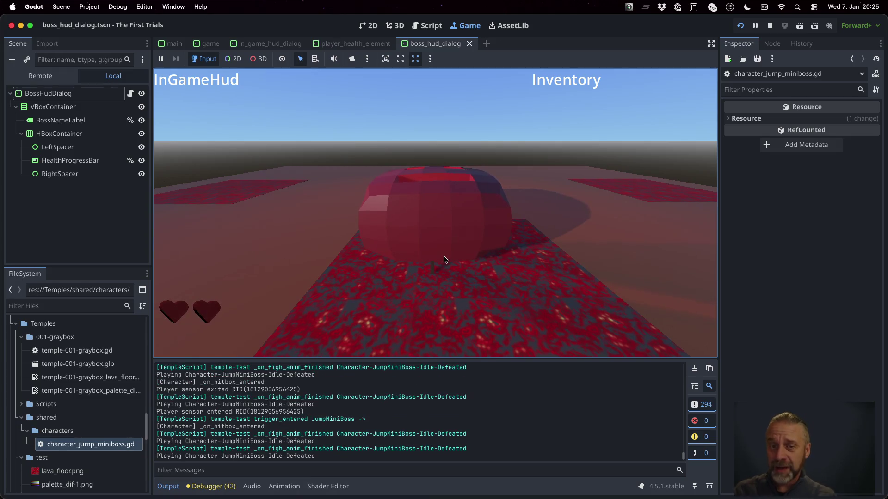
Step: Stop the game once the Jump Mini Boss reaches its Idle-Defeated animation
left_click(769, 25)
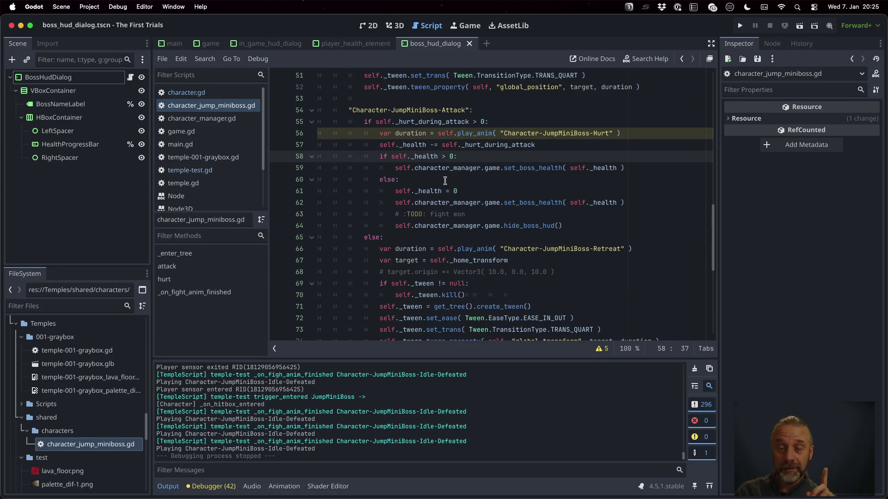
left_click(210, 170)
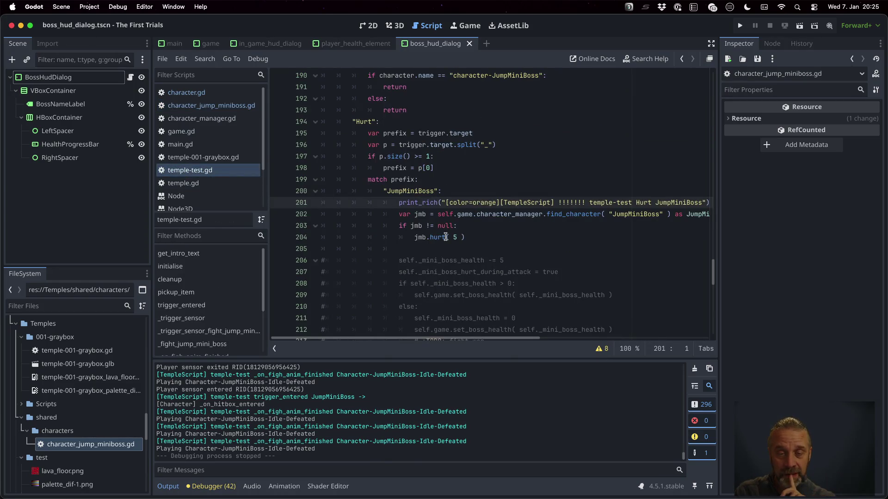
scroll(446, 236, "up", 20)
scroll(446, 237, "up", 20)
scroll(446, 237, "down", 3)
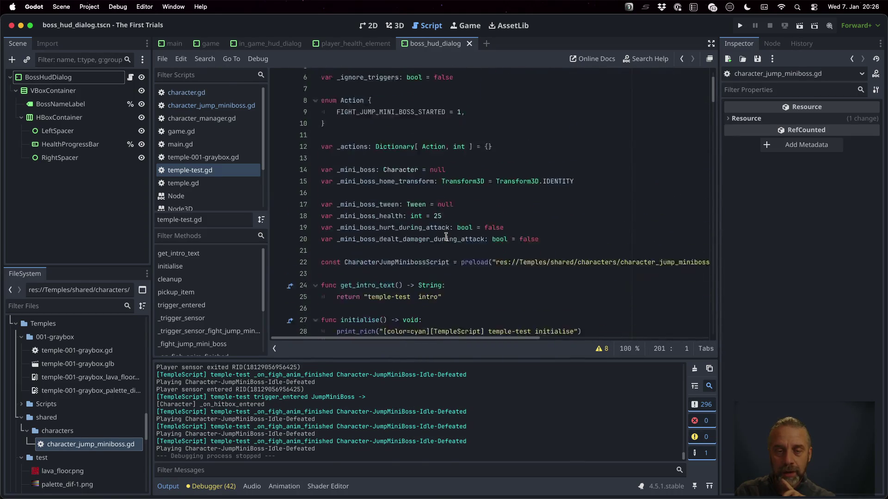
scroll(423, 161, "up", 3)
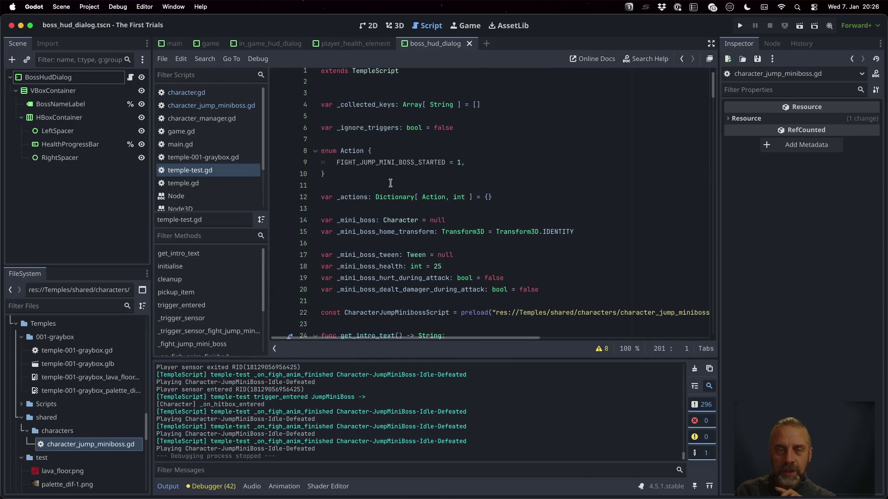
left_click(404, 209)
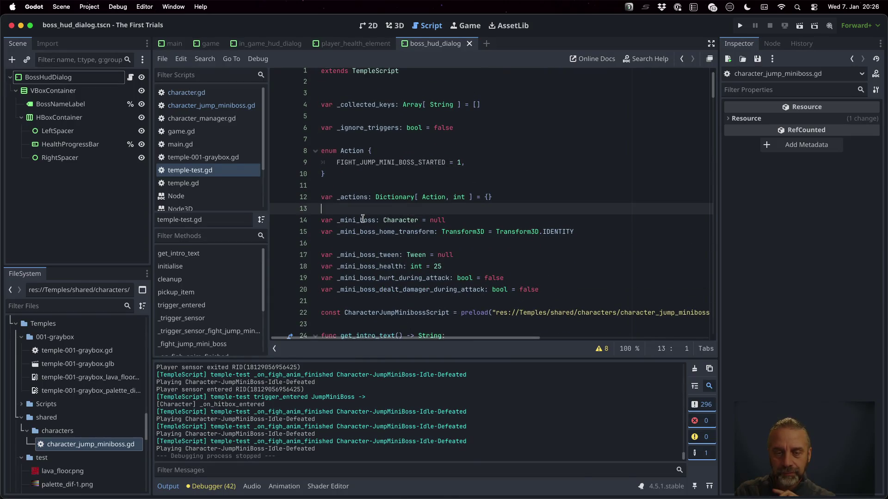
double_click(363, 219)
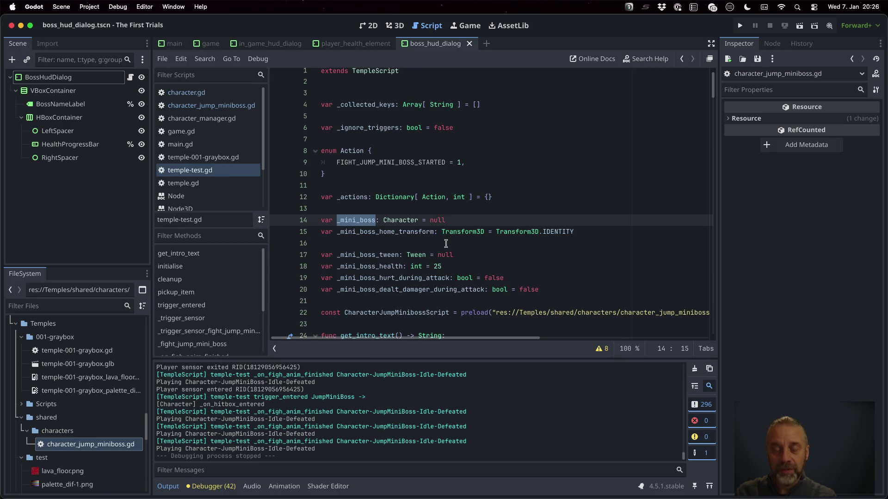
scroll(398, 218, "down", 3)
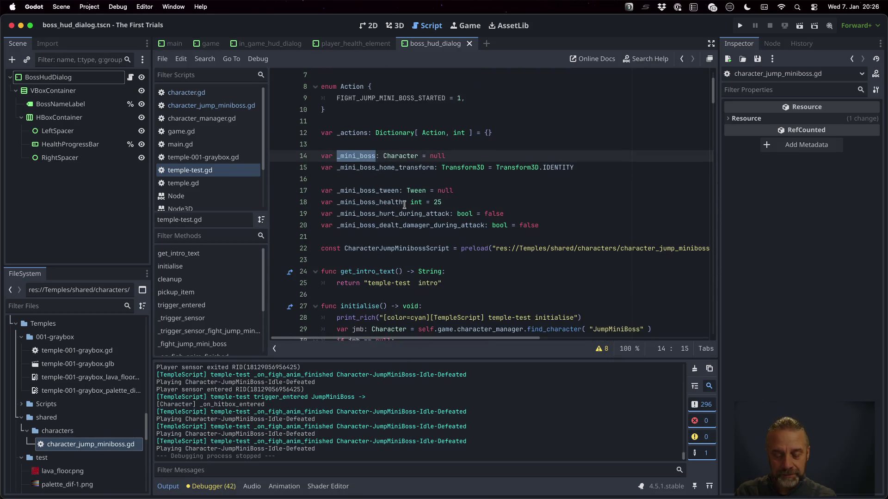
left_click(393, 171)
key("Home")
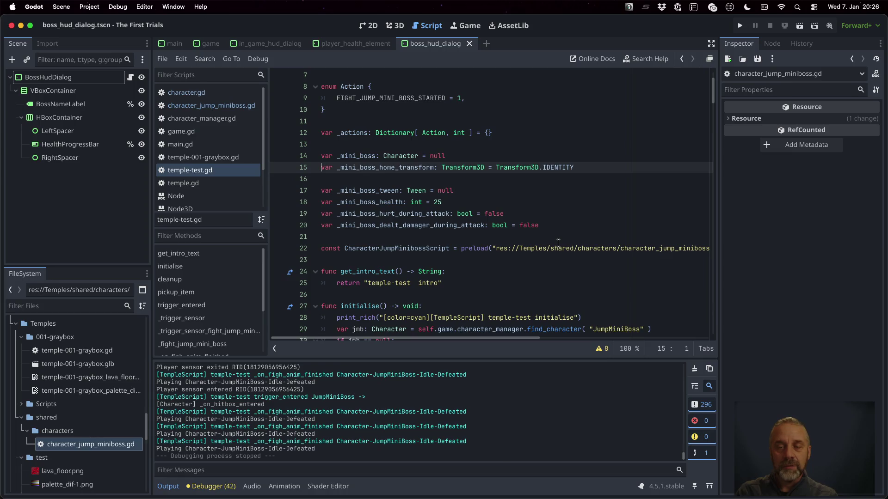
key("shift+Down")
key("shift+Down")
key("shift+Down")
key("shift+Down")
key("shift+Down")
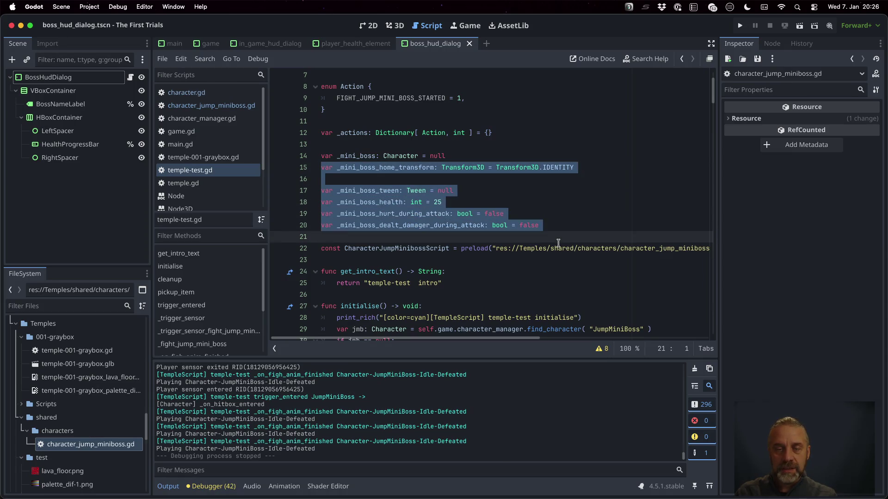
key("BackSpace")
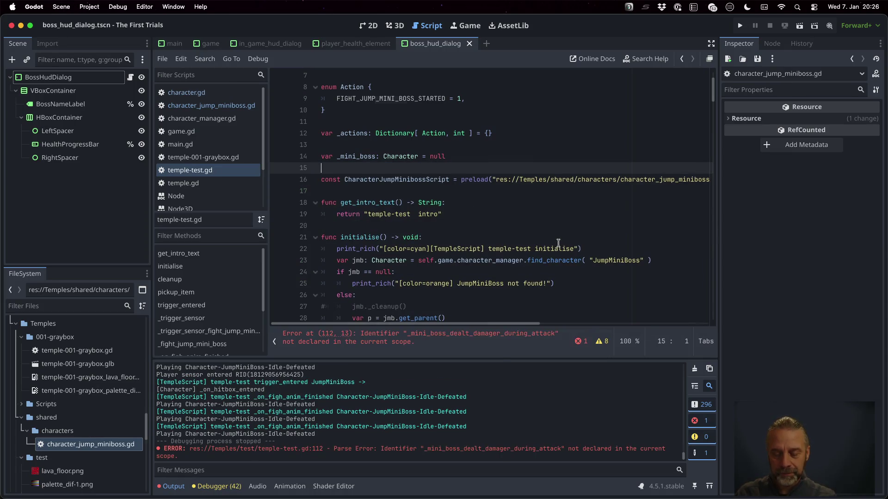
key("ctrl+f")
type("_mini_bos")
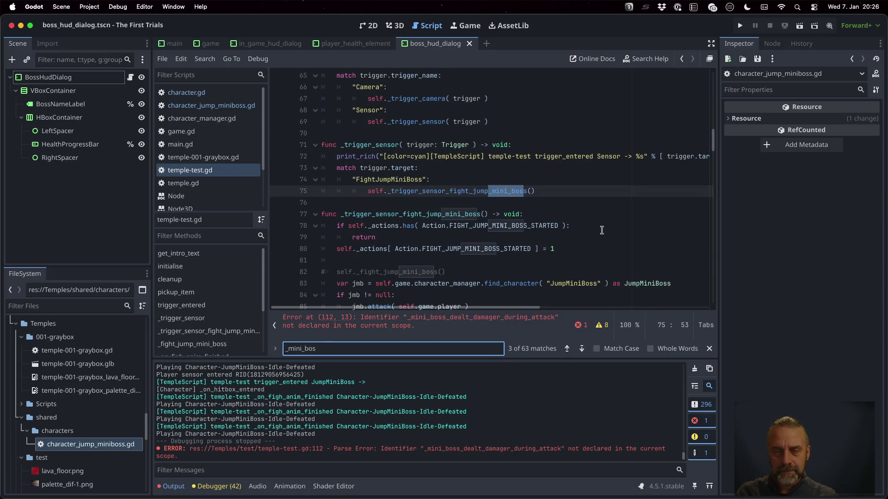
left_click(503, 266)
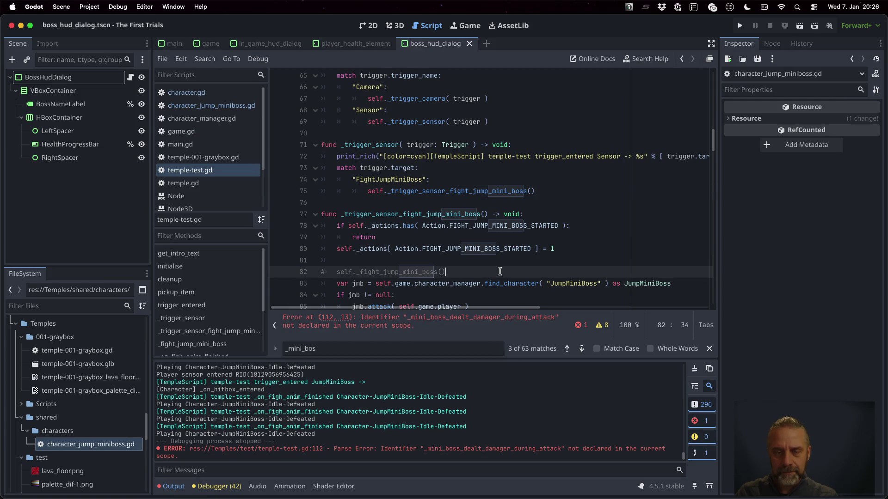
scroll(501, 270, "down", 3)
mouse_move(491, 192)
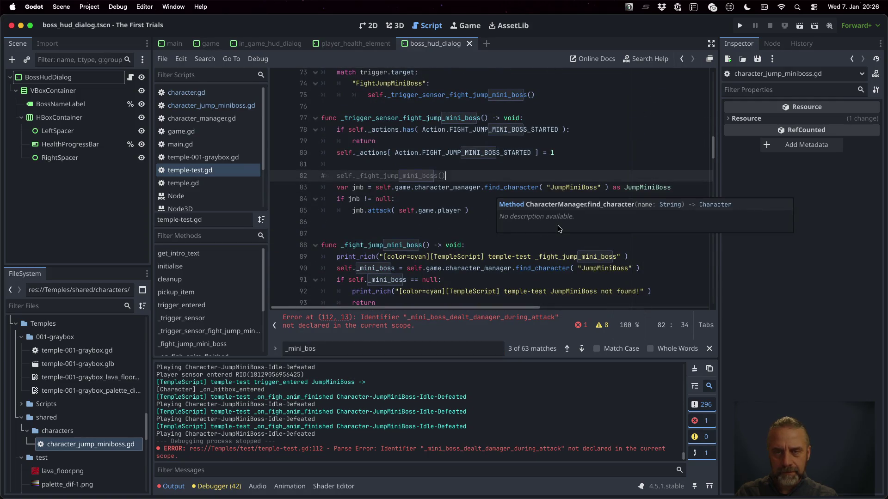
scroll(481, 187, "up", 20)
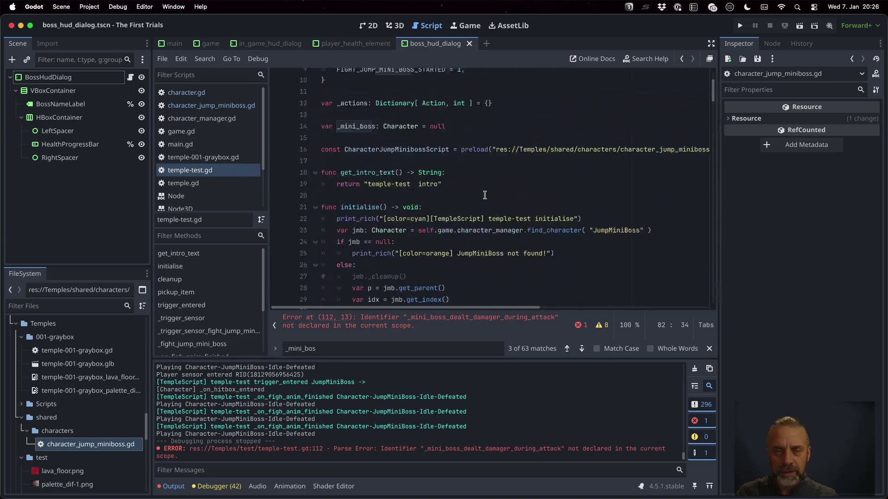
scroll(485, 195, "down", 3)
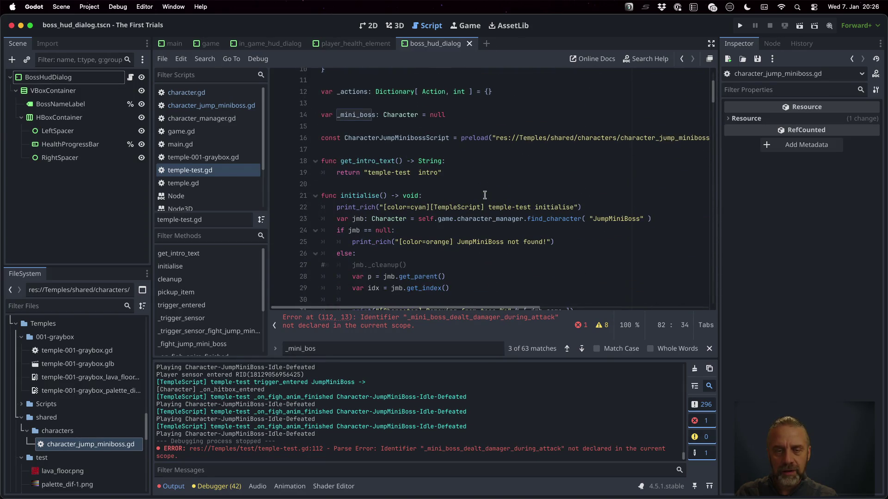
scroll(485, 195, "down", 3)
left_click(420, 122)
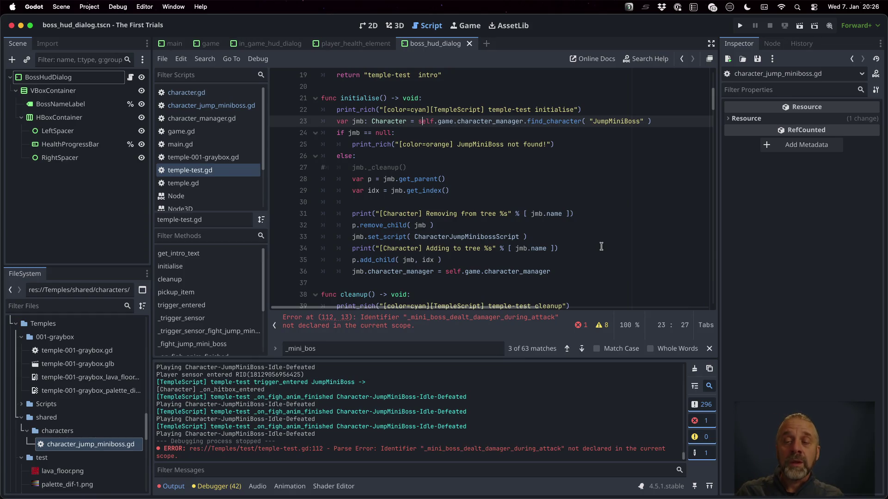
Step: Replace the local 'var jmb: Character' declaration on line 23 with self._jump_mini_boss
key("Delete")
key("shift+Home")
type("self.")
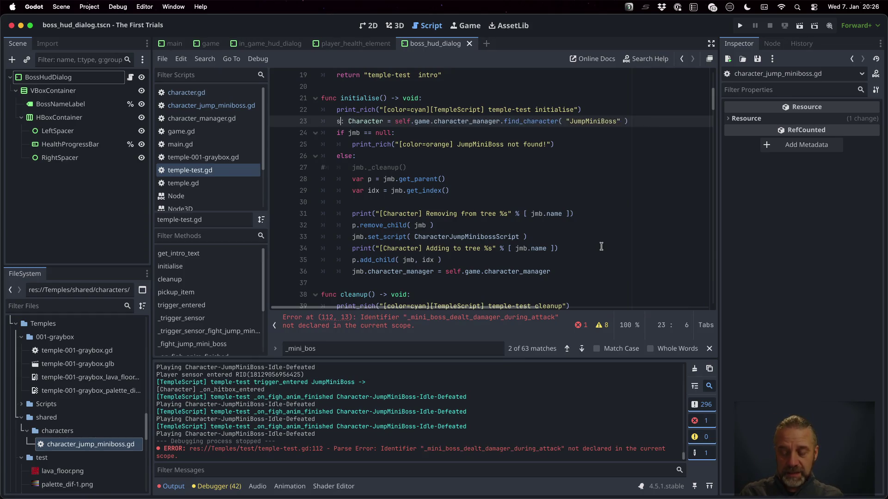
type("_j")
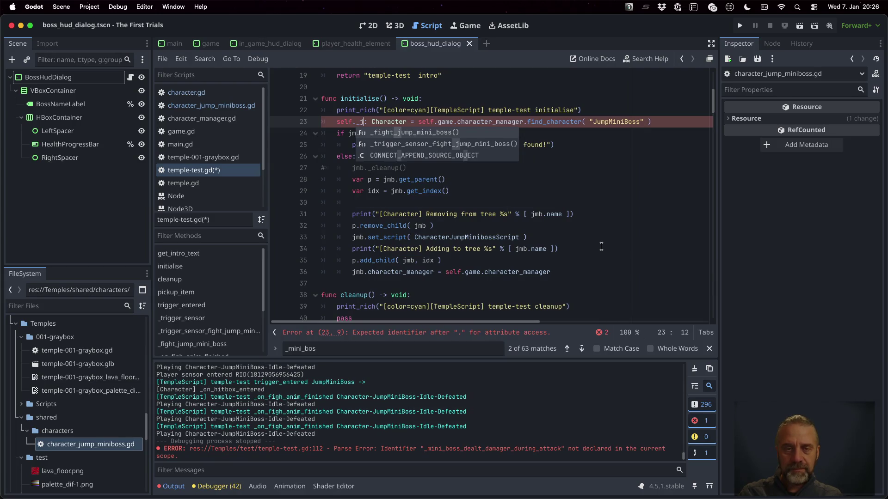
key("BackSpace")
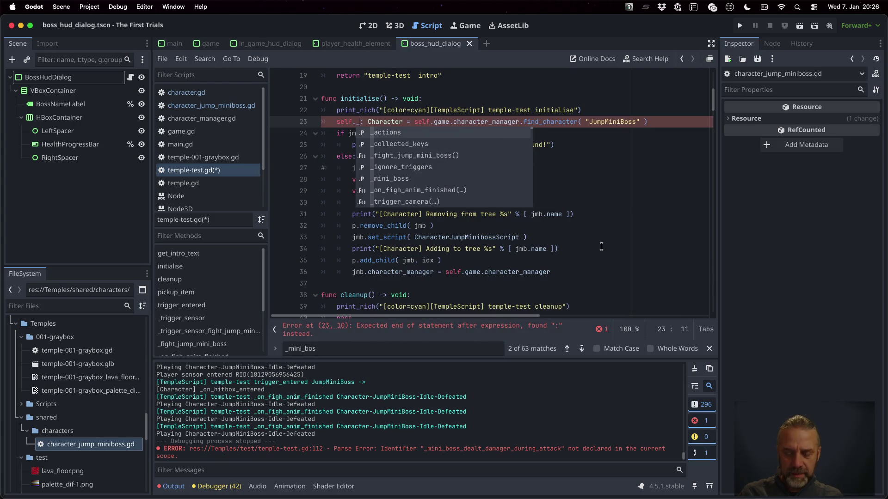
type("jump_mini")
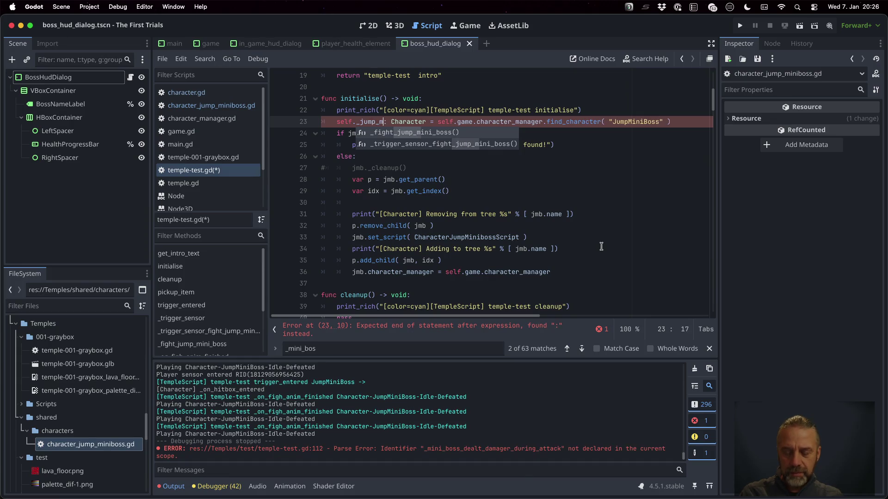
type("_bos")
key("Right")
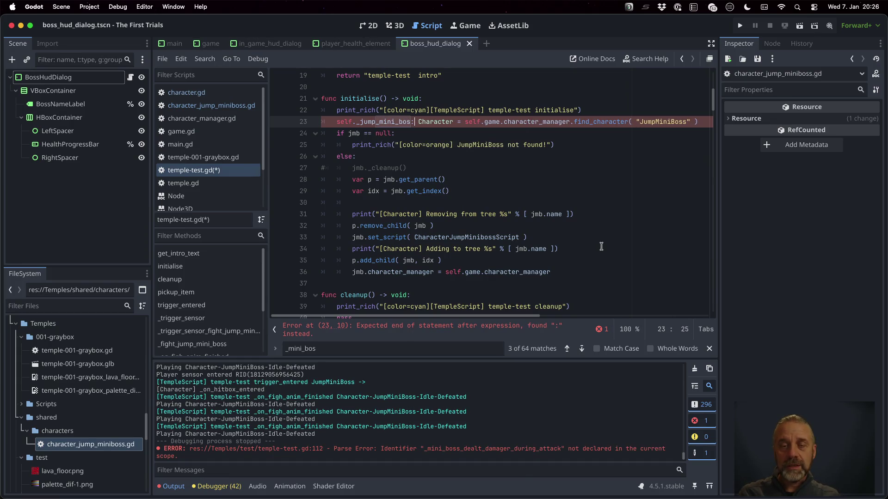
key("shift+Right")
key("shift+Right")
key("shift+Right")
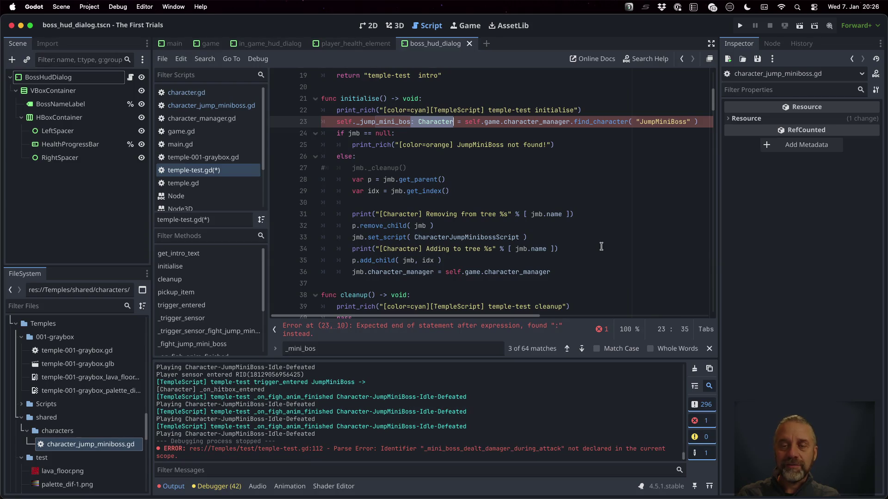
key("BackSpace")
type("s")
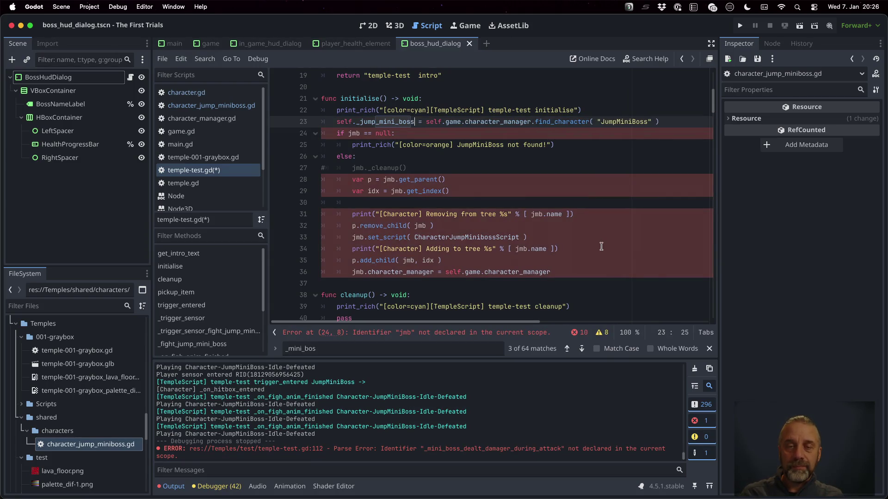
Step: Rename the _mini_boss member variable on line 14 to _jump_mini_boss
double_click(396, 119)
key("ctrl+c")
scroll(435, 171, "up", 6)
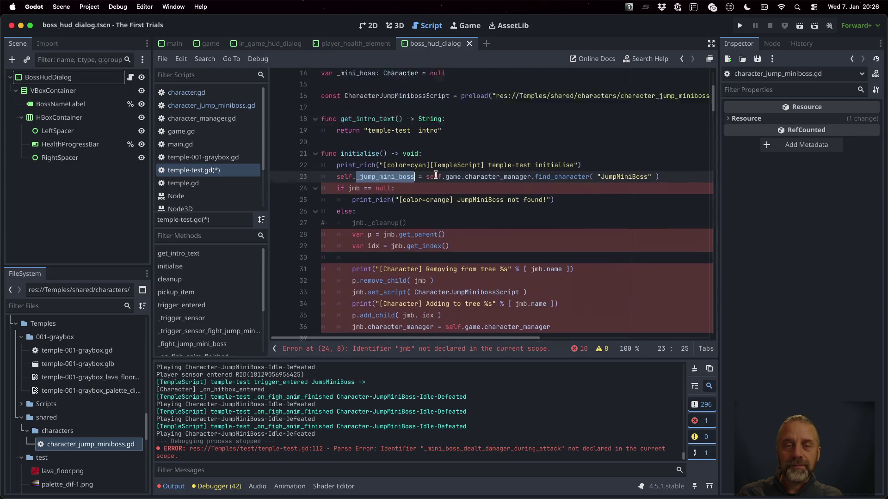
double_click(360, 225)
key("ctrl+v")
scroll(418, 250, "down", 2)
scroll(419, 250, "down", 5)
scroll(378, 184, "up", 2)
Step: Replace jmb with self._jump_mini_boss on lines 24, 28, 29 and 31
left_click(416, 167)
key("shift+Home")
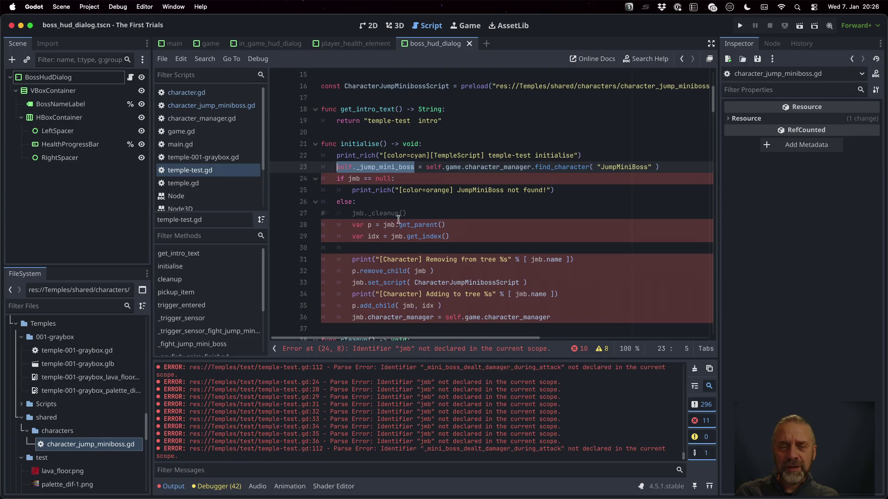
key("cmd+c")
double_click(355, 179)
key("cmd+v")
double_click(390, 225)
key("cmd+v")
double_click(396, 236)
key("cmd+v")
double_click(537, 260)
key("cmd+v")
Step: Replace jmb with self._jump_mini_boss on lines 32 through 36
double_click(420, 271)
key("cmd+v")
double_click(517, 294)
key("cmd+v")
double_click(356, 283)
key("cmd+v")
double_click(409, 306)
key("cmd+v")
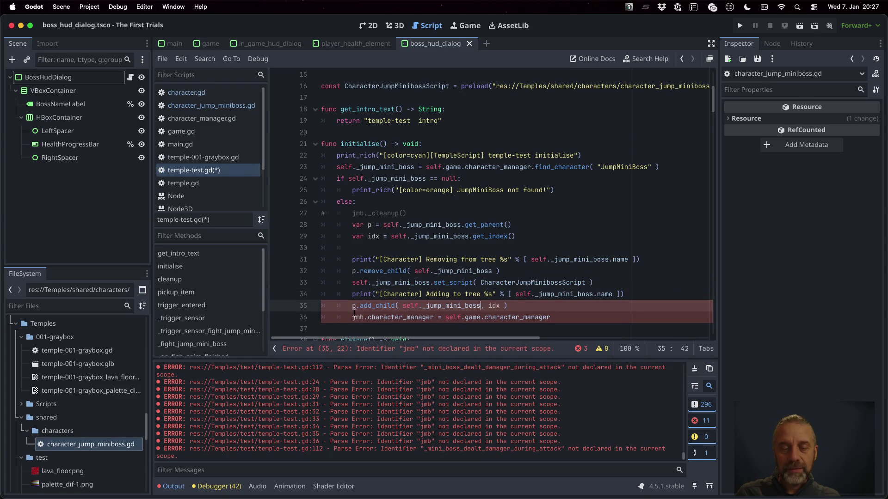
double_click(359, 318)
key("cmd+v")
scroll(411, 275, "down", 3)
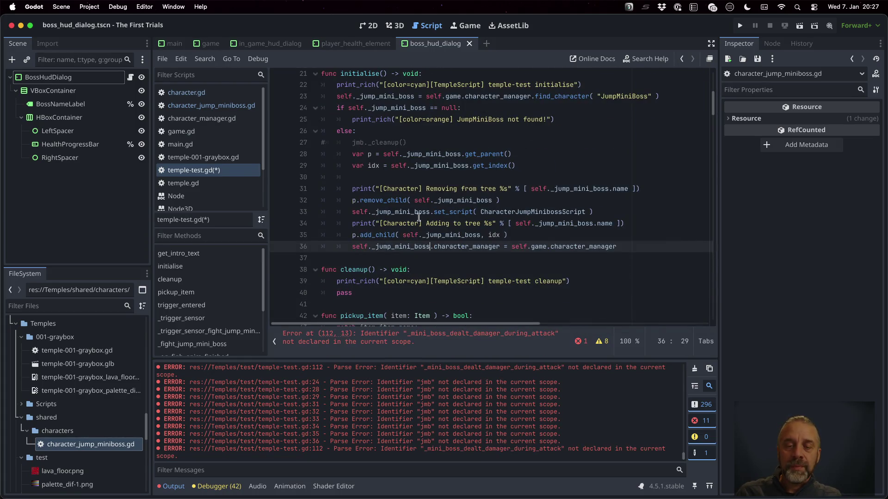
Step: In the fight-start handler, change jmb on lines 84–85 to self._jump_mini_boss and delete lines 82–83
scroll(424, 265, "down", 10)
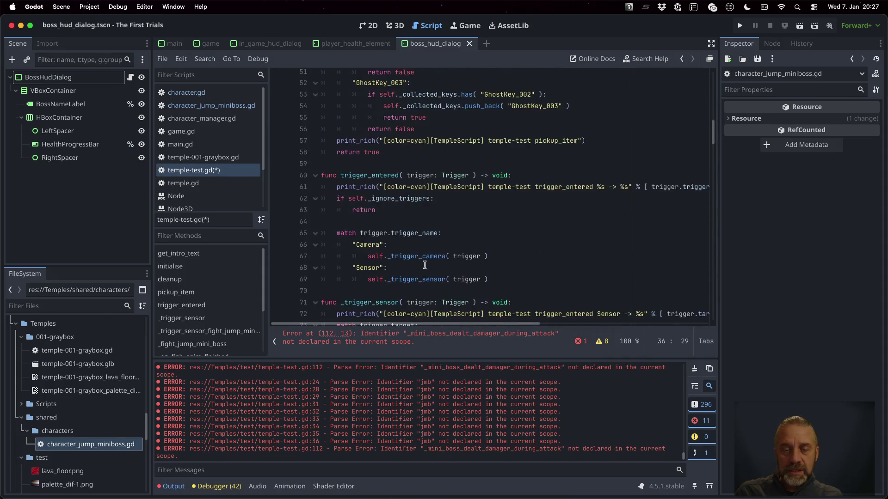
scroll(425, 265, "down", 3)
key("cmd+f")
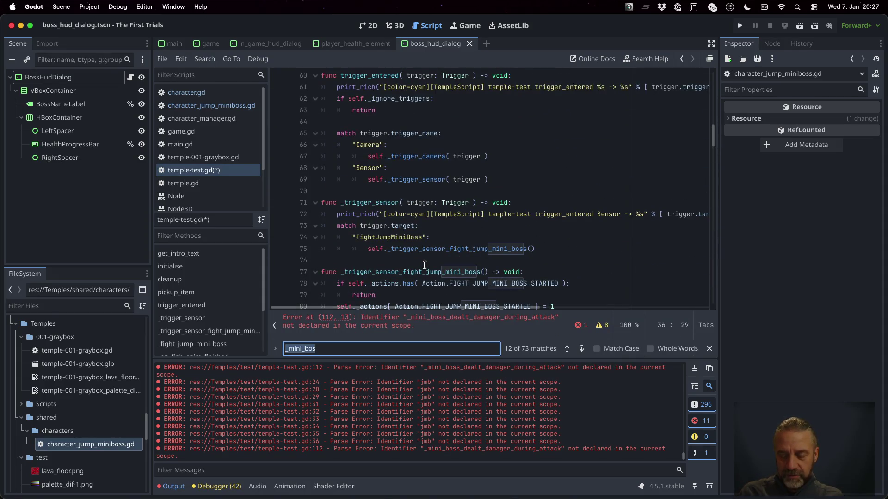
type("jmb")
key("Escape")
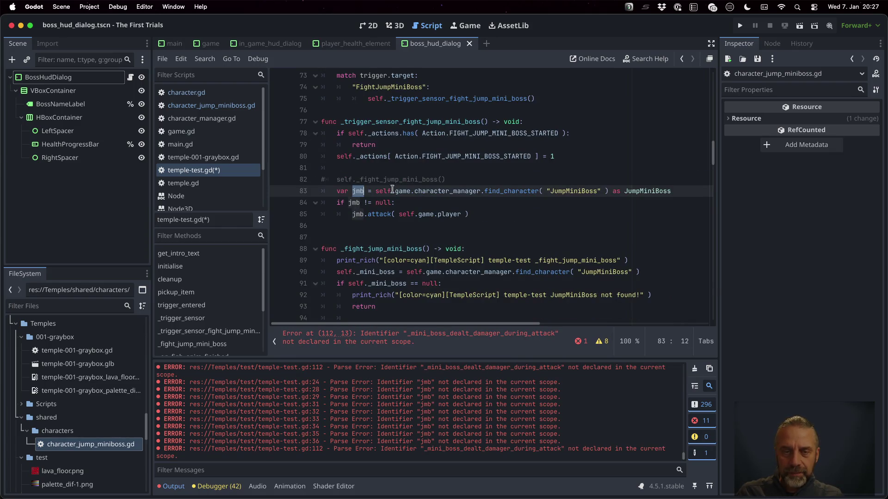
double_click(356, 203)
key("cmd+v")
double_click(359, 214)
key("cmd+v")
key("Up")
key("Up")
key("Up")
key("Home")
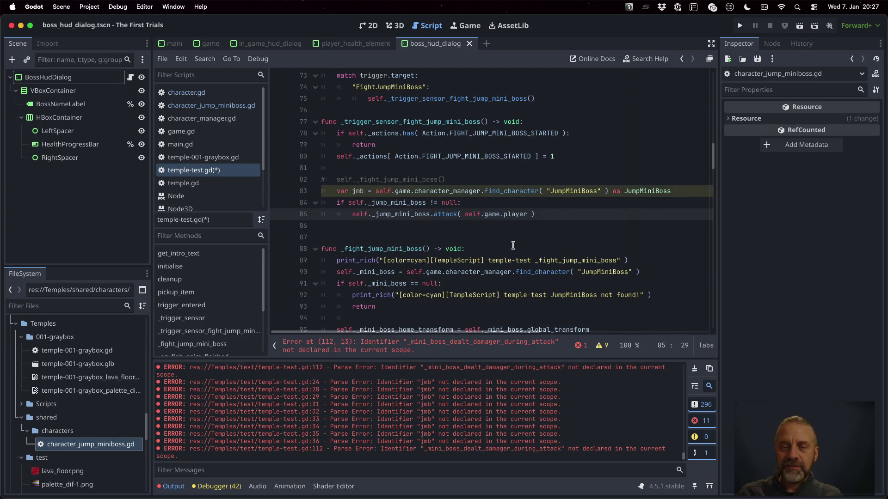
key("shift+Down")
key("shift+Down")
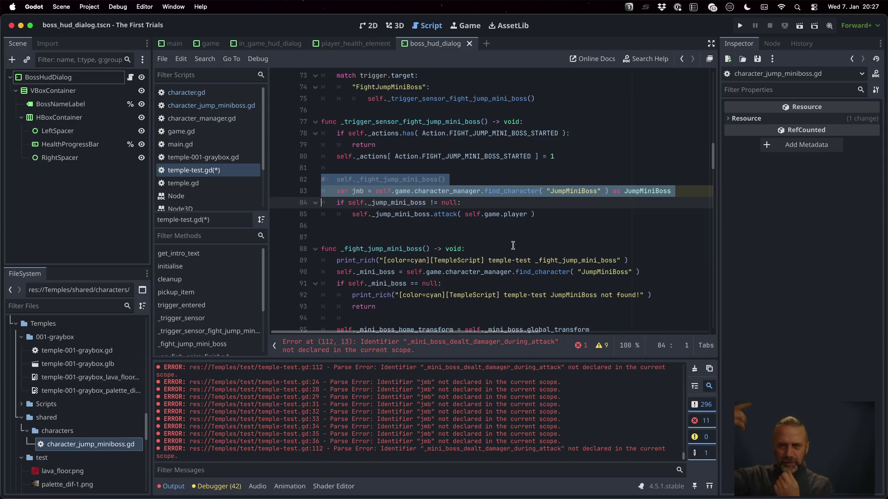
key("Delete")
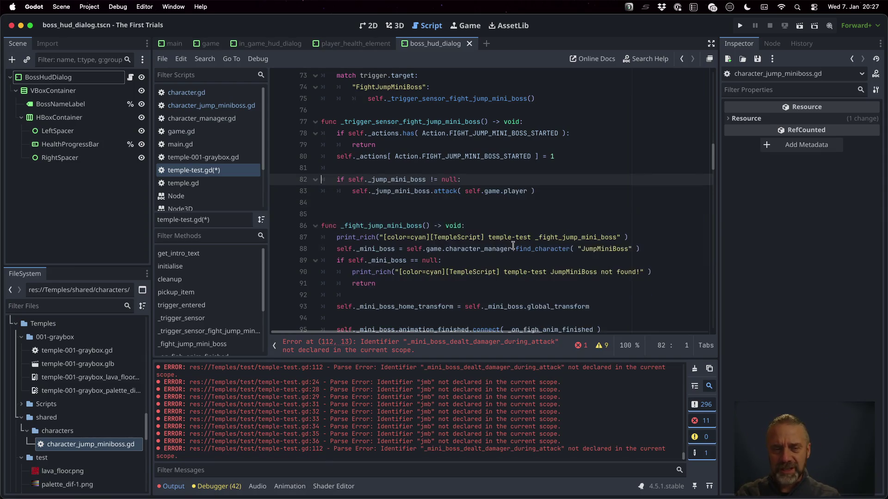
Step: Use self._jump_mini_boss in the Hurt handler, removing its jmb lookup and the commented-out boss health code
key("super+f")
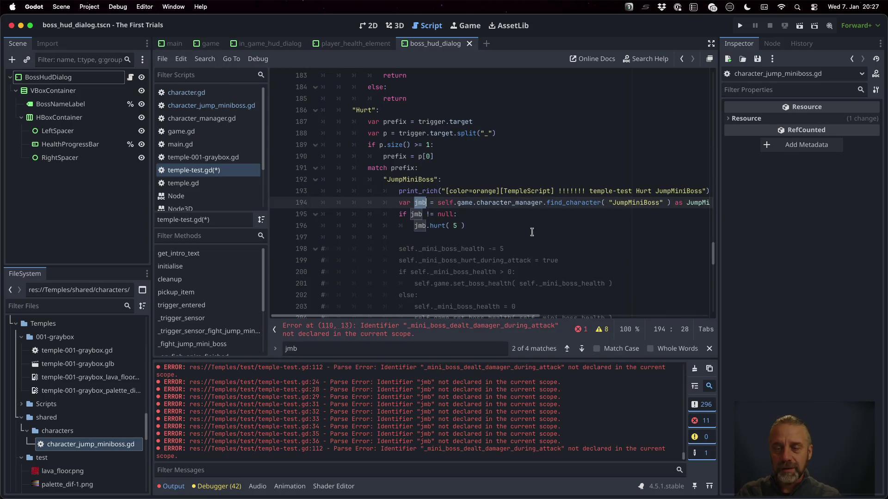
double_click(417, 214)
key("super+v")
double_click(420, 225)
key("super+v")
key("Up")
key("Up")
key("shift+Down")
key("BackSpace")
key("Down")
key("Down")
key("Down")
key("Home")
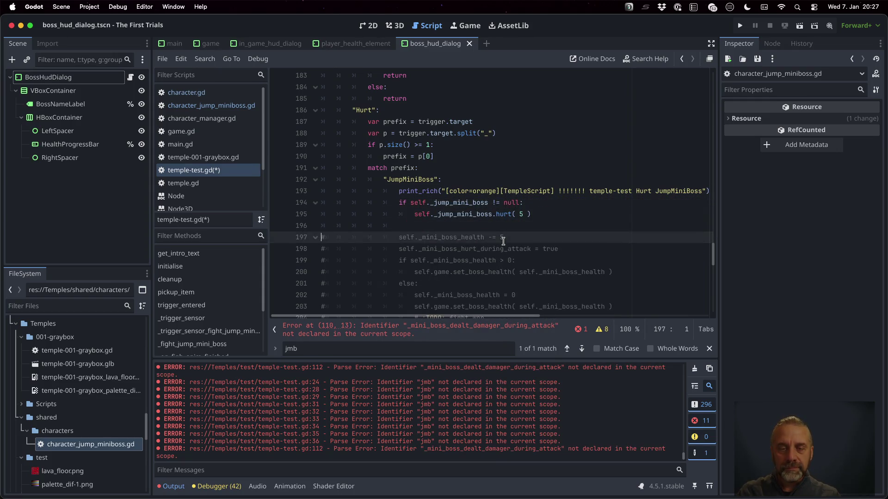
key("shift+Down")
key("shift+Down")
key("shift+Down")
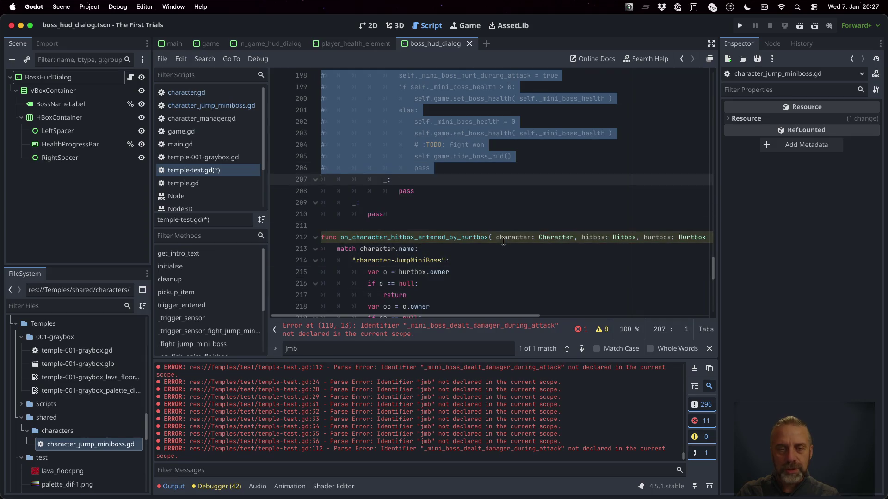
key("BackSpace")
key("super+g")
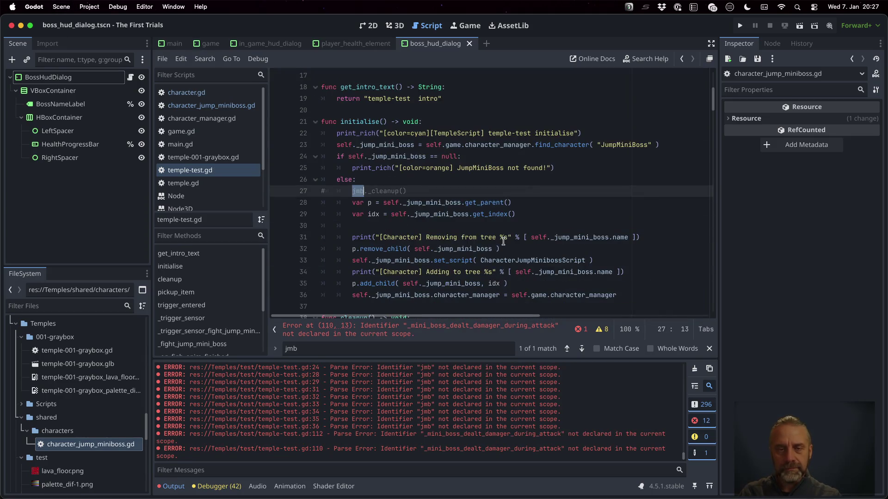
Step: Replace jmb on line 27 with self._jump_mini_boss and save the script
key("End")
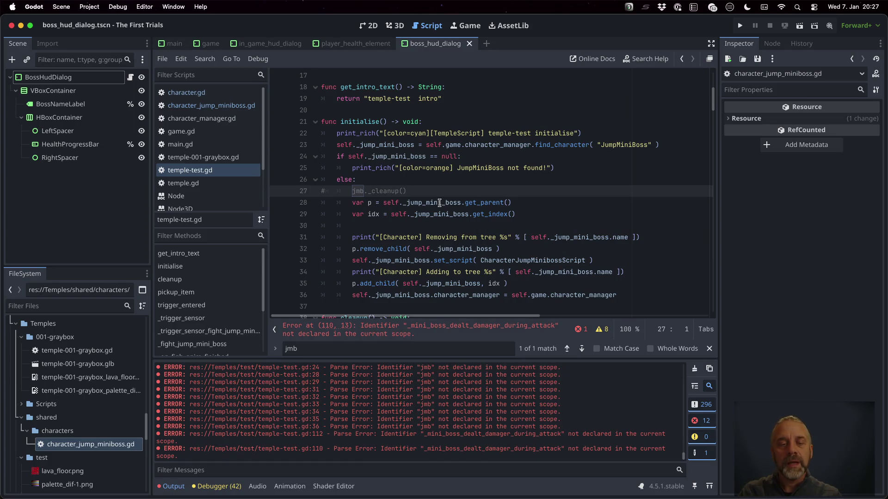
double_click(356, 191)
key("super+v")
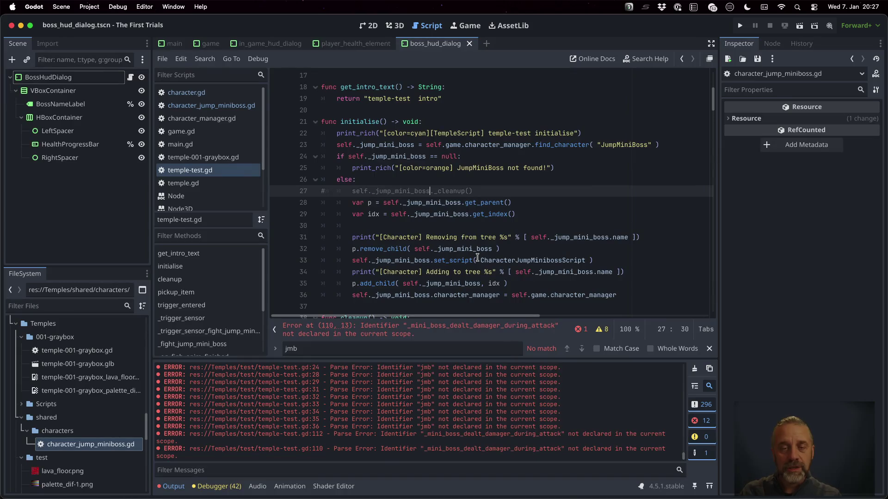
key("super+s")
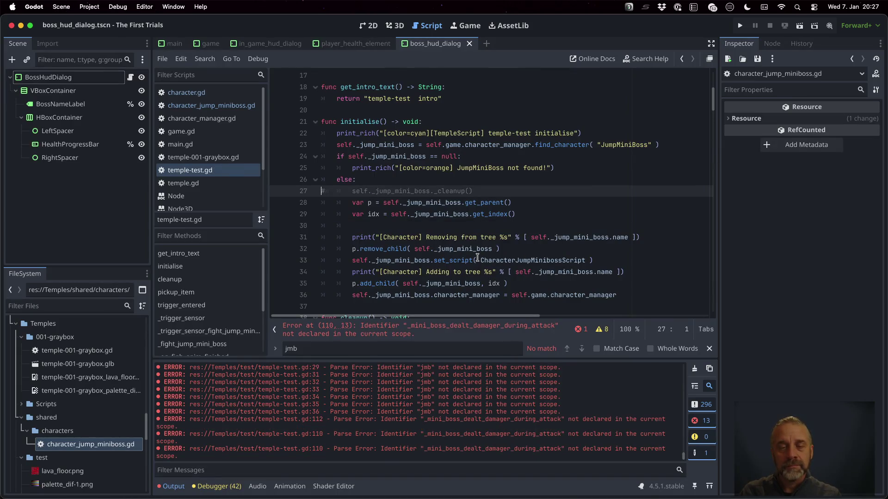
Step: Search for _fight_jump_mini_boss and locate its function definition on line 86
scroll(482, 239, "down", 15)
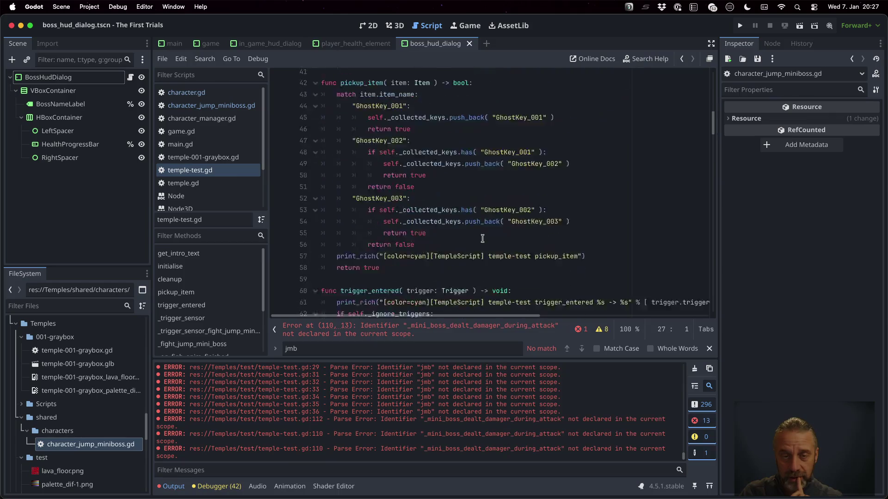
scroll(482, 238, "down", 10)
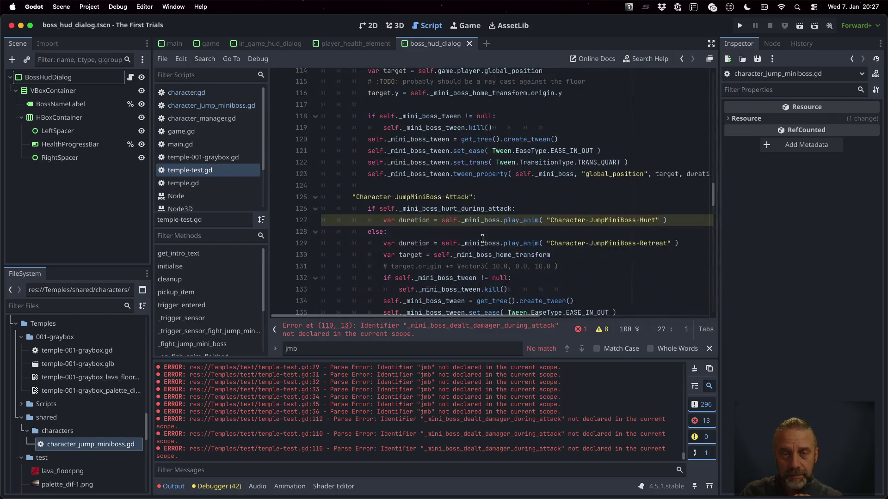
scroll(482, 239, "down", 11)
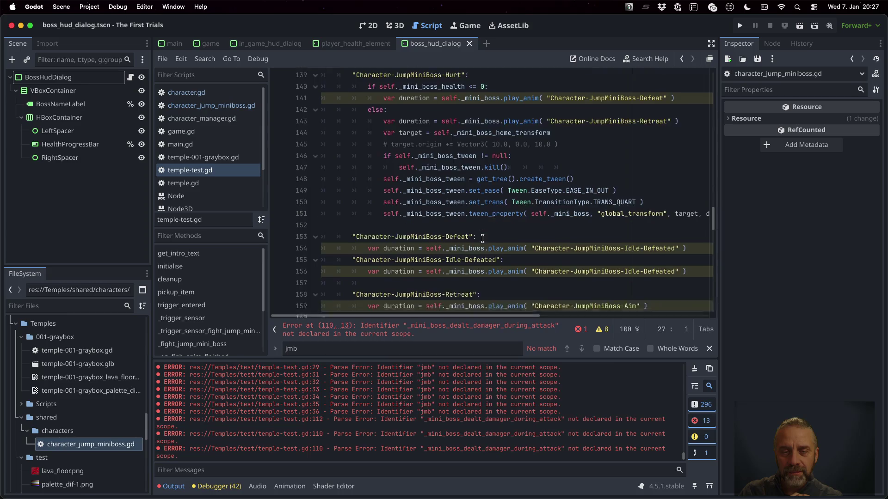
scroll(482, 239, "up", 14)
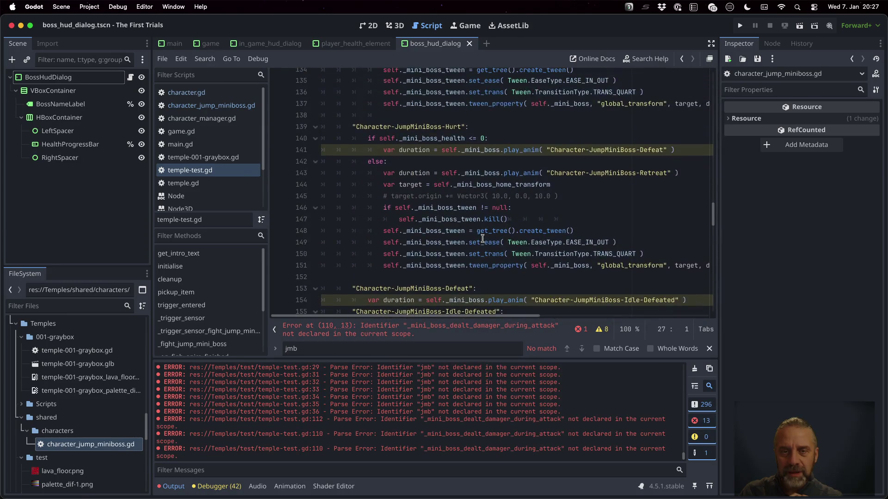
scroll(482, 238, "up", 5)
scroll(482, 238, "up", 8)
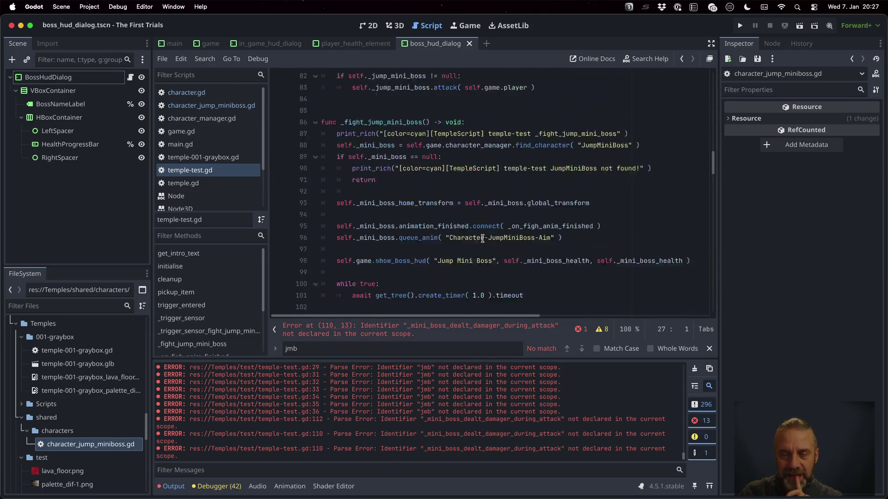
scroll(417, 141, "down", 5)
double_click(417, 144)
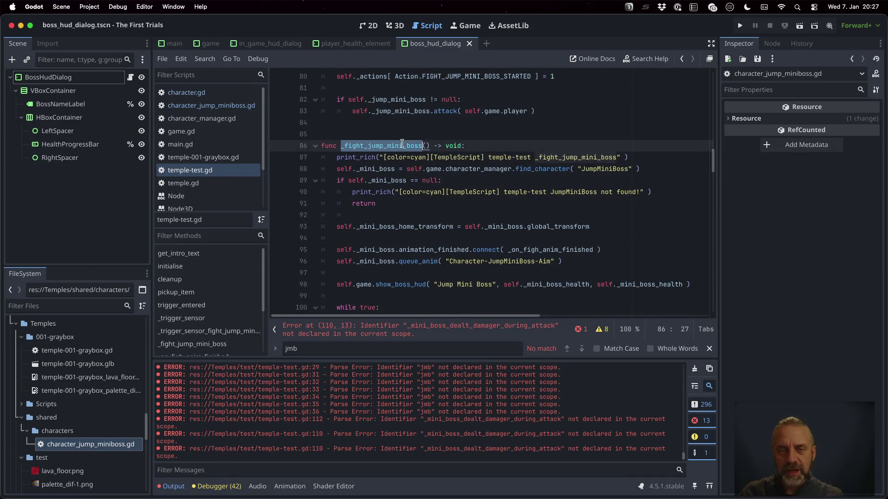
key("super+f")
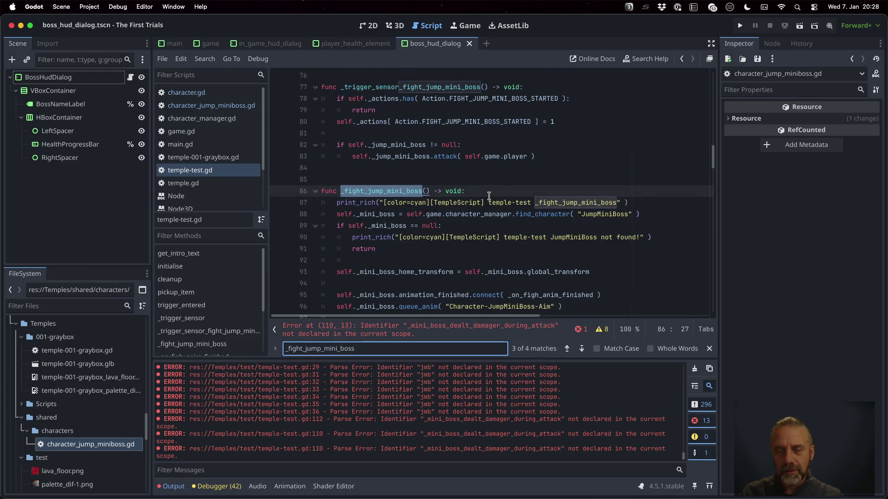
left_click(582, 349)
left_click(581, 349)
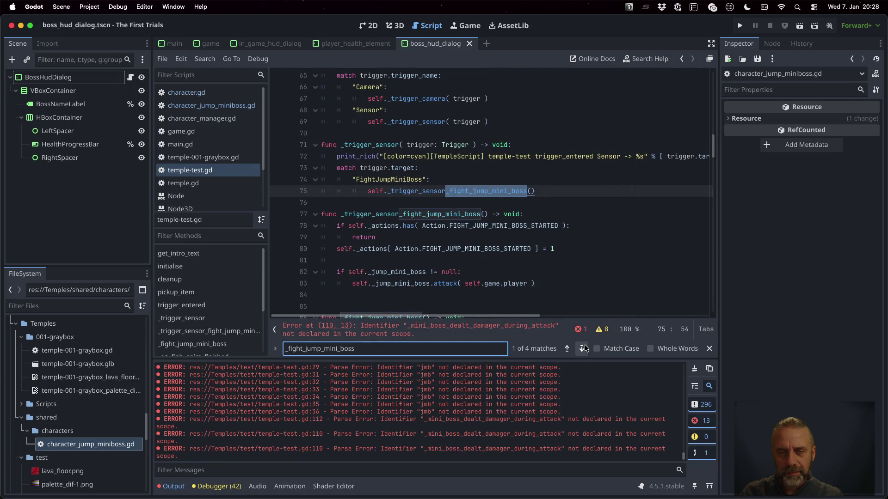
left_click(582, 349)
left_click(582, 348)
Step: Delete the old mini-boss fight code on lines 86–160 and save the script
left_click(496, 190)
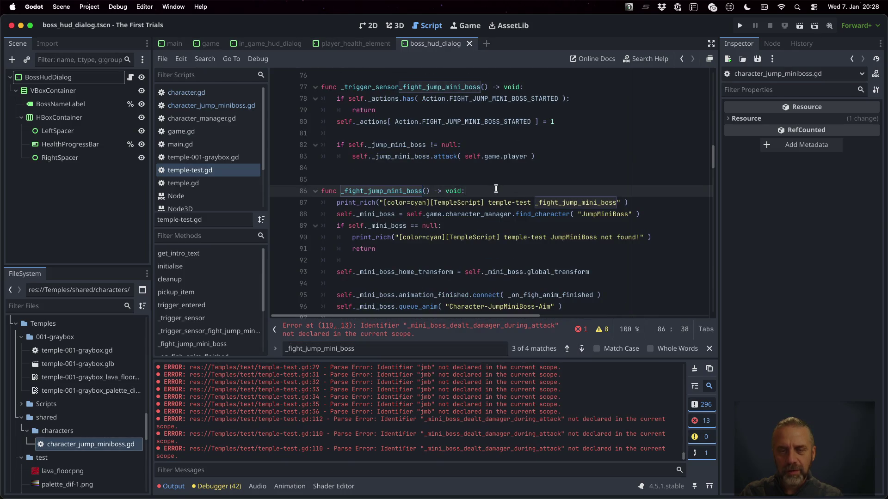
key("shift+Down")
key("shift+Down")
key("shift+Down")
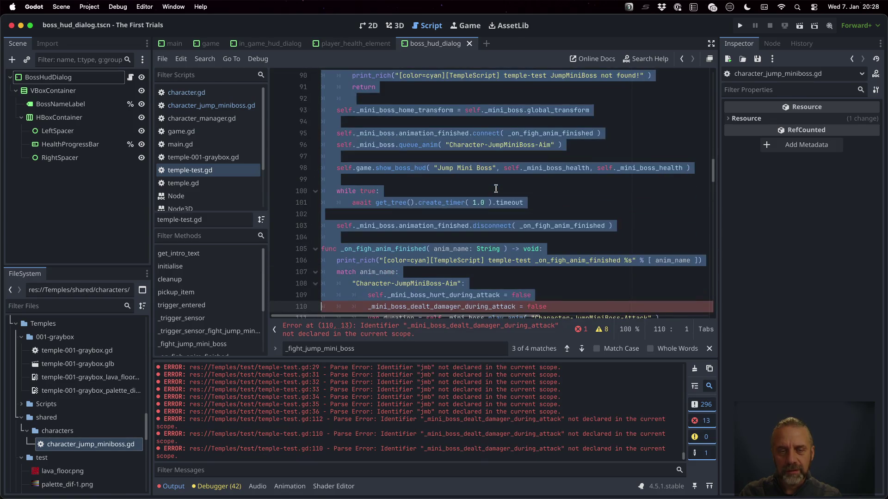
key("shift+Down")
key("shift+Down")
key("shift+Down")
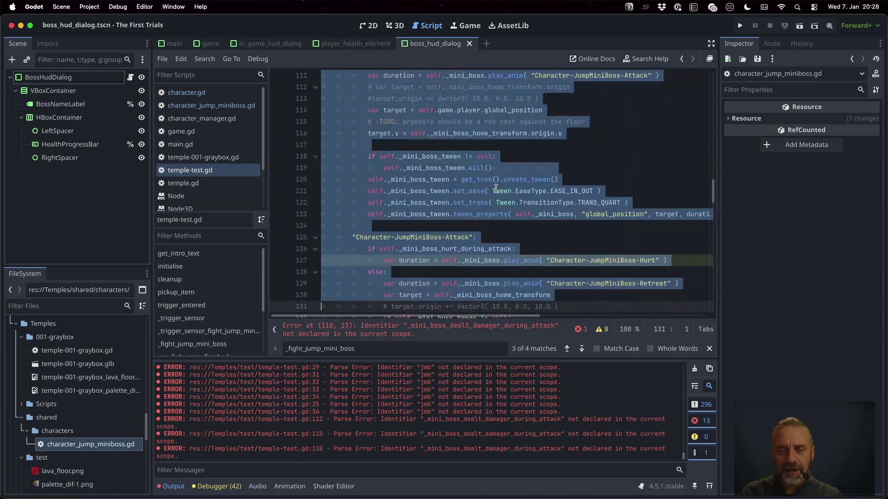
key("shift+Down")
key("shift+Down")
key("shift+Down")
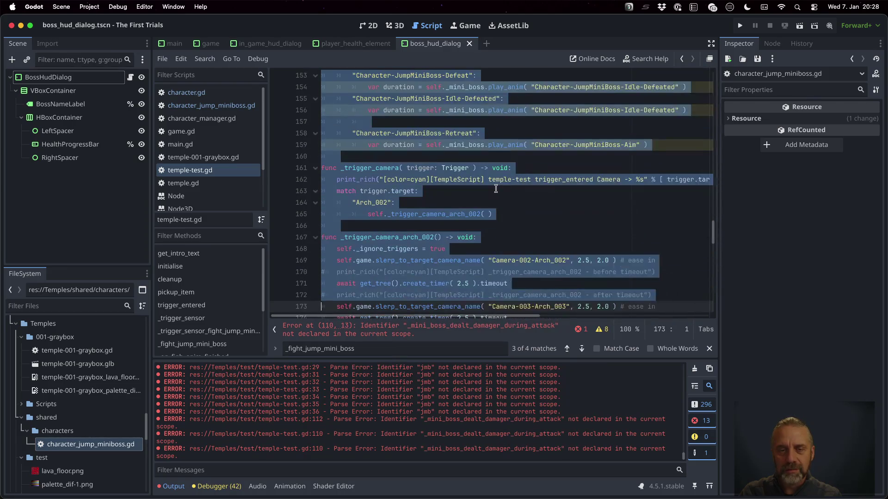
key("shift+Up")
key("shift+Up")
key("shift+Up")
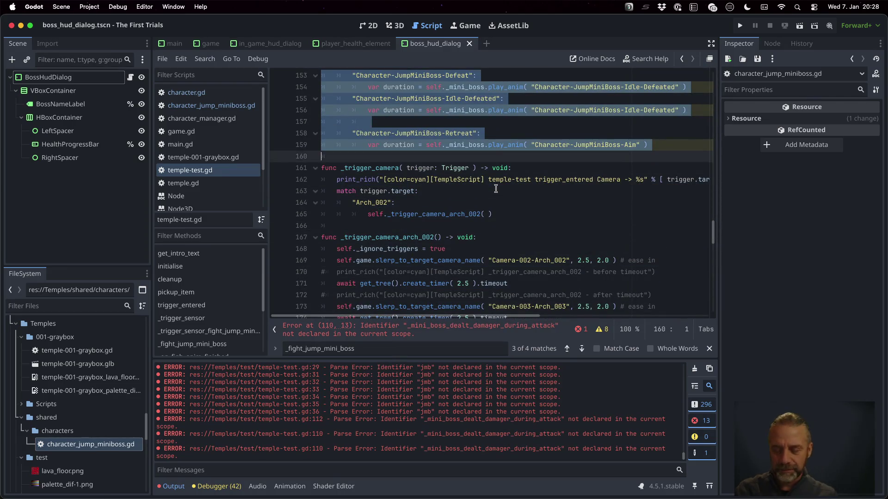
key("BackSpace")
key("BackSpace")
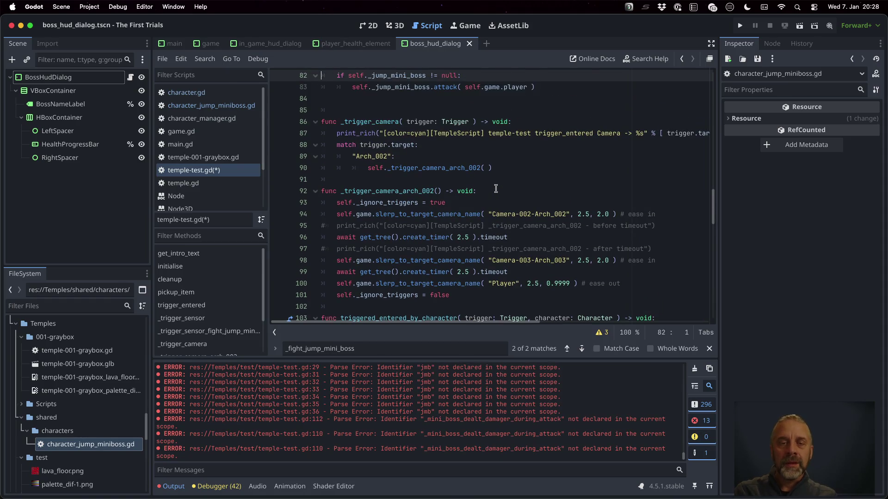
key("ctrl+s")
key("Escape")
key("Down")
key("Down")
key("Down")
scroll(496, 189, "down", 2)
Step: Review the triggered_entered_by_character and hurtbox handler code, then save all and launch the game
left_click(470, 147)
scroll(463, 134, "up", 1)
double_click(421, 87)
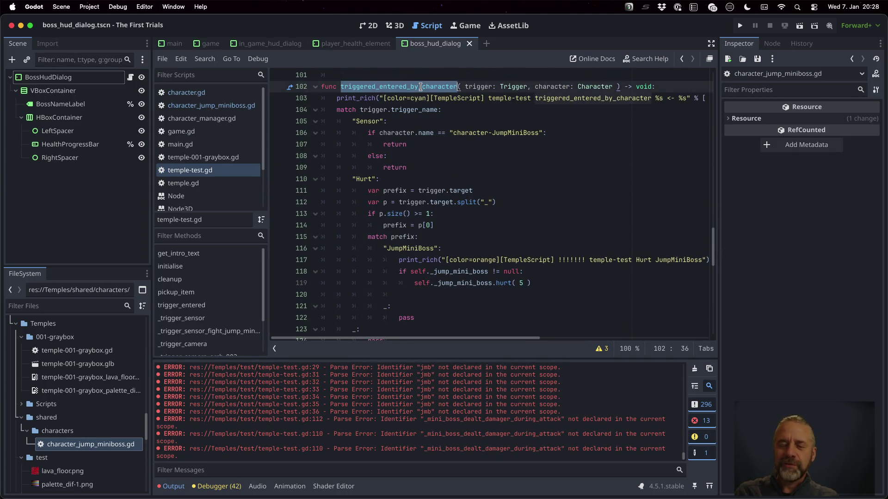
scroll(454, 198, "down", 8)
scroll(454, 198, "up", 3)
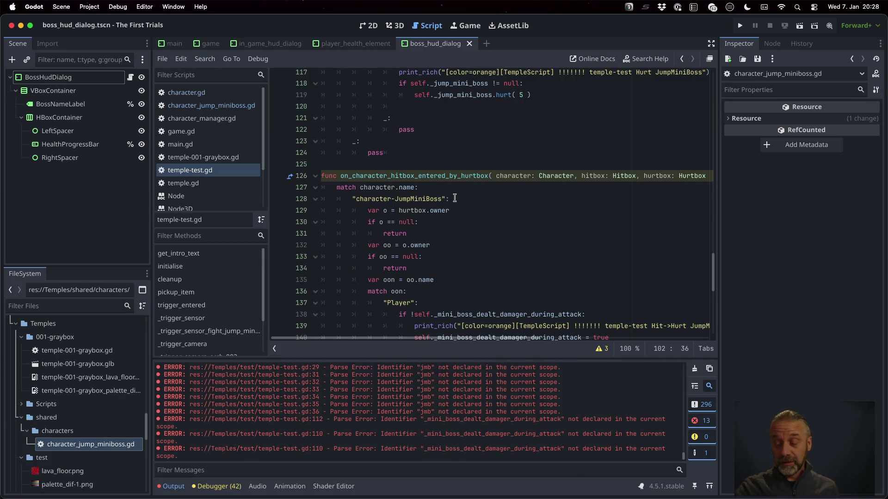
key("ctrl+alt+t")
key("Escape")
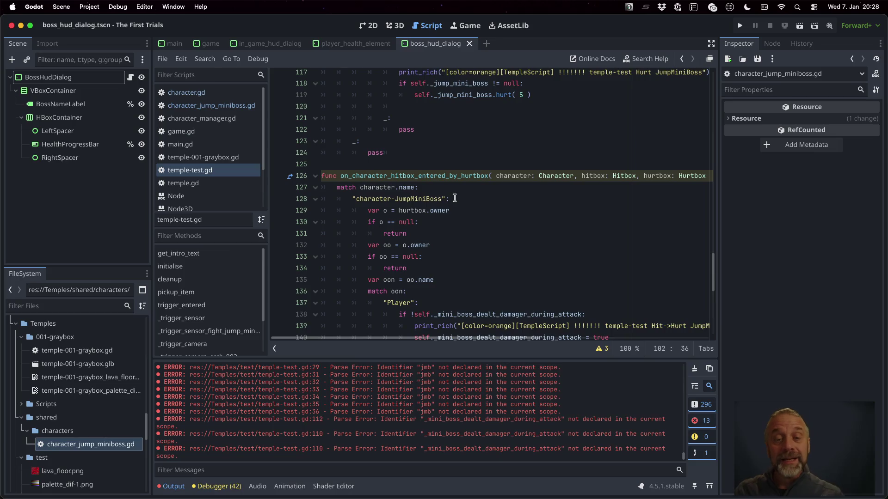
scroll(454, 198, "down", 6)
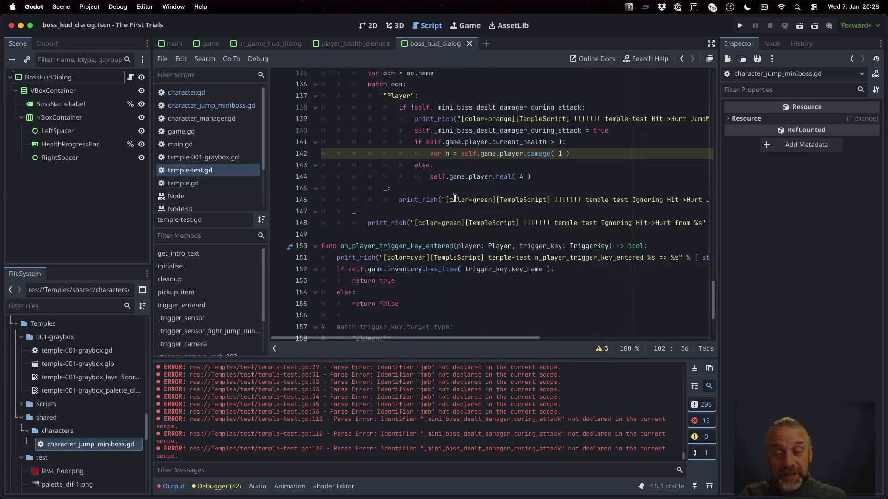
scroll(454, 198, "down", 3)
key("super+b")
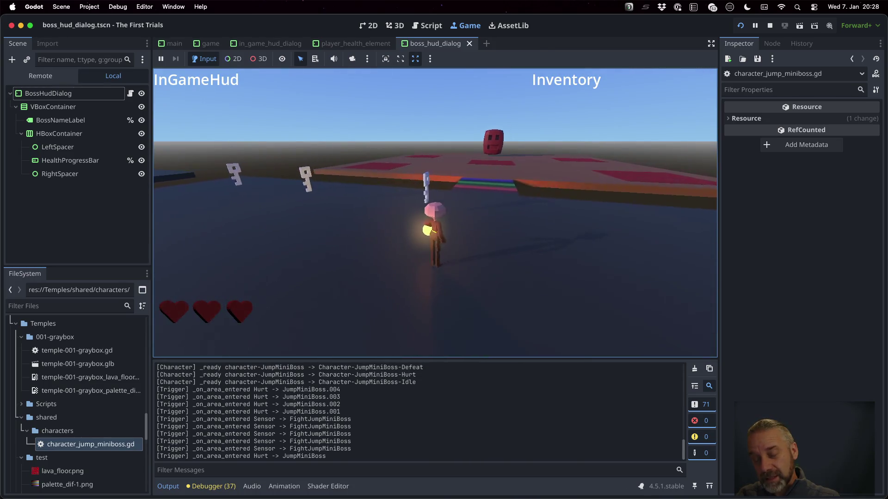
Step: Walk the player across the rainbow bridge into the arena, dodge the jumping boss, and step onto the lava
key("w")
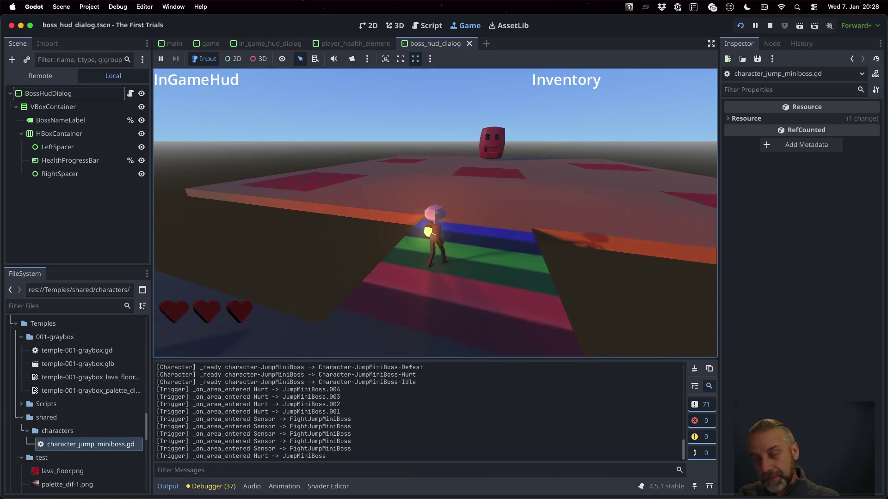
key("w")
key("s")
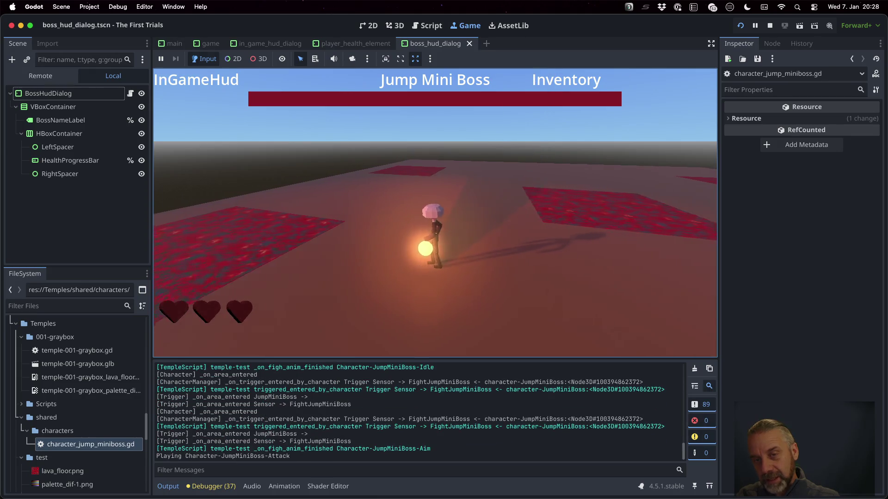
key("d")
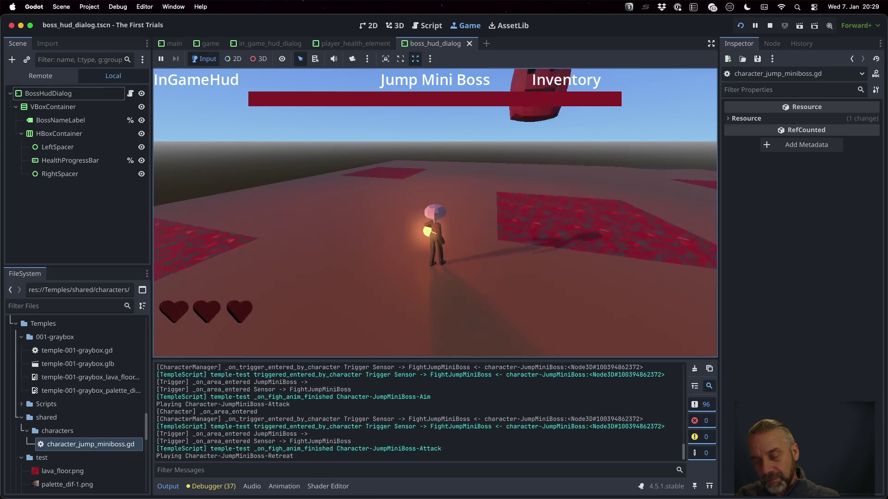
key("d")
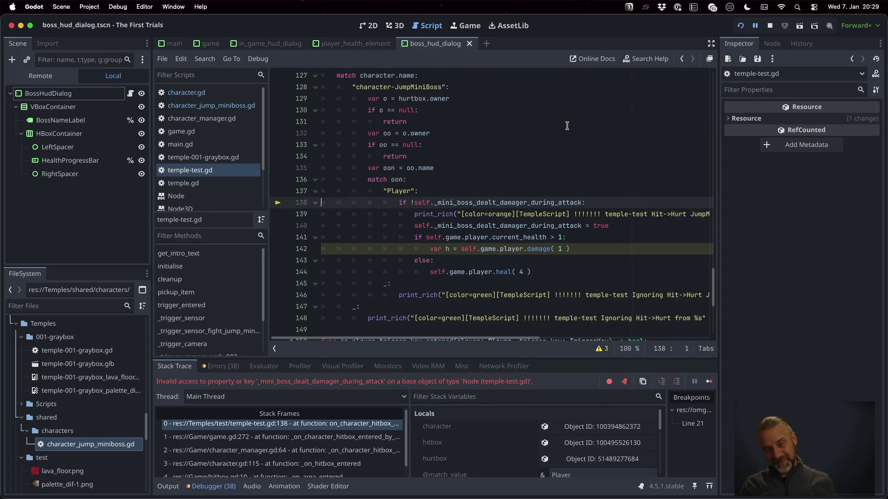
Step: Stop the running game and restore the line-138 attack check after accidentally deleting it
left_click(770, 26)
scroll(490, 197, "up", 2)
scroll(490, 198, "down", 2)
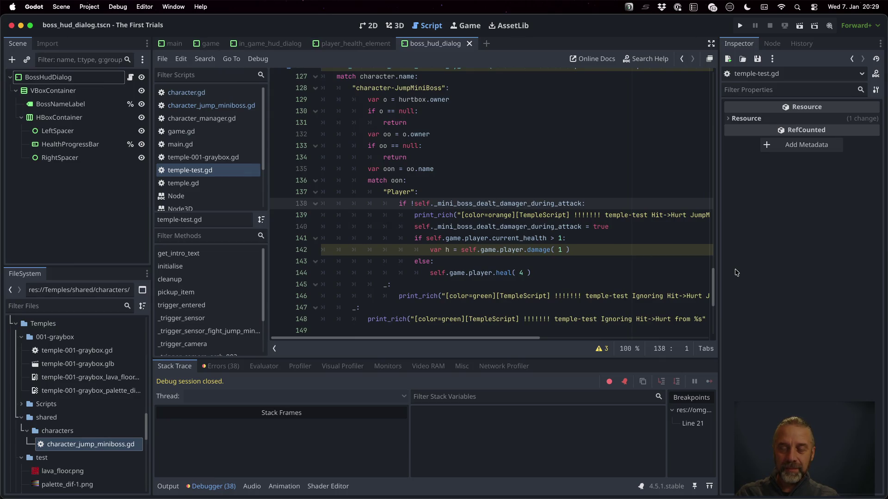
key("shift+Down")
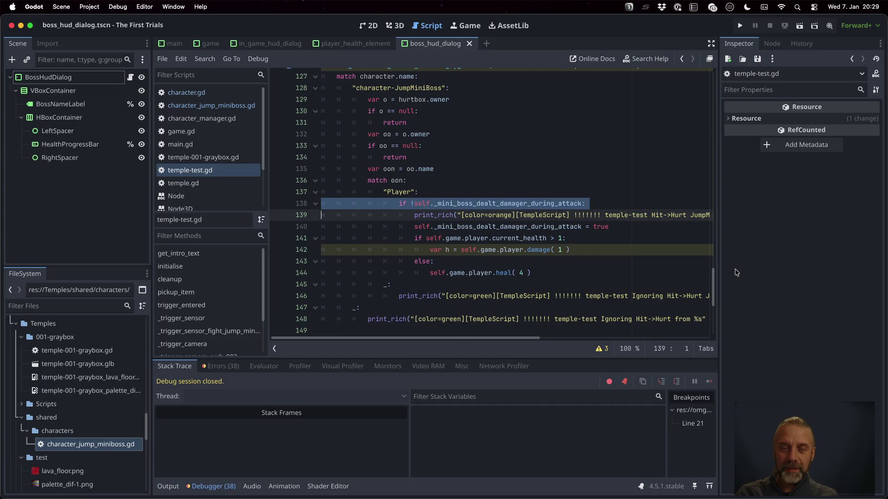
key("BackSpace")
key("Down")
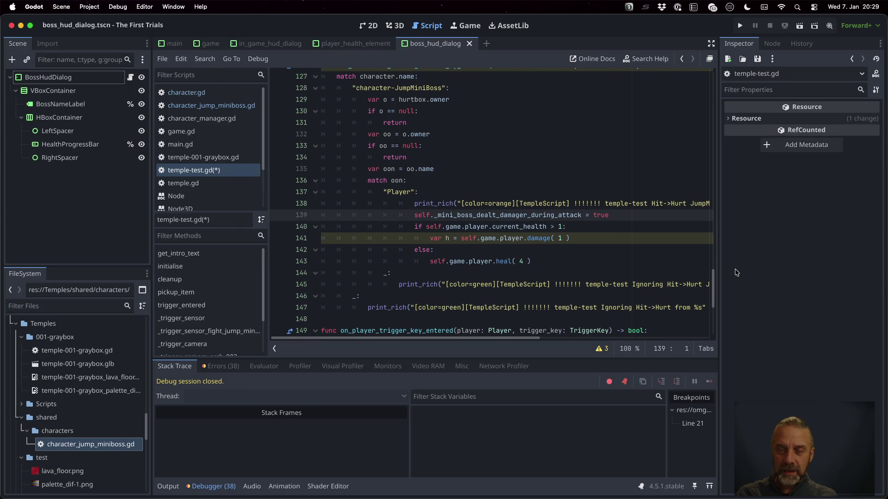
key("super+z")
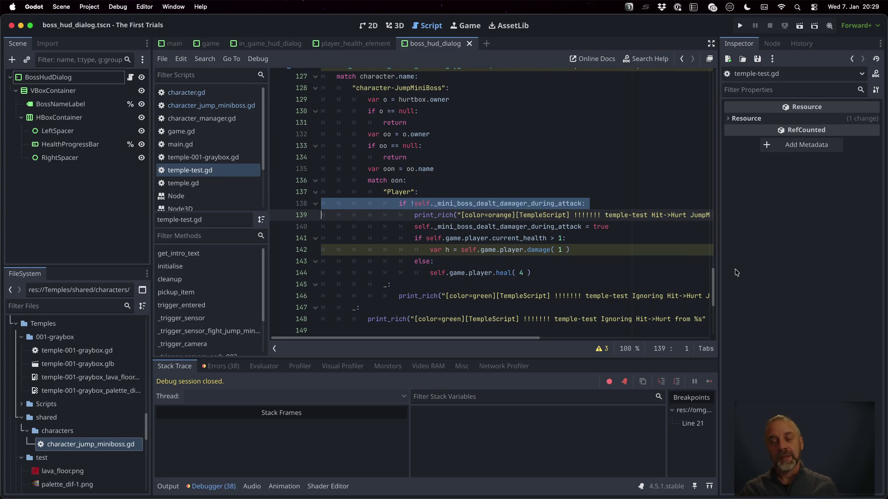
Step: Rename the flag to _jump_mini_boss_dealt_damager_during_attack on lines 138 and 140, then save
left_click(433, 202)
type("jump_")
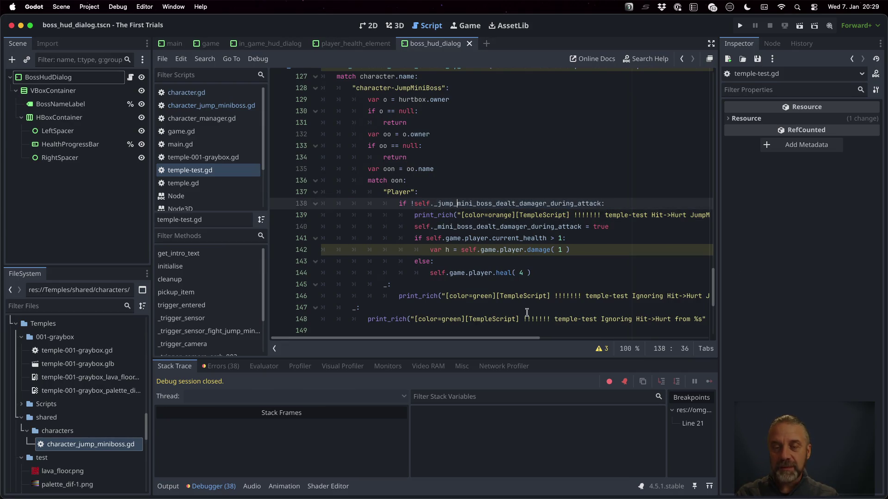
double_click(505, 204)
key("ctrl+c")
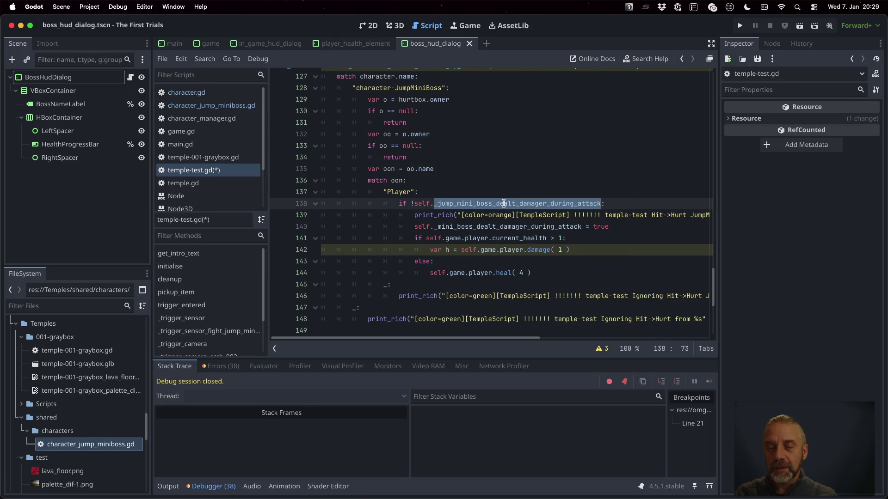
left_click(506, 226)
double_click(505, 226)
key("ctrl+v")
key("ctrl+s")
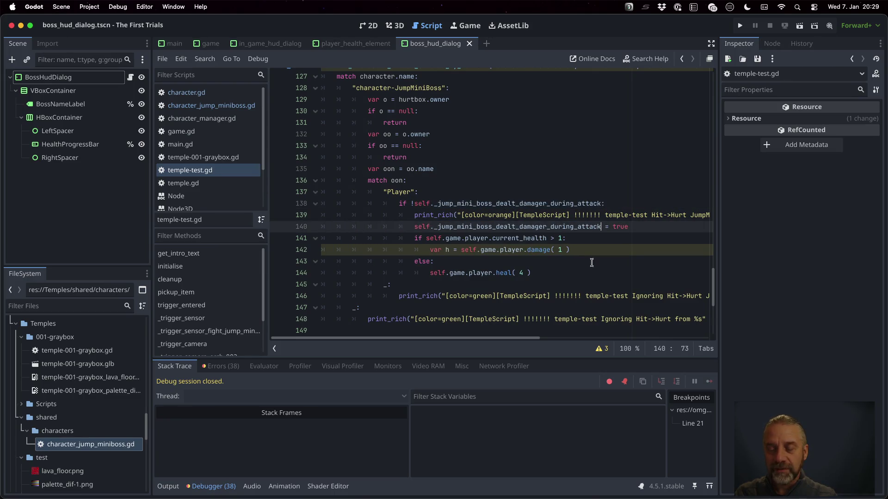
scroll(714, 273, "up", 10)
scroll(474, 174, "up", 15)
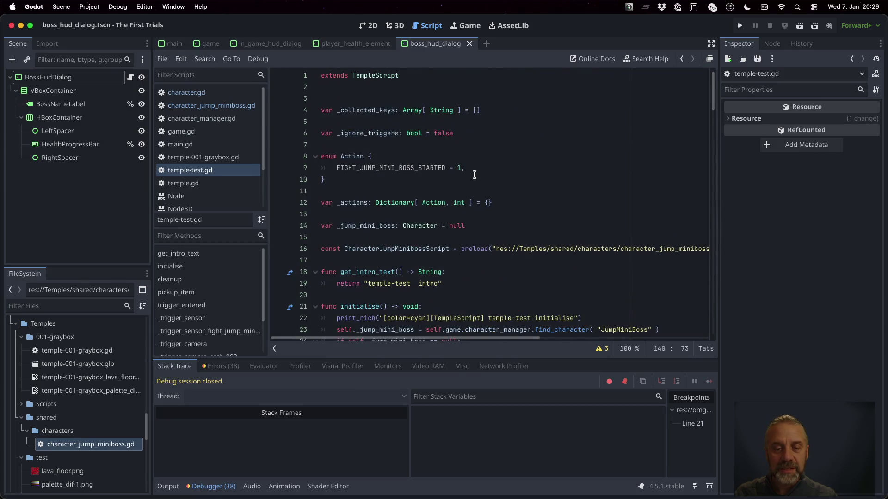
Step: Undo the line-140 rename so it sets _mini_boss_dealt_damager_during_attack, keeping line 138's renamed check
scroll(474, 175, "down", 3)
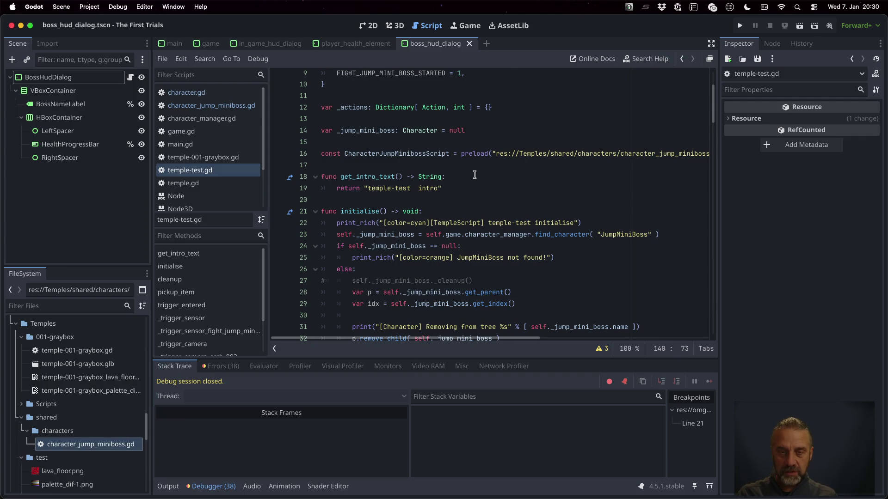
key("Up")
key("Up")
key("Up")
key("super+z")
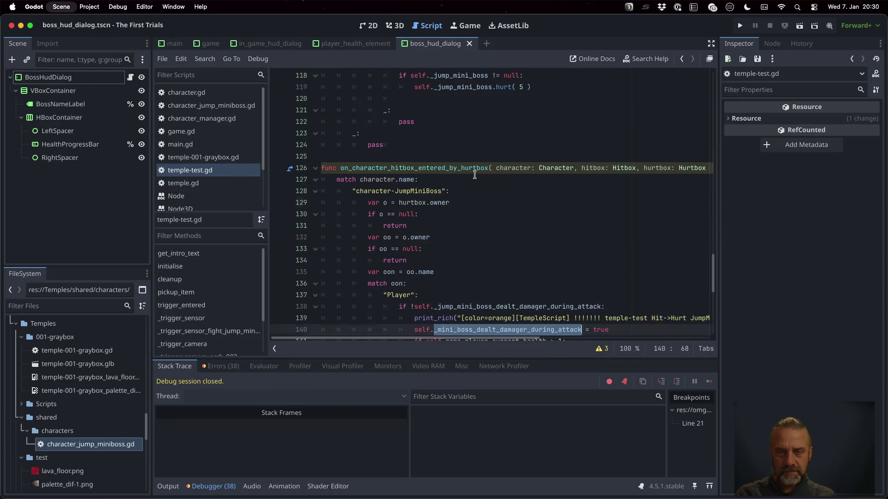
scroll(474, 175, "down", 3)
key("super+z")
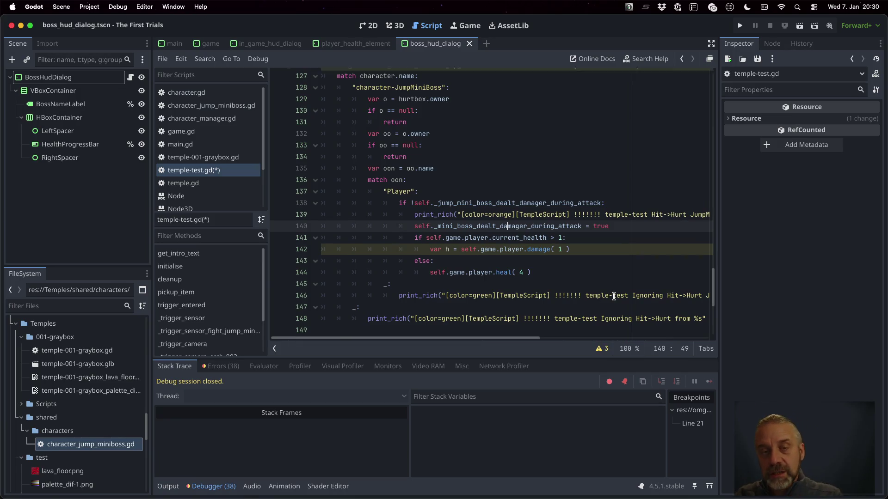
scroll(614, 296, "up", 2)
double_click(426, 123)
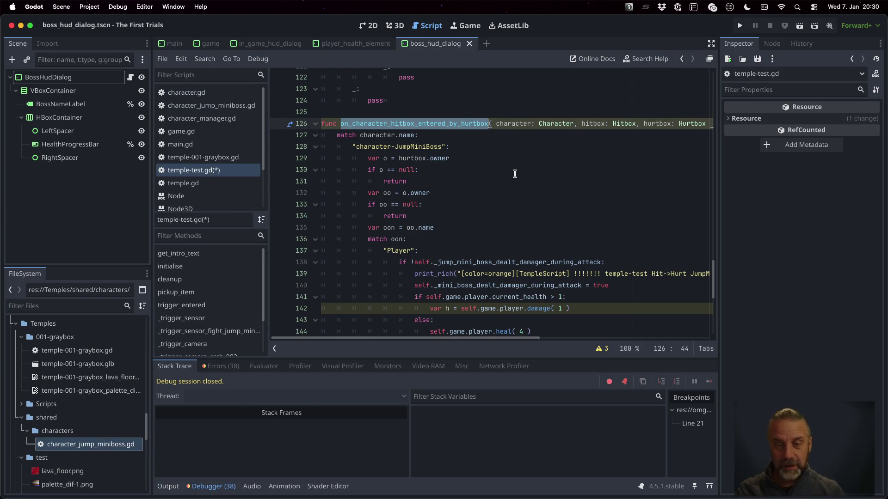
left_click(528, 279)
scroll(527, 277, "down", 2)
Step: Under the "Player" case, add a damage variable line with an 'if self._jump_mini_boss != null:' check above it
key("Left")
key("Left")
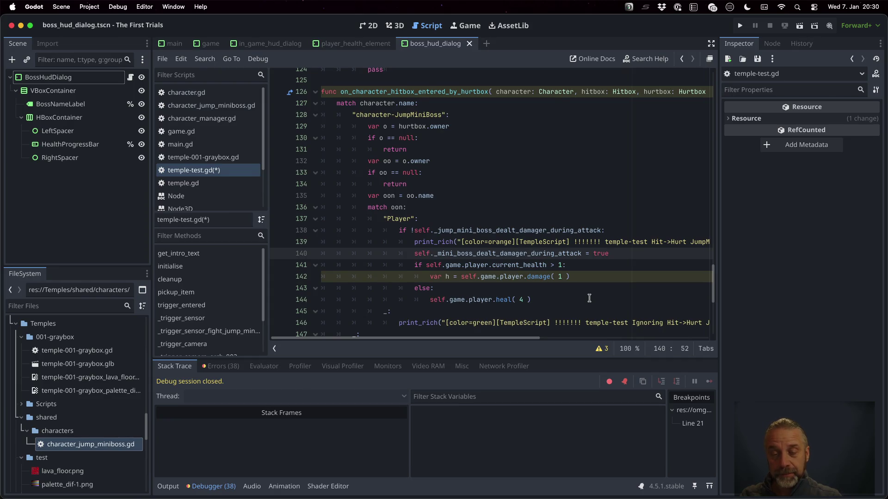
key("Up")
key("Up")
key("Up")
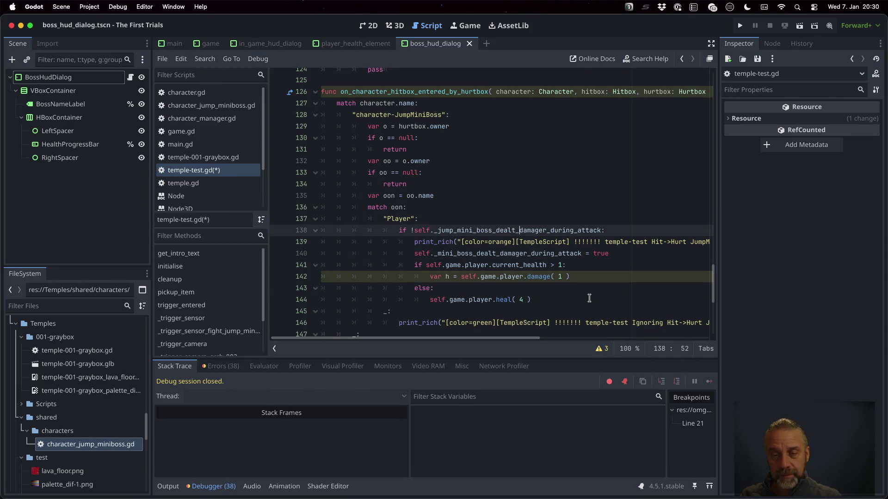
key("Return")
type("var damage = ")
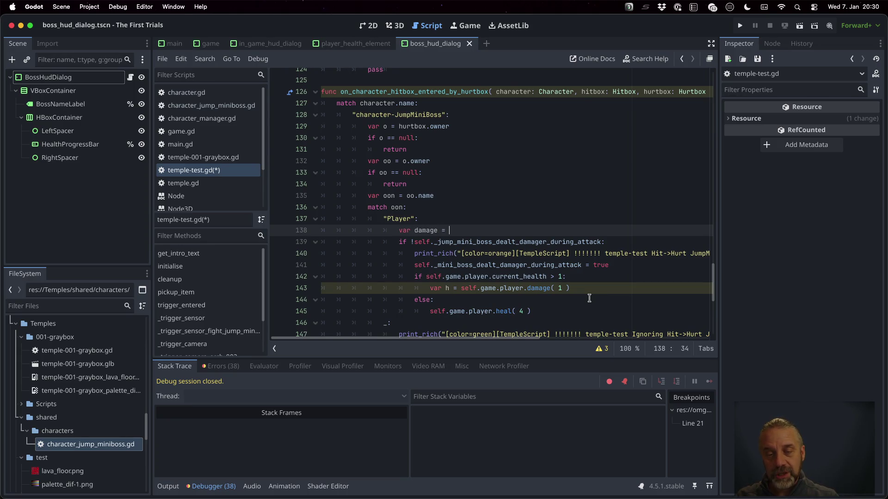
type("self")
key("Up")
key("Up")
key("Down")
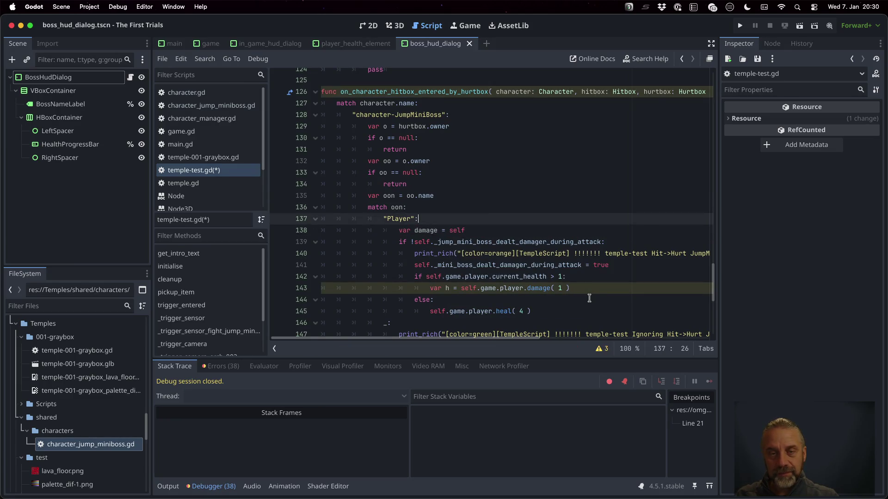
key("Return")
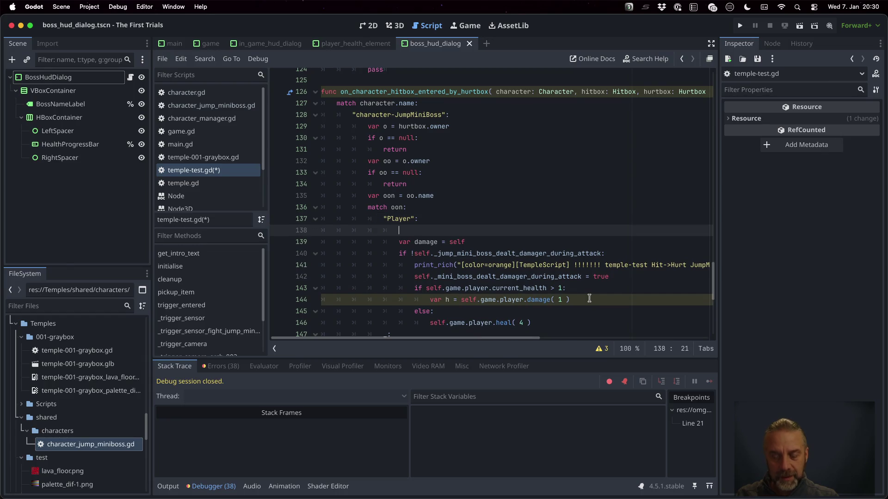
type("if s")
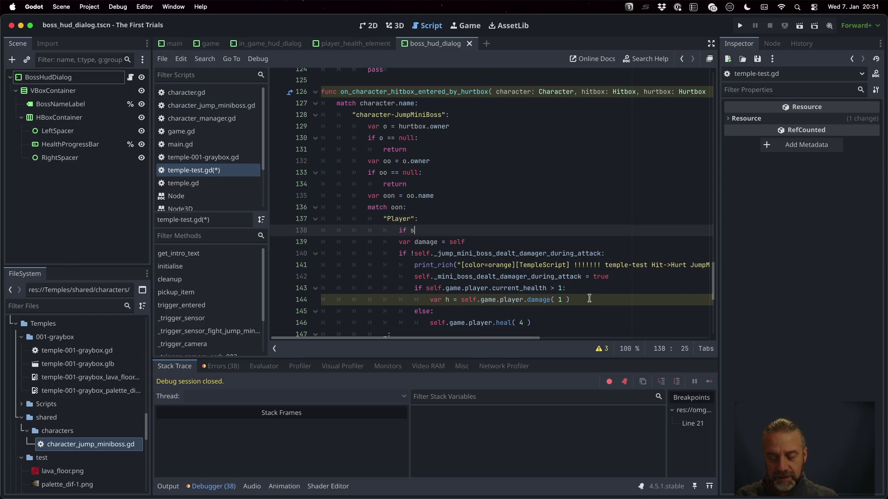
type("elf._jum")
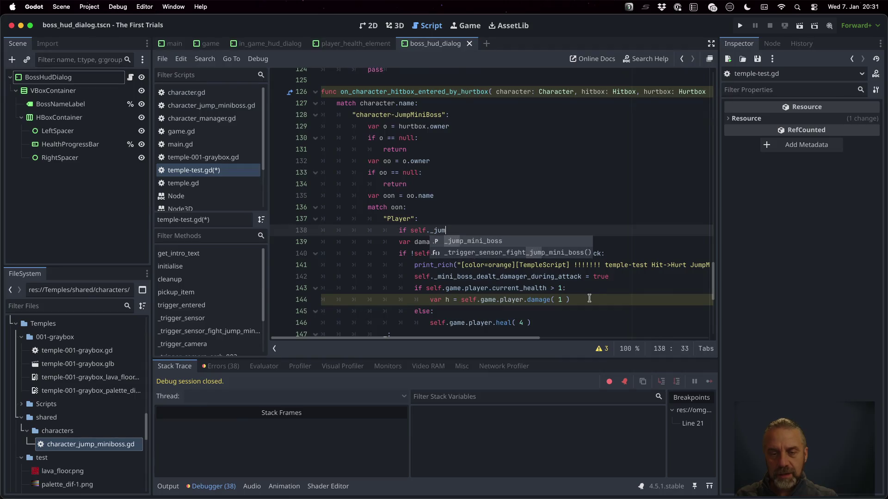
key("Return")
type("!= null:")
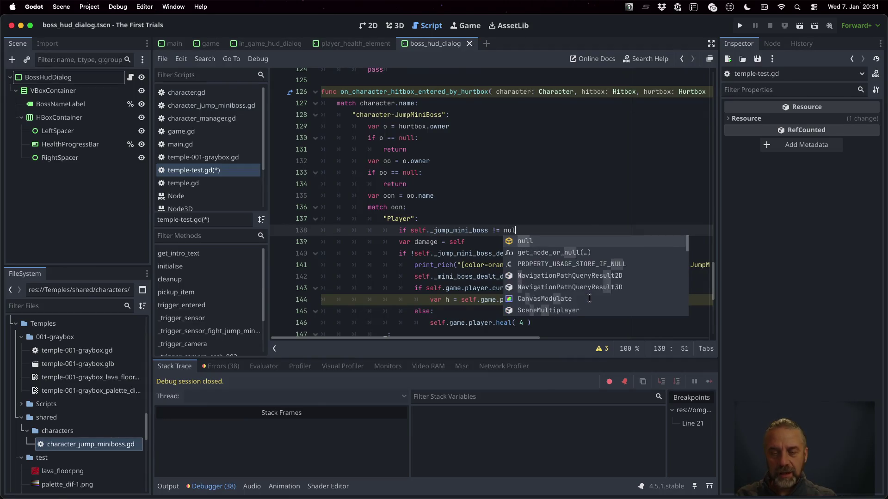
key("Down")
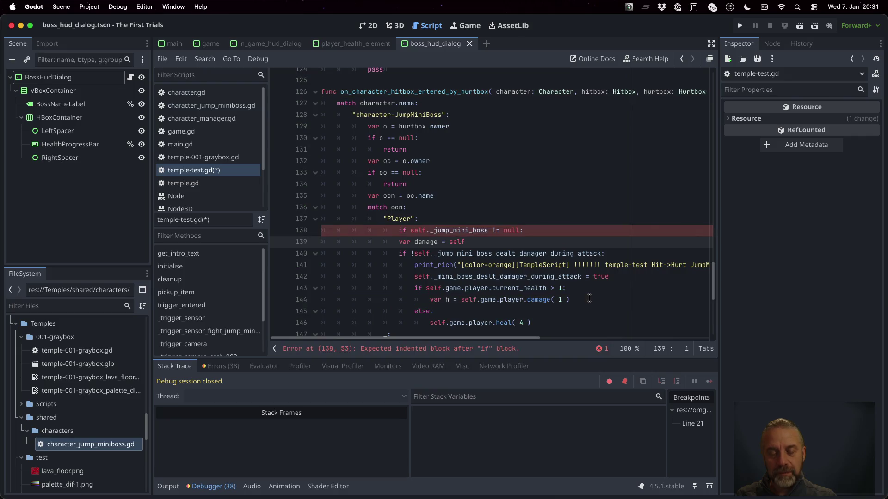
Step: Indent 'var damage = self._jump_mini_boss.get_damage()' under the null check and add 'if damage > 0:'
key("Home")
key("Tab")
key("End")
type("_j")
key("Return")
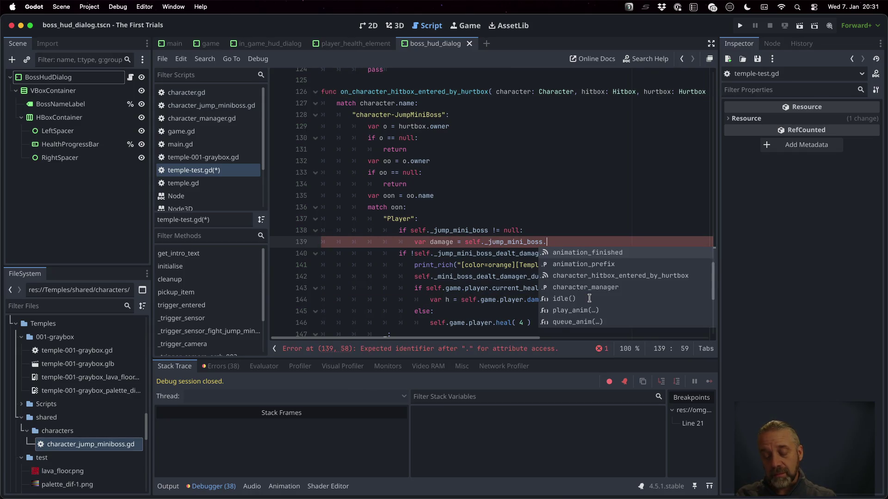
type("get_")
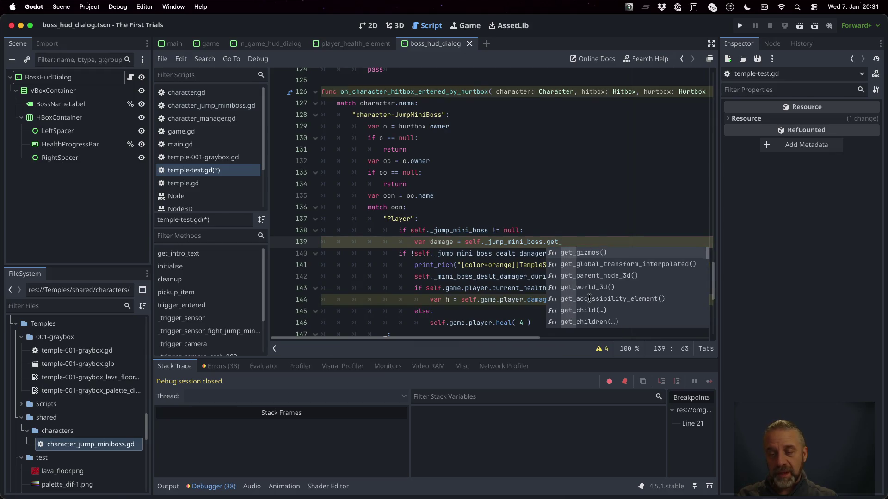
type("damage")
key("Return")
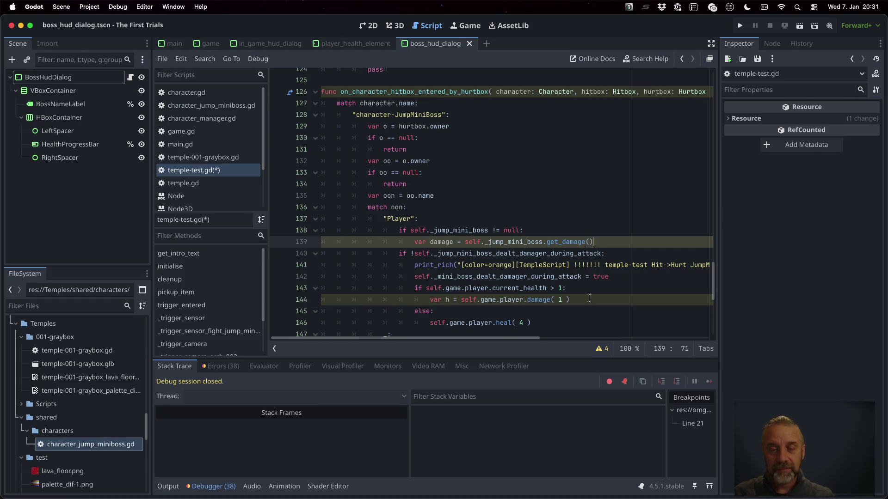
key("Return")
type("if dama ")
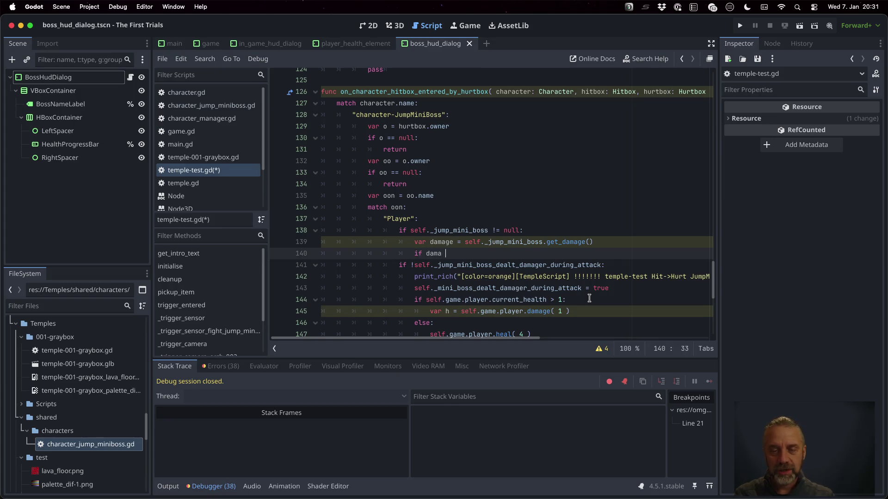
type("ge > ")
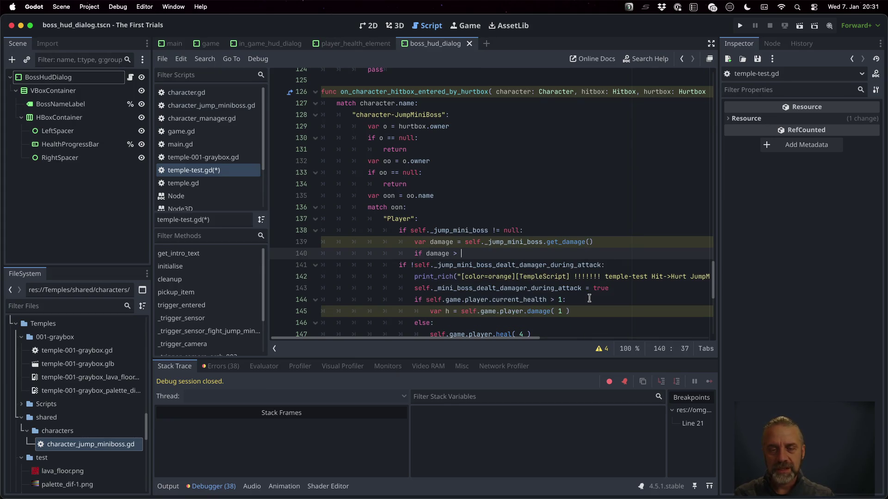
type("0:")
key("Down")
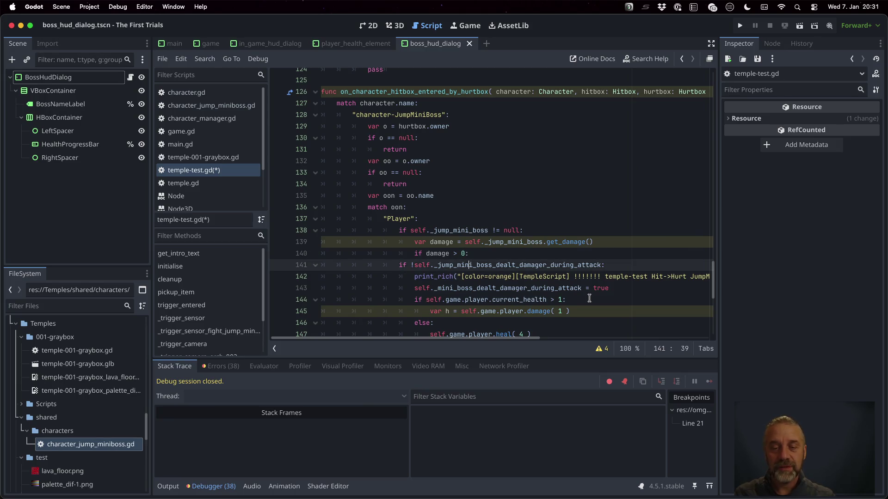